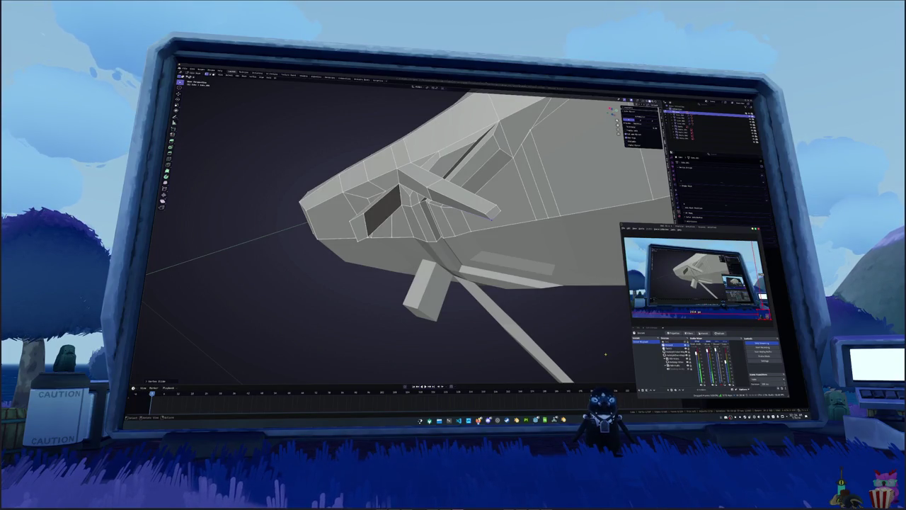
Return to Blender, switch to the bottom view, and add a cube near the underside tendrils
key(alt+Tab)
middle_drag(538, 329, 441, 291)
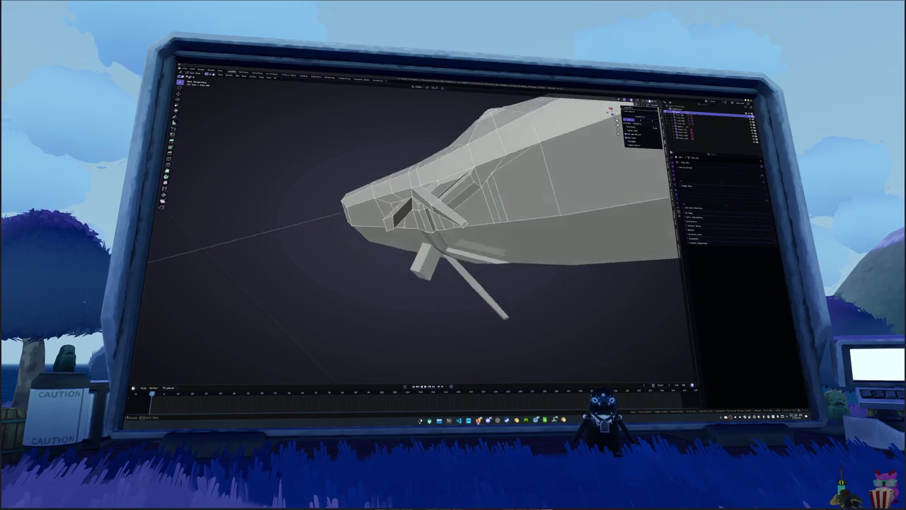
key(ctrl+KP_7)
scroll(444, 283, up, 3)
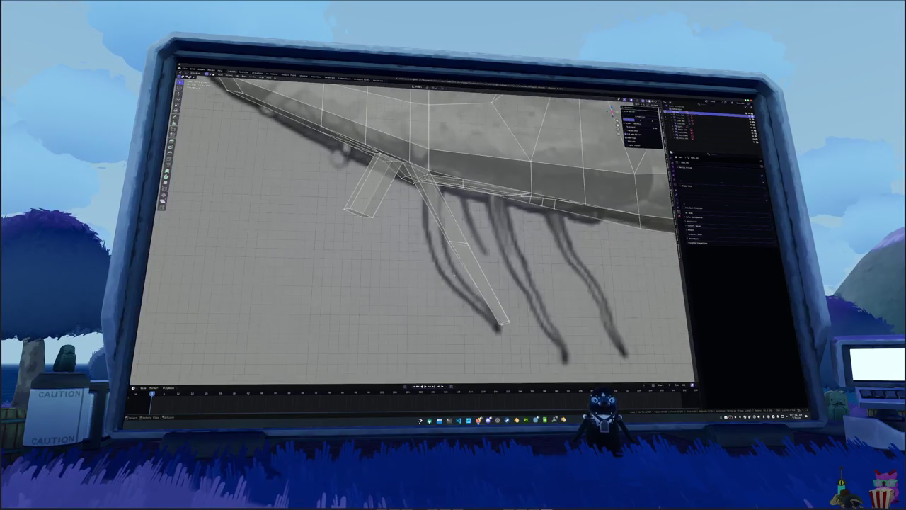
key(shift+a)
click(446, 244)
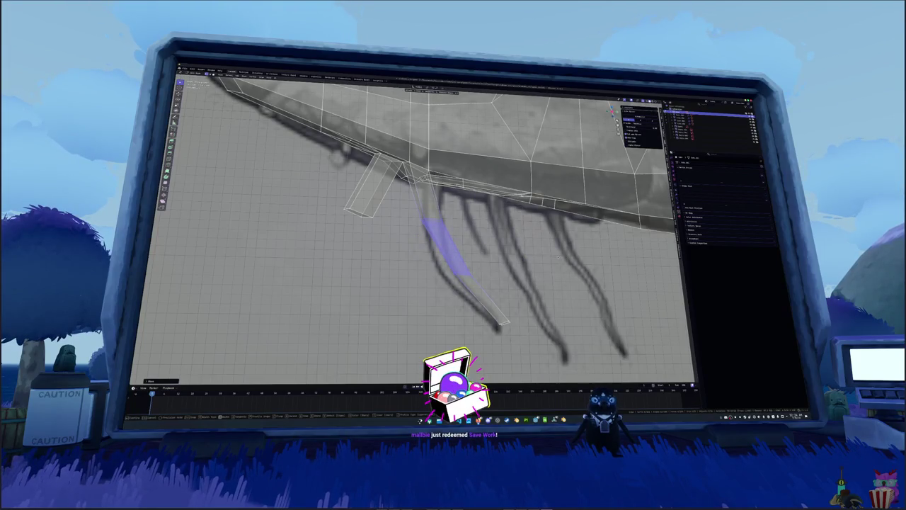
Save the .blend file with the new cube, then look over the sturgeon from above
middle_drag(439, 248, 453, 262)
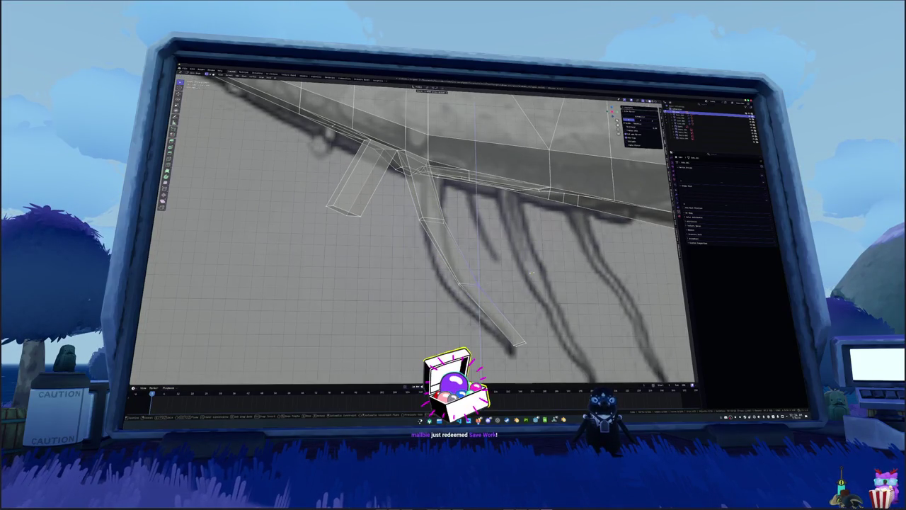
key(ctrl+s)
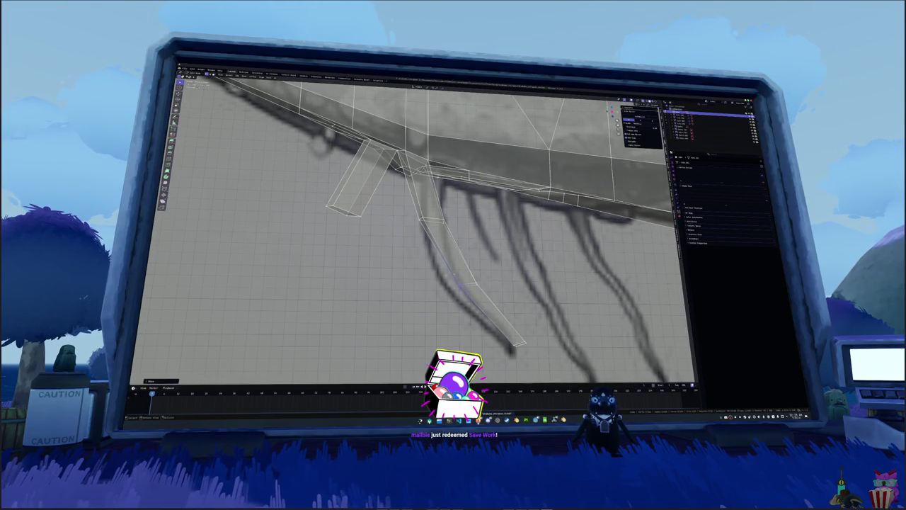
middle_drag(460, 283, 428, 220)
shift+middle_drag(368, 228, 442, 256)
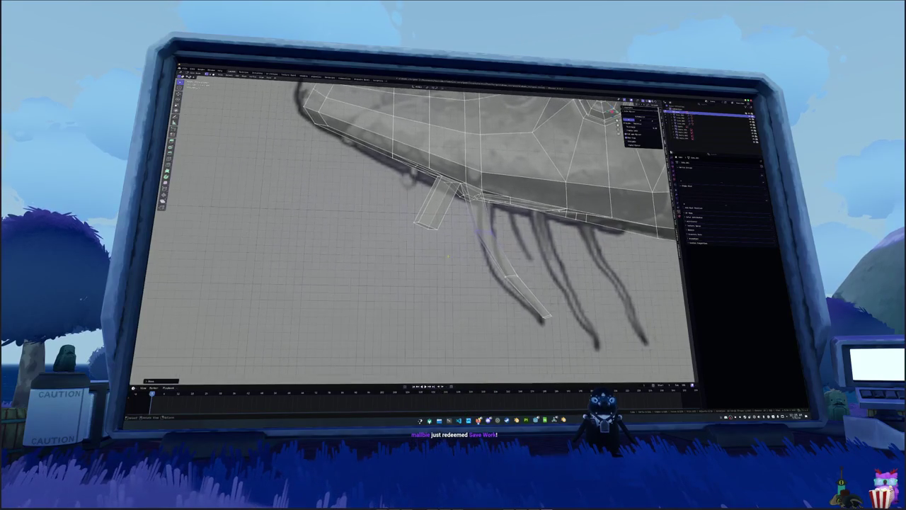
mouse_move(389, 207)
middle_down()
mouse_move(435, 239)
mouse_move(424, 227)
mouse_move(435, 213)
mouse_move(472, 240)
mouse_move(522, 236)
mouse_move(495, 227)
mouse_move(456, 272)
mouse_move(400, 279)
mouse_move(415, 262)
middle_up()
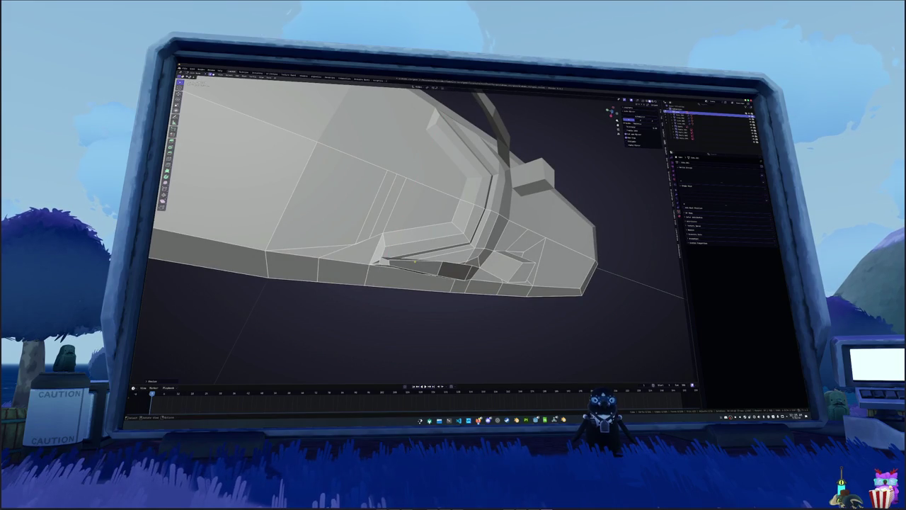
key(g)
key(x)
mouse_move(414, 262)
middle_down()
mouse_move(410, 255)
mouse_move(305, 273)
middle_up()
key(KP_3)
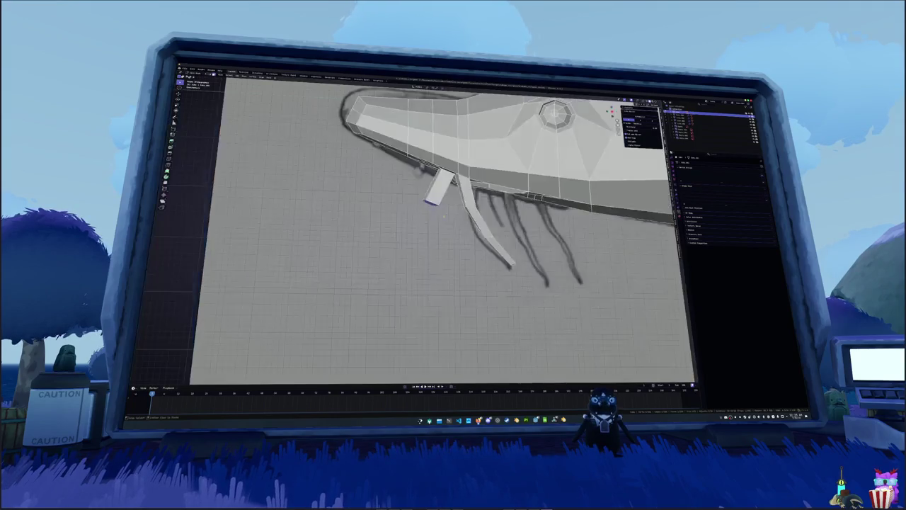
mouse_move(432, 198)
shift+middle_down()
mouse_move(425, 191)
mouse_move(446, 218)
mouse_move(414, 208)
shift+middle_up()
key(KP_3)
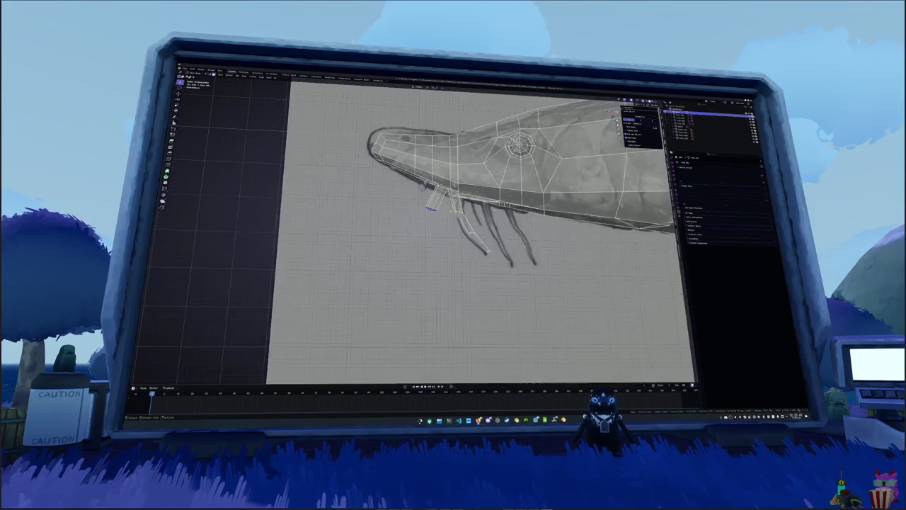
middle_drag(482, 233, 463, 221)
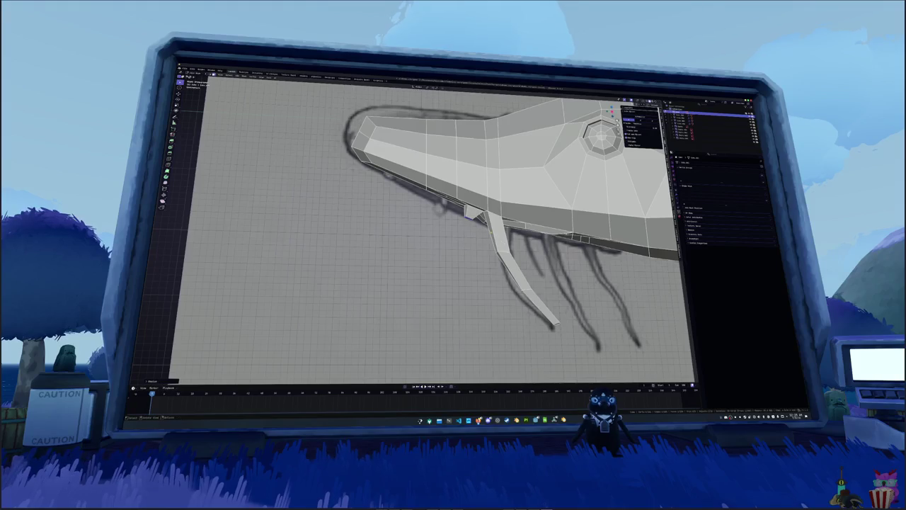
key(alt+z)
middle_drag(425, 226, 411, 198)
middle_drag(453, 234, 432, 205)
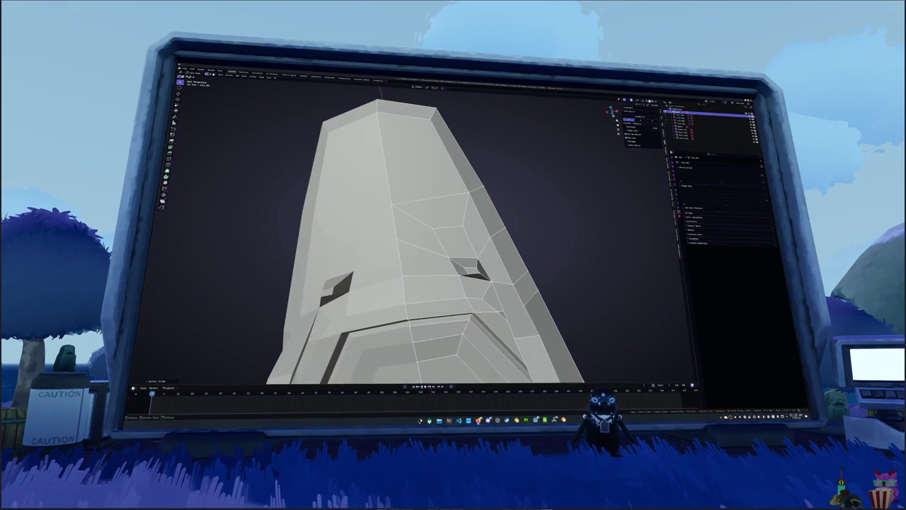
Select the right-hand eye-socket face, cancel an accidental scale, and switch the sturgeon back to Object Mode
click(467, 271)
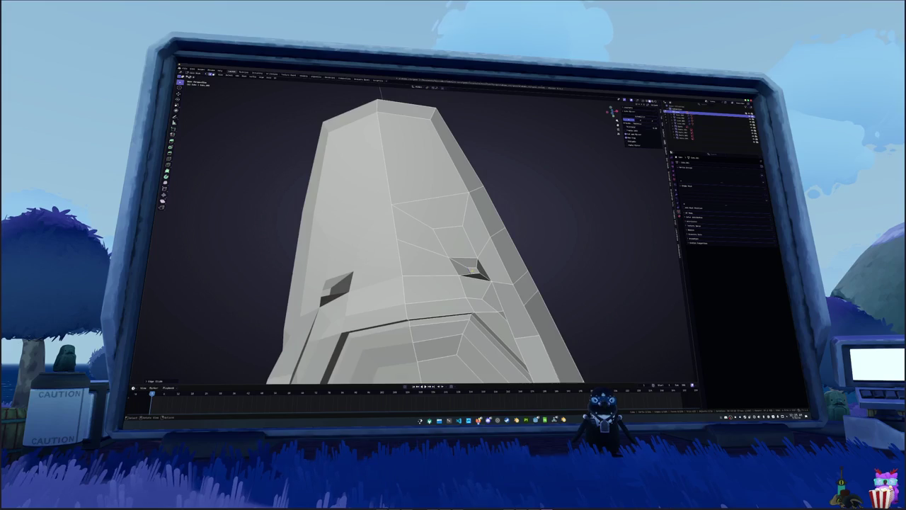
key(s)
key(Escape)
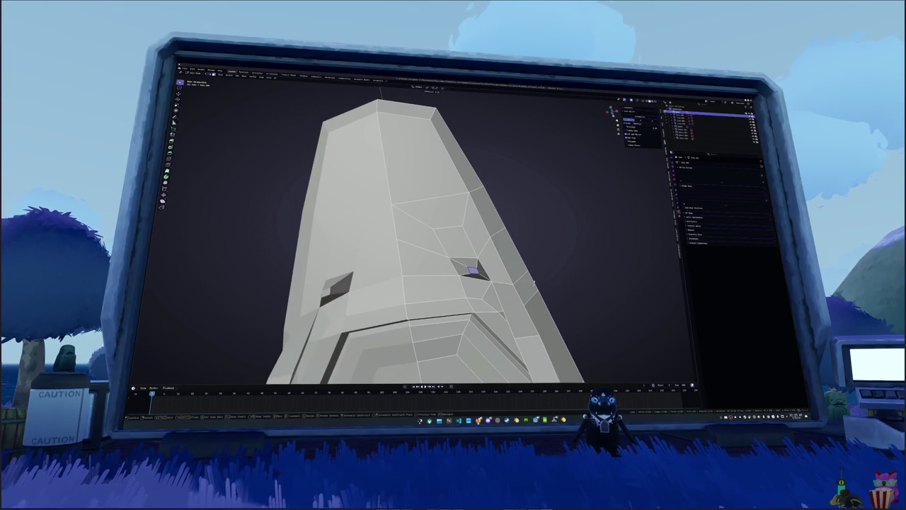
mouse_move(528, 281)
middle_down()
mouse_move(505, 296)
mouse_move(419, 217)
mouse_move(444, 244)
mouse_move(388, 221)
mouse_move(396, 247)
mouse_move(428, 228)
mouse_move(450, 242)
middle_up()
key(Tab)
key(Tab)
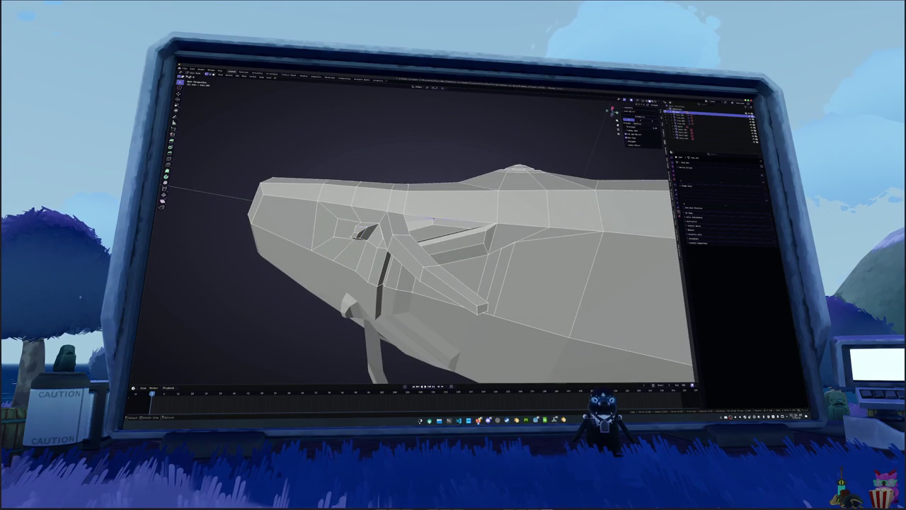
In X-ray, knife-cut a new edge along the ridge of the sturgeon's head
scroll(439, 226, up, 2)
scroll(442, 235, up, 2)
middle_drag(443, 235, 445, 243)
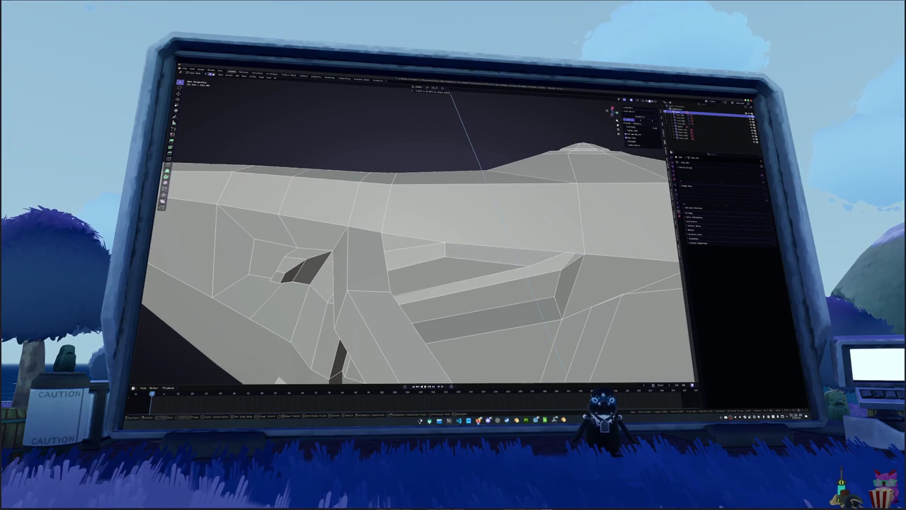
key(alt+z)
key(k)
click(585, 241)
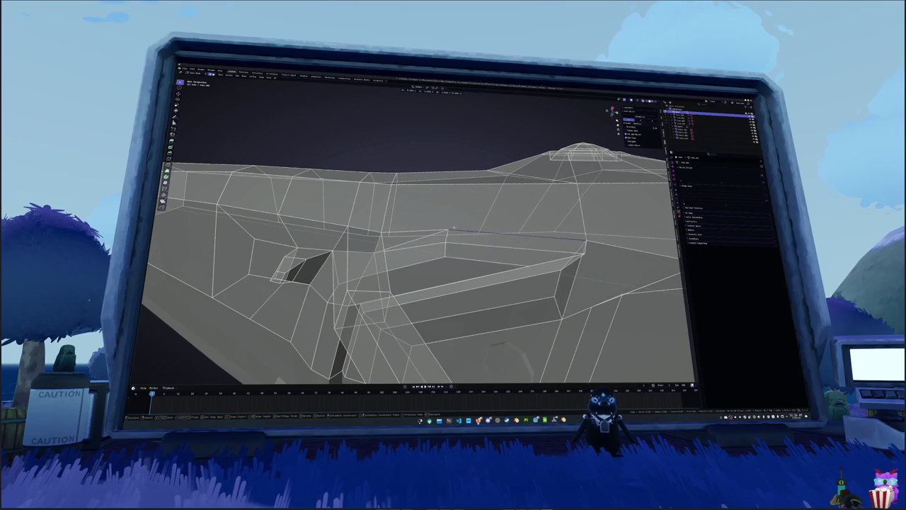
key(Return)
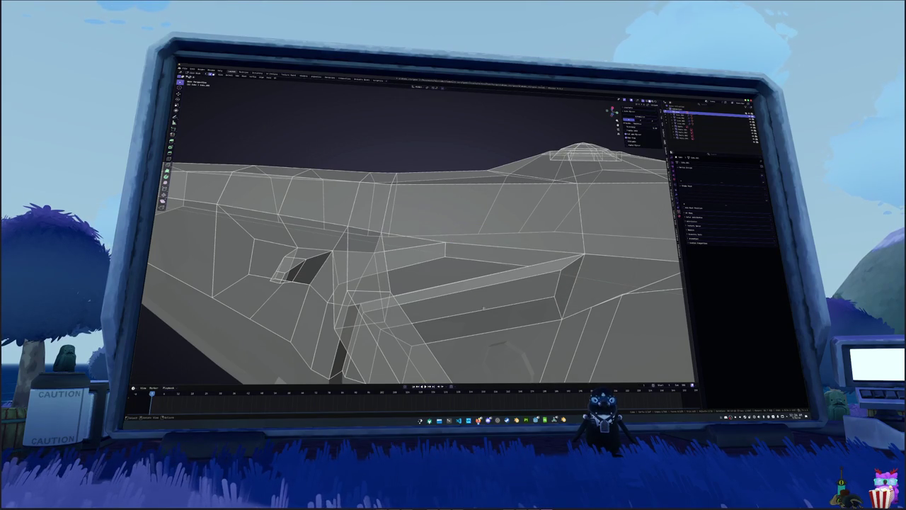
Turn one application's volume up slightly in the system volume controls
click(758, 416)
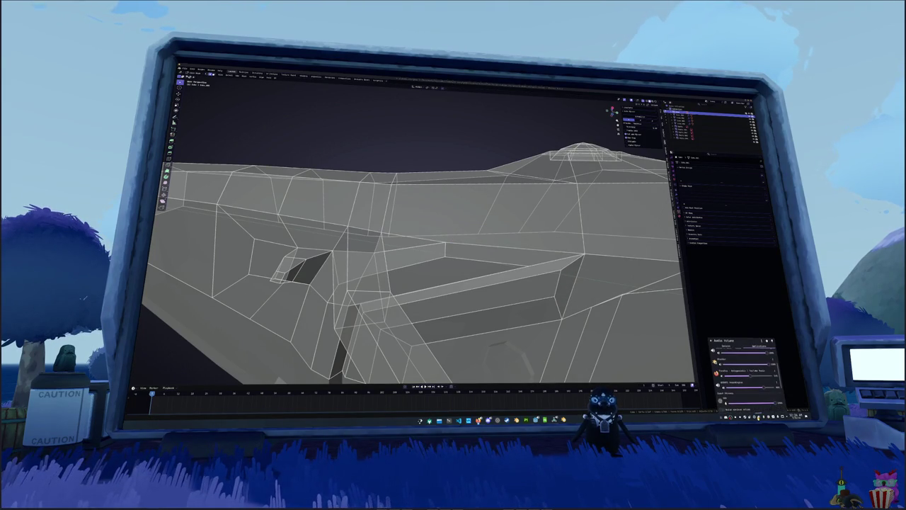
drag(762, 389, 767, 389)
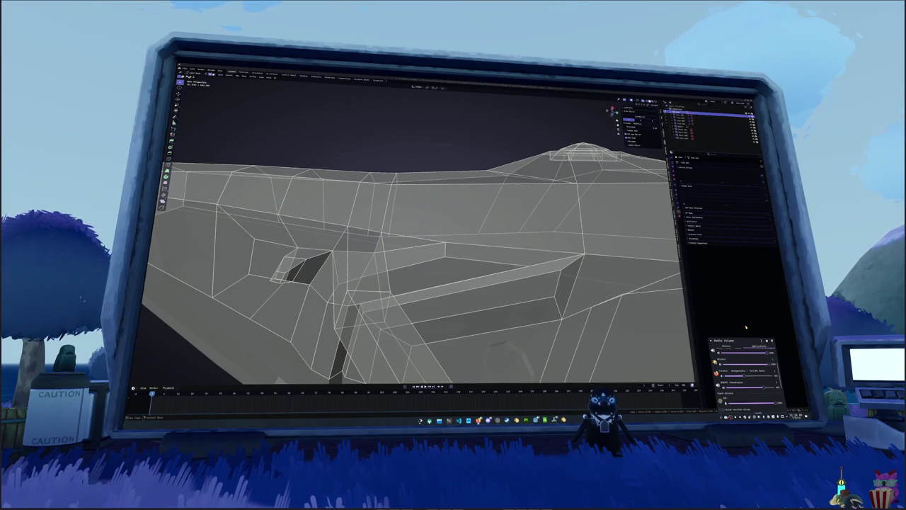
click(746, 328)
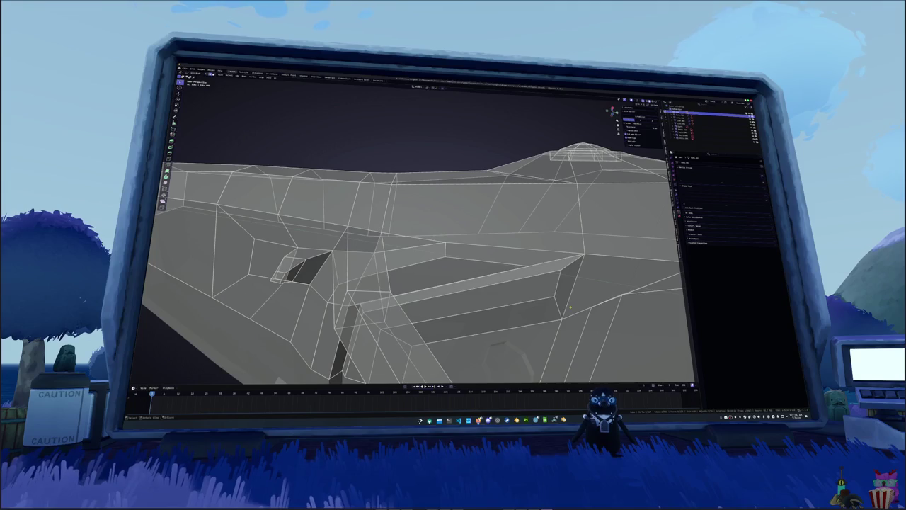
Select the edge loops across the head's side and along the upper ridge
middle_drag(420, 262, 358, 237)
key(alt+z)
key(alt+z)
key(alt+z)
key(alt+z)
alt+click(439, 218)
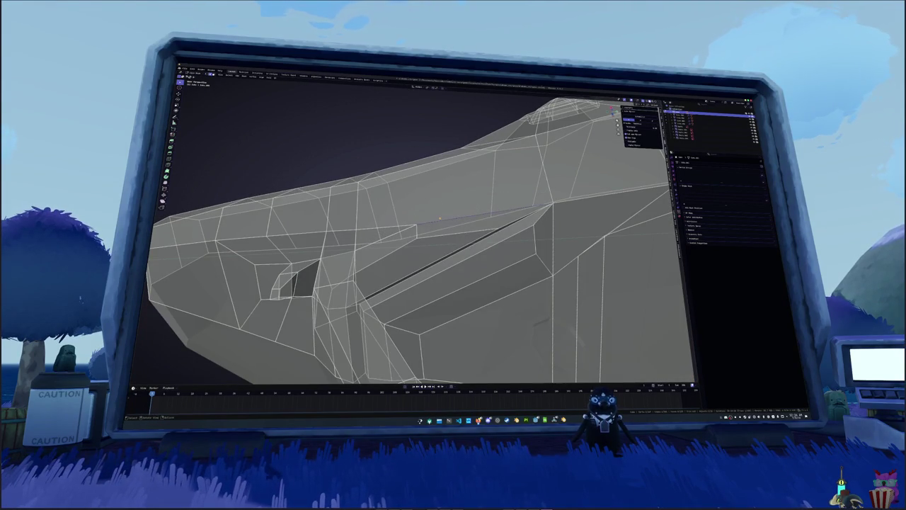
alt+click(440, 204)
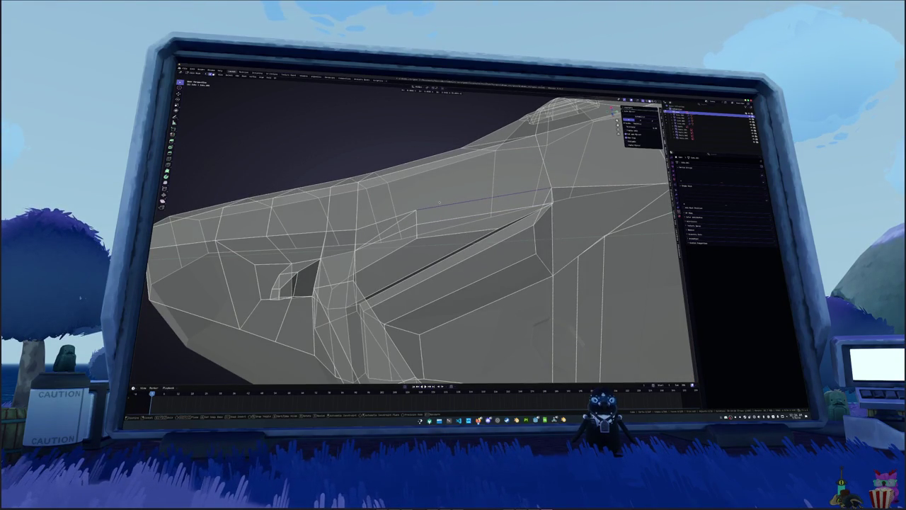
key(alt+z)
middle_drag(439, 203, 412, 252)
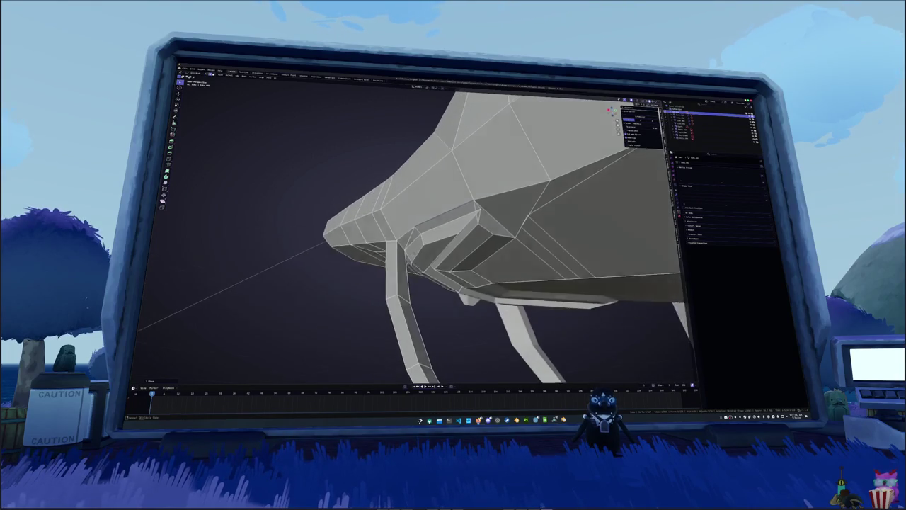
alt+click(417, 256)
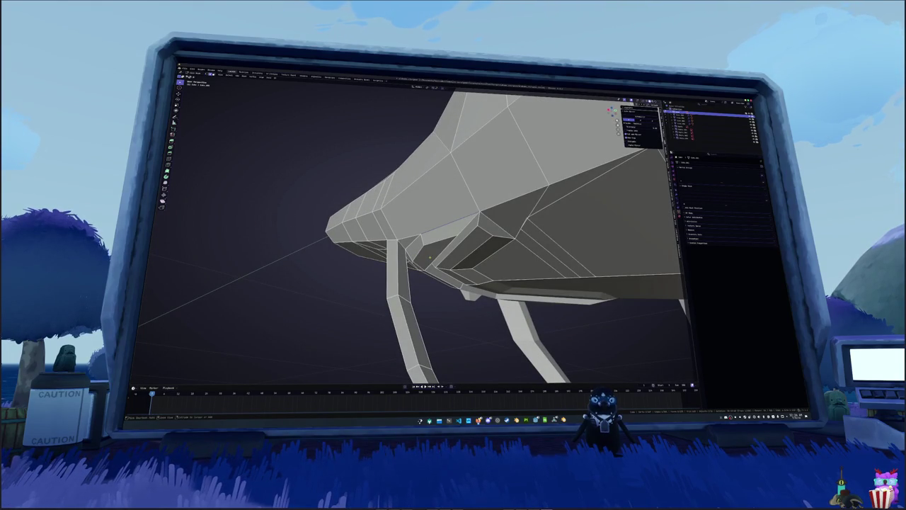
mouse_move(429, 257)
middle_down()
mouse_move(396, 297)
mouse_move(425, 206)
mouse_move(407, 223)
mouse_move(354, 227)
mouse_move(368, 212)
middle_up()
click(429, 200)
scroll(407, 223, down, 3)
key(alt+z)
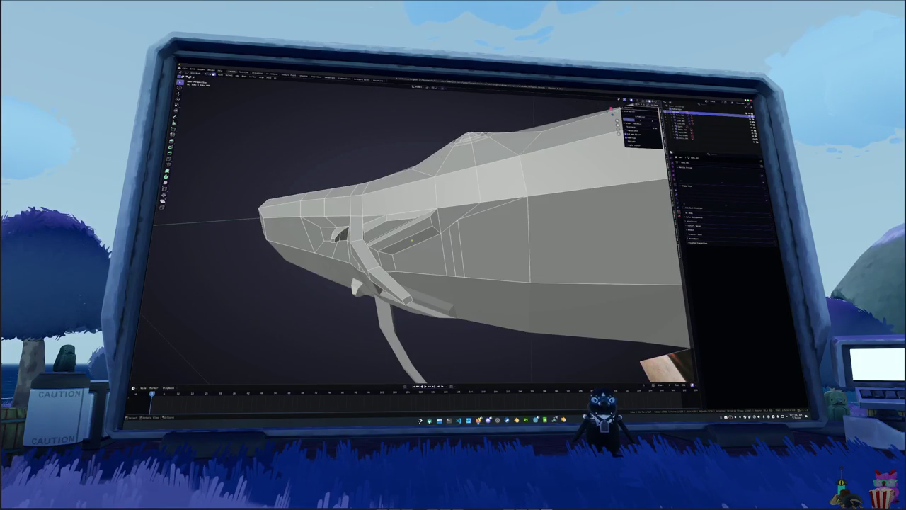
mouse_move(412, 240)
middle_down()
mouse_move(369, 179)
mouse_move(449, 160)
mouse_move(421, 252)
mouse_move(424, 240)
middle_up()
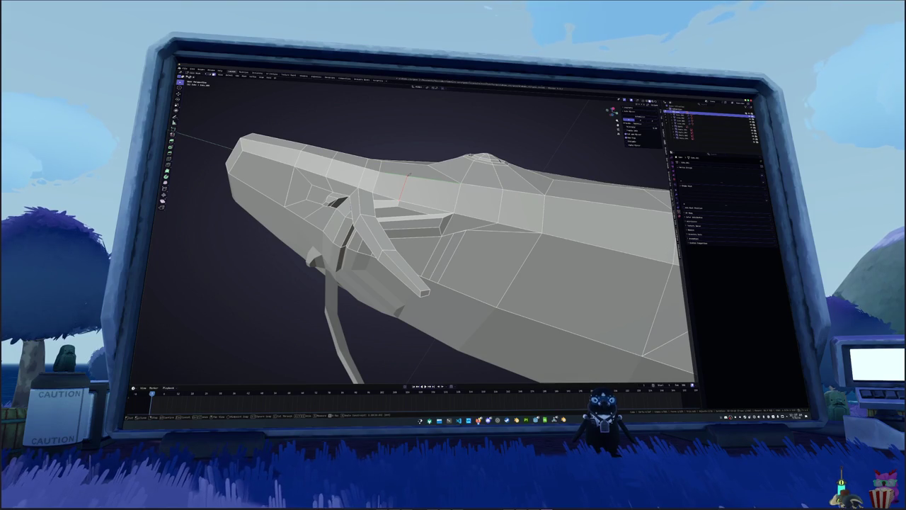
middle_drag(403, 187, 418, 201)
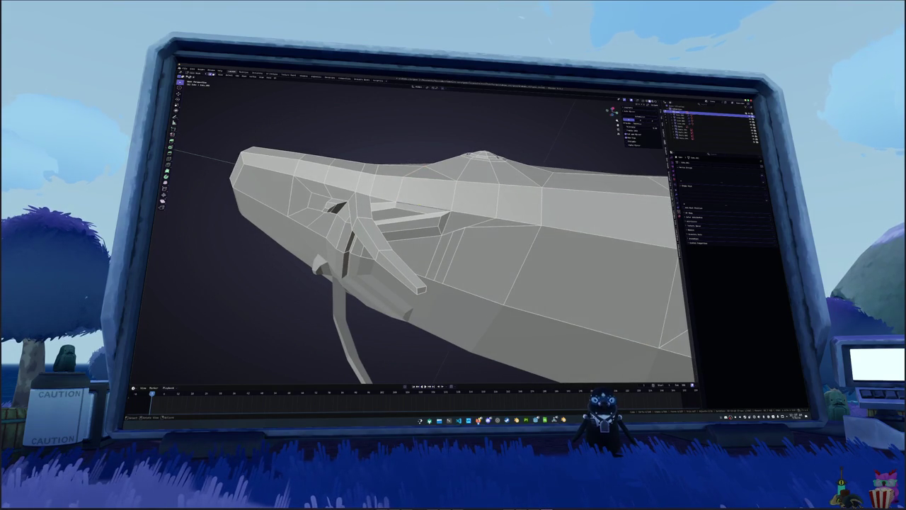
In X-ray, move the selected vertex beside the gill slot to a new position
scroll(425, 248, up, 2)
scroll(425, 248, up, 2)
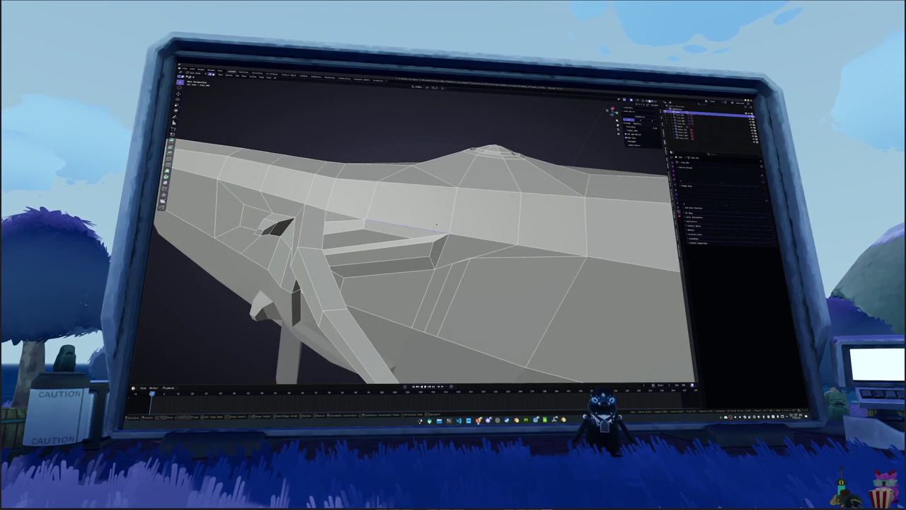
key(alt+z)
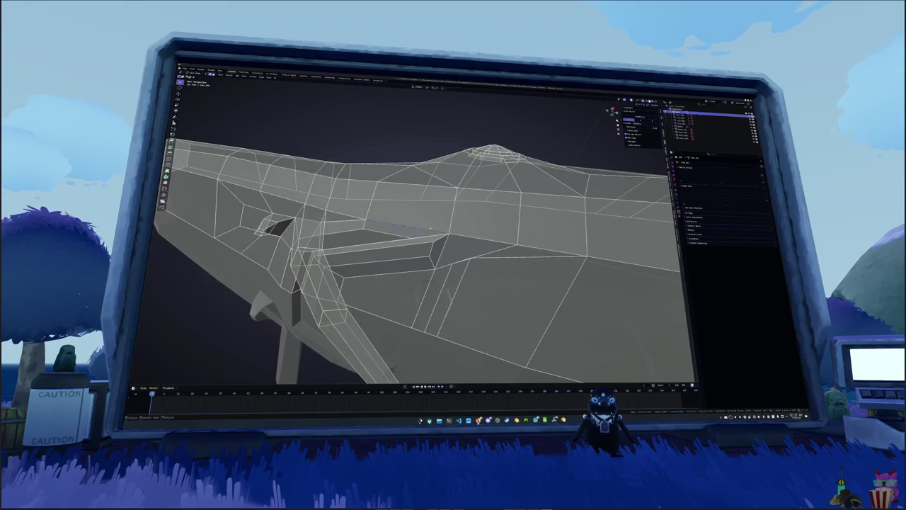
key(g)
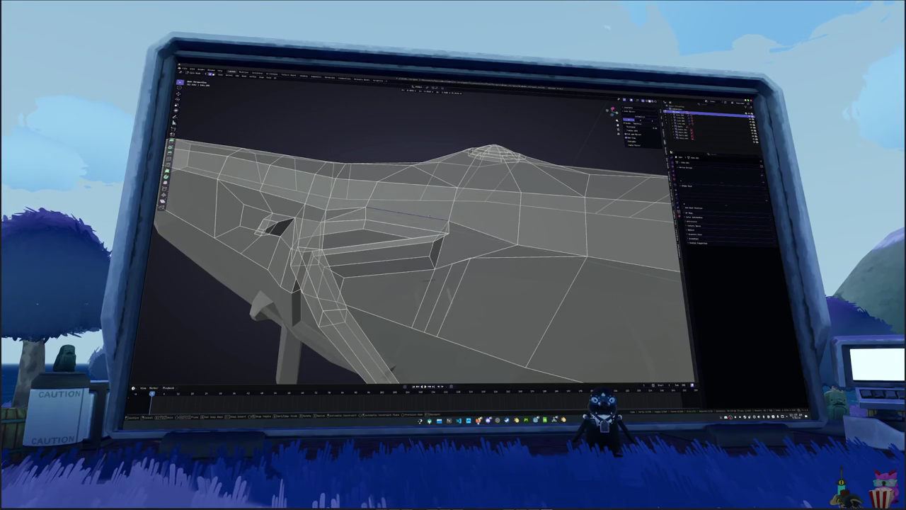
click(426, 221)
key(alt+z)
mouse_move(427, 220)
middle_down()
mouse_move(396, 255)
mouse_move(407, 234)
middle_up()
Reposition a second vertex near the gill slot
key(alt+z)
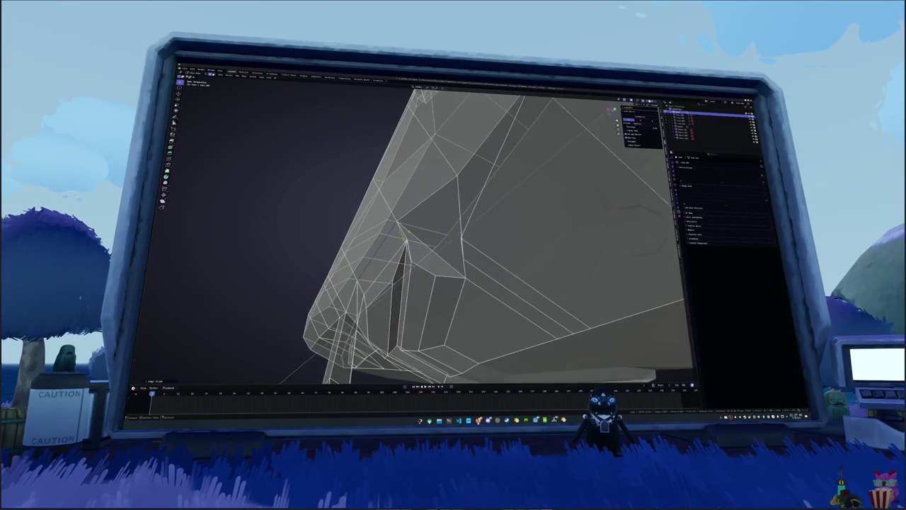
right_click(409, 230)
key(Escape)
key(alt+z)
middle_drag(410, 230, 404, 238)
key(g)
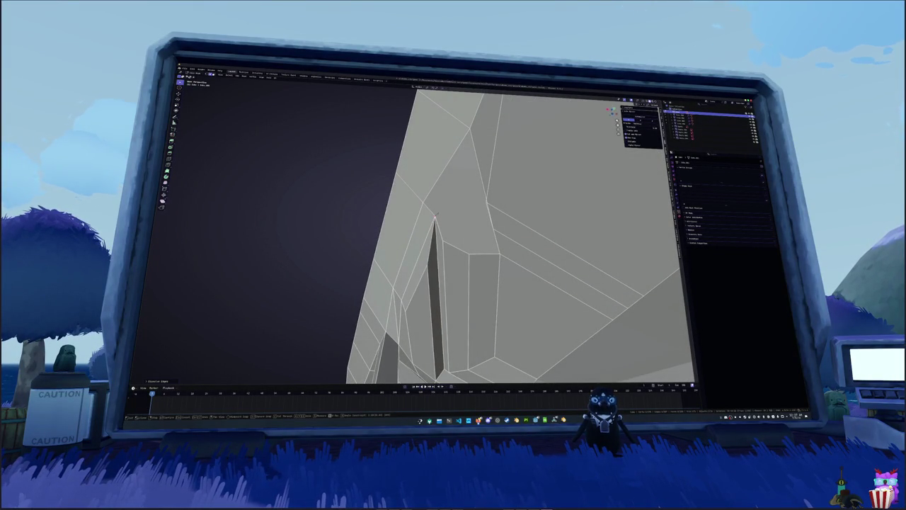
click(488, 248)
Slide a vertex along its edge to lengthen the slot
middle_drag(422, 230, 453, 213)
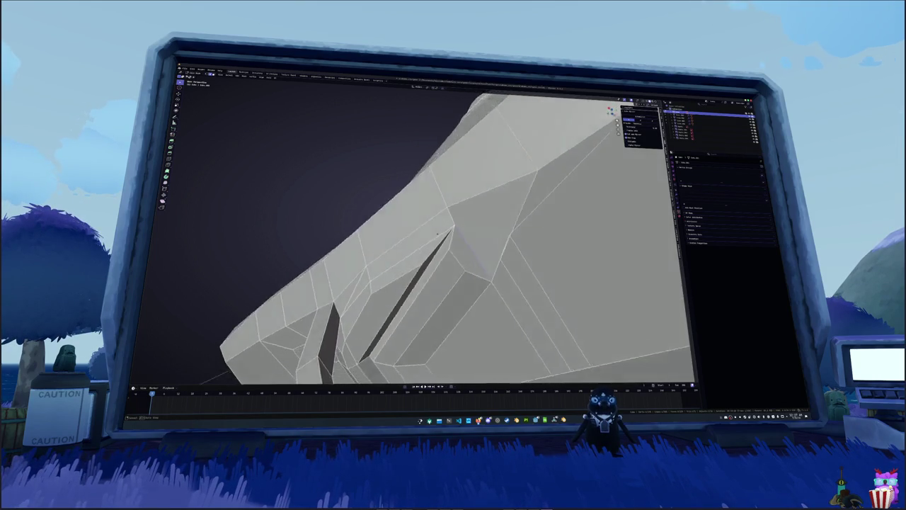
key(shift+v)
click(504, 233)
middle_drag(504, 233, 488, 228)
Knife-cut a new edge behind the gill slot between two points
key(k)
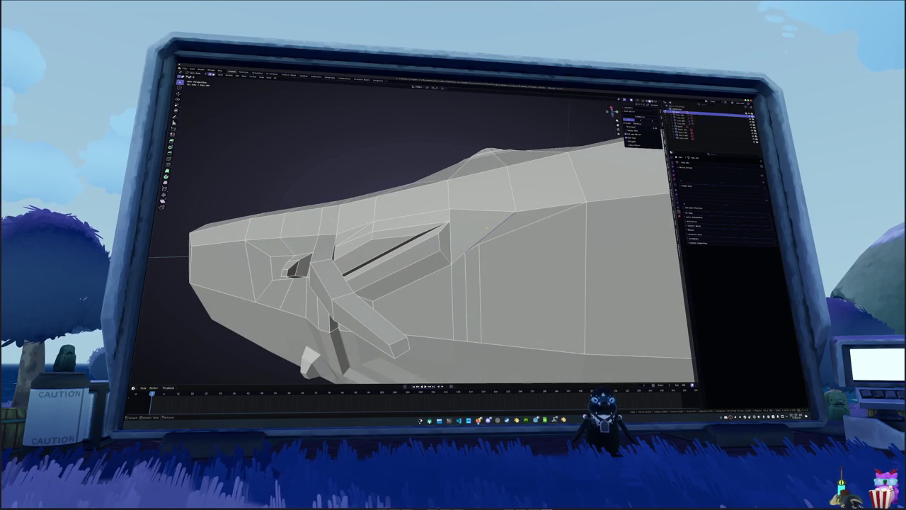
click(509, 214)
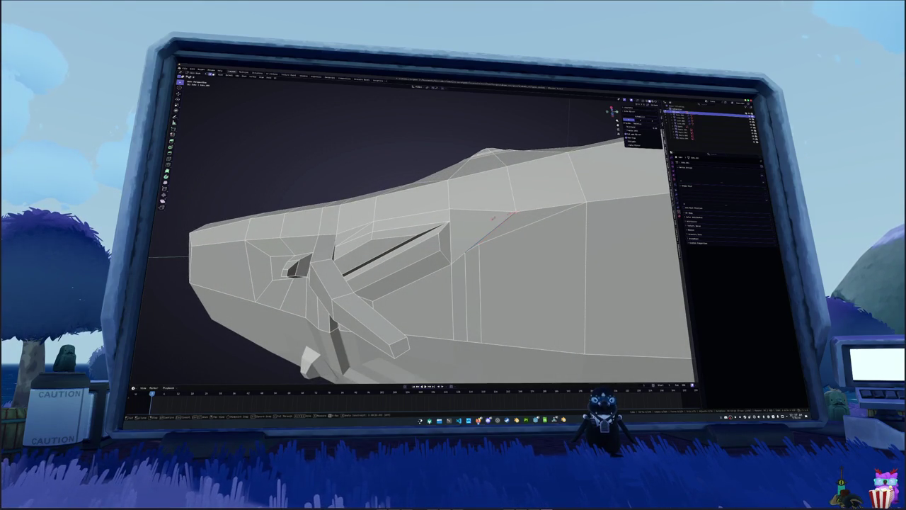
click(450, 209)
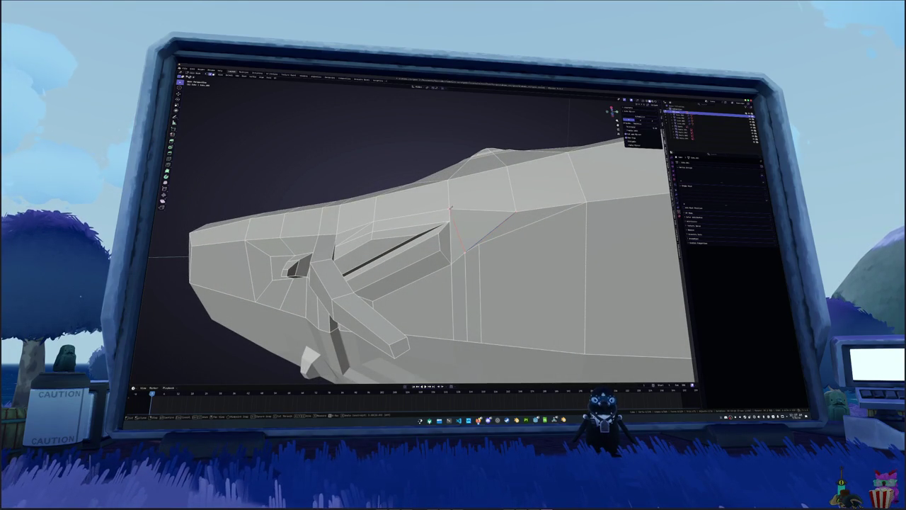
key(Return)
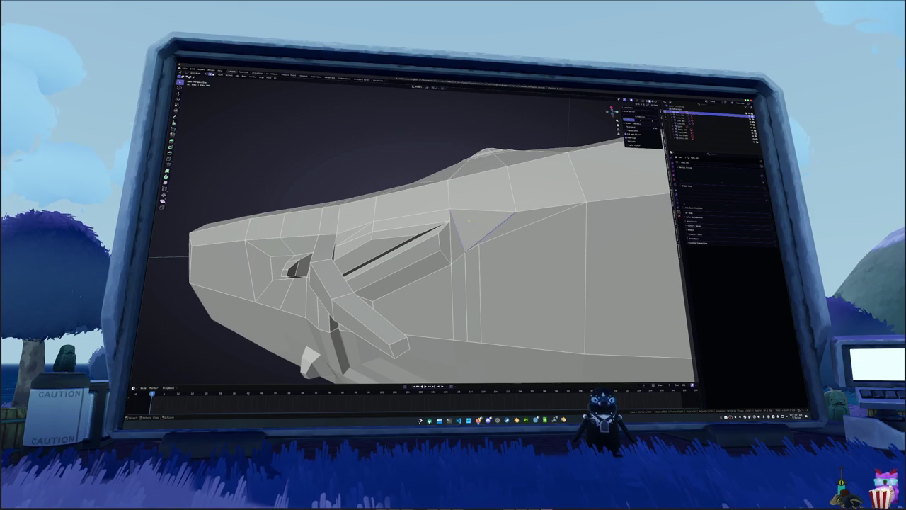
Move and slide the new cut's vertices along their edges into place
right_click(479, 235)
scroll(480, 235, up, 2)
key(g)
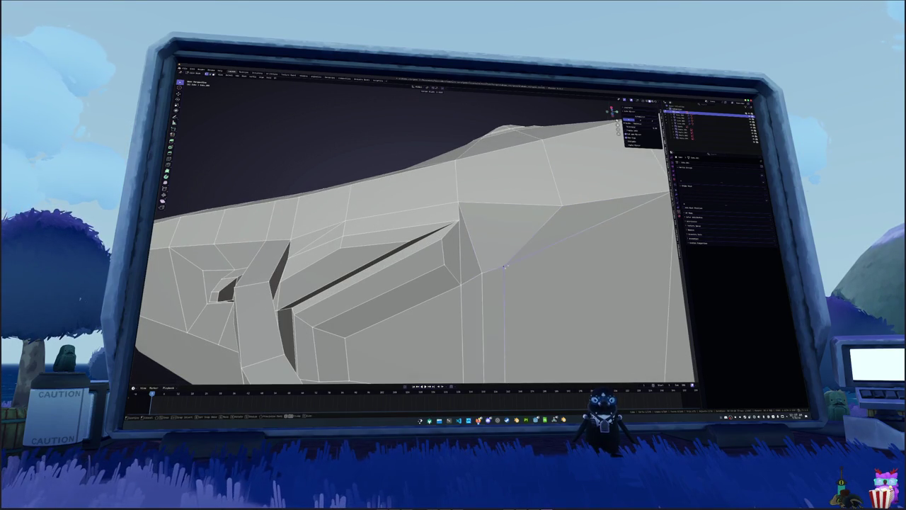
key(shift+v)
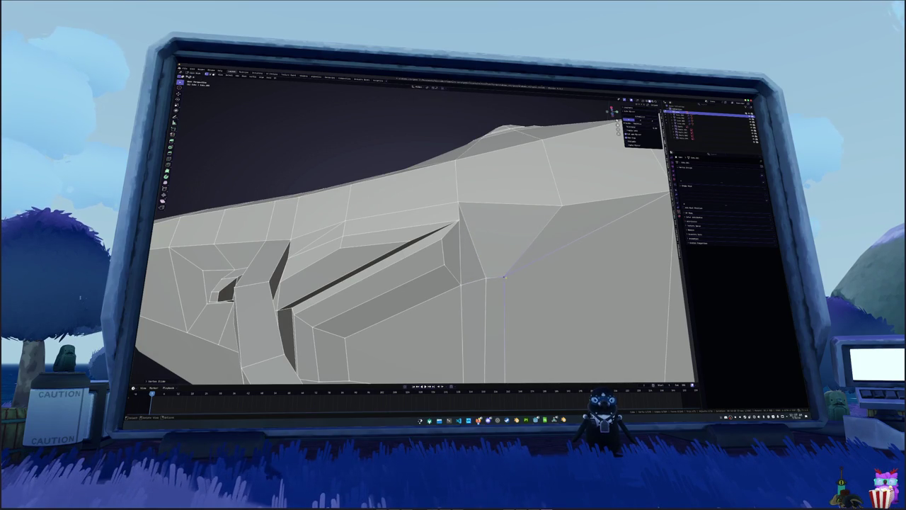
scroll(486, 279, down, 5)
mouse_move(461, 269)
middle_down()
mouse_move(425, 255)
mouse_move(453, 262)
middle_up()
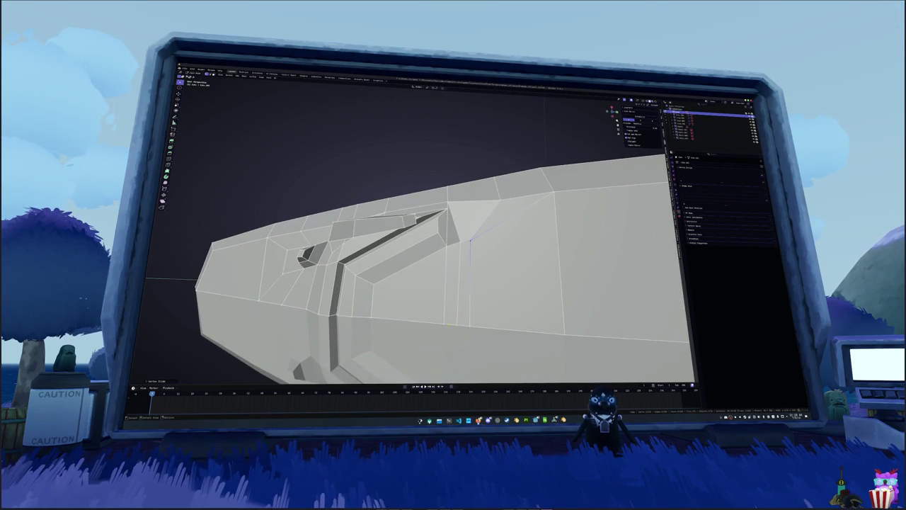
key(shift+v)
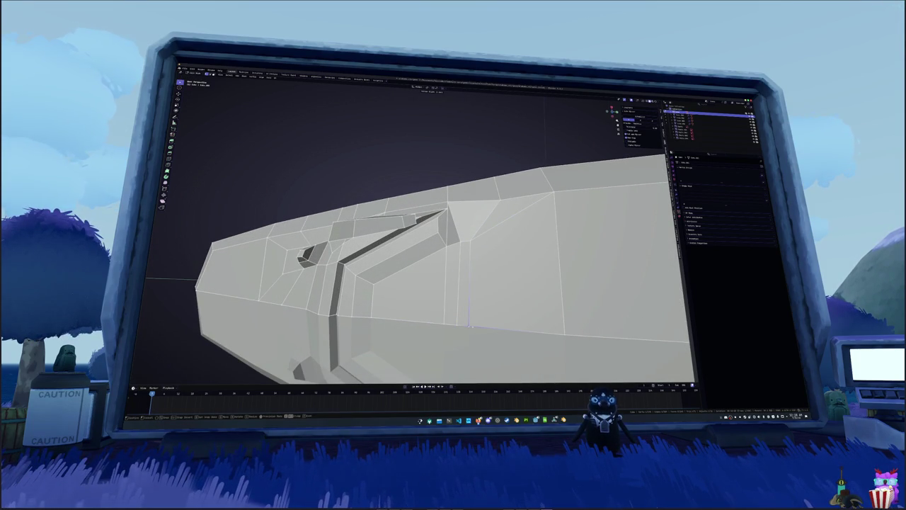
click(468, 324)
Inspect the legs and underside, then snap to the orthographic side view (Numpad 3)
mouse_move(468, 327)
middle_down()
mouse_move(451, 289)
mouse_move(531, 262)
mouse_move(560, 225)
middle_up()
scroll(560, 224, down, 1)
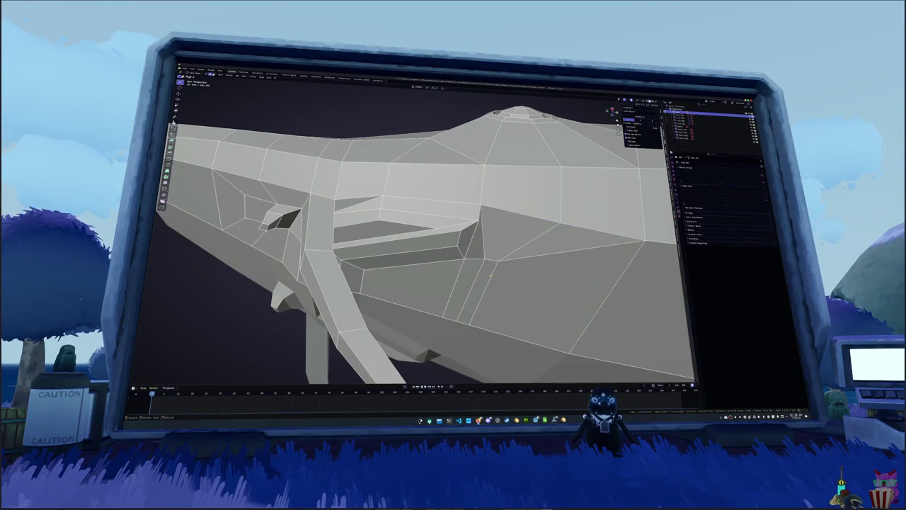
scroll(538, 245, down, 1)
scroll(517, 262, down, 1)
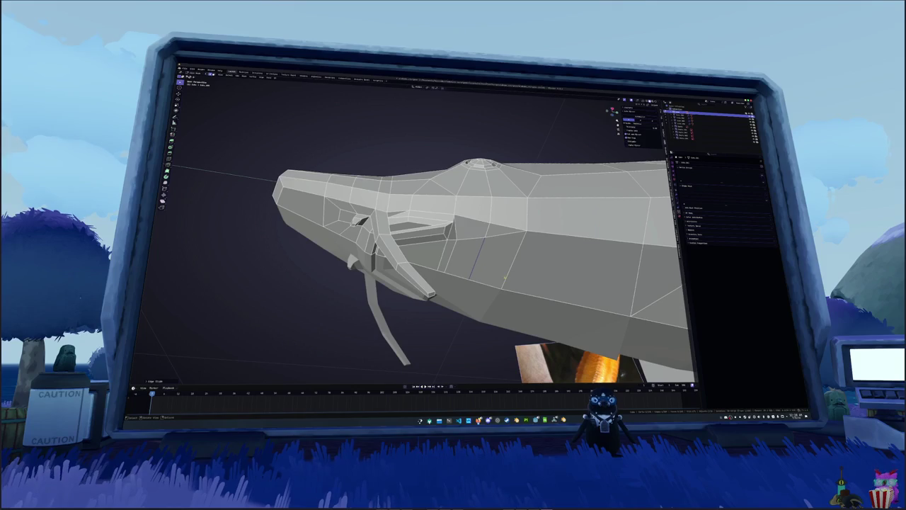
scroll(471, 255, up, 1)
scroll(466, 241, up, 1)
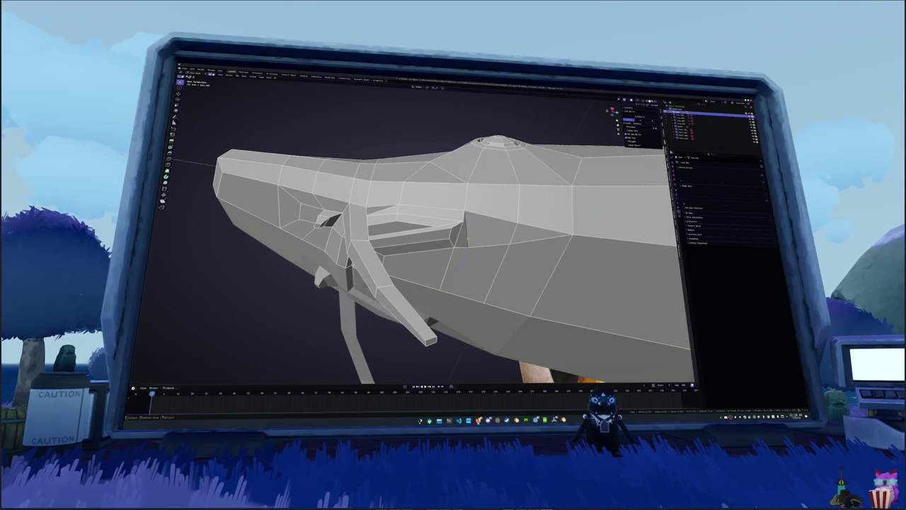
middle_drag(461, 237, 453, 218)
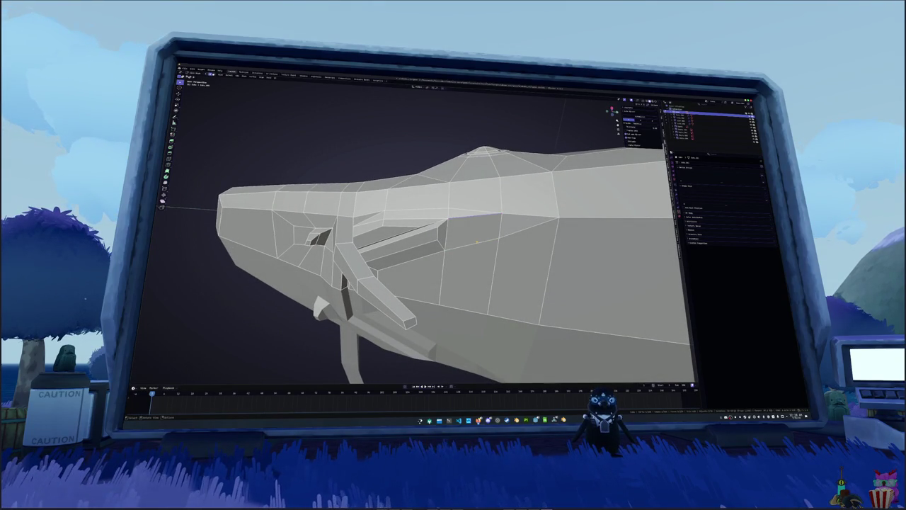
mouse_move(378, 227)
middle_down()
mouse_move(386, 247)
mouse_move(415, 233)
mouse_move(397, 234)
middle_up()
scroll(386, 246, up, 2)
key(KP_3)
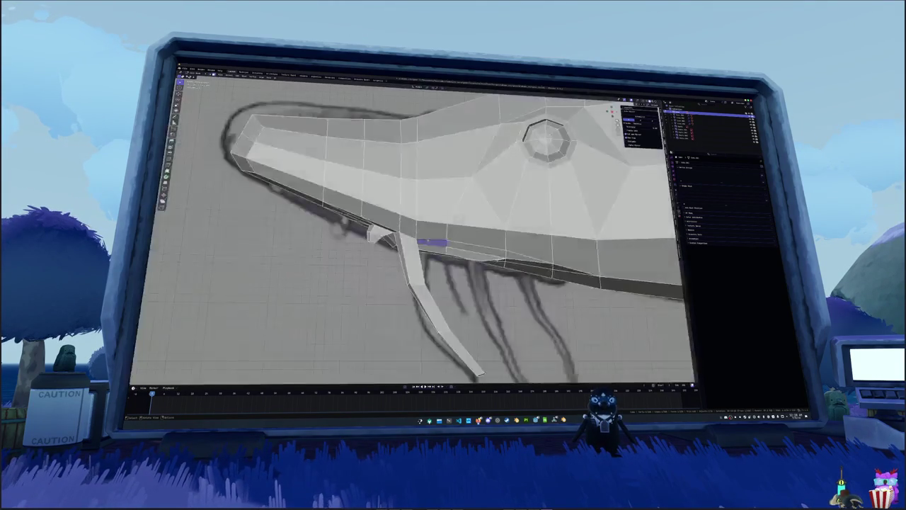
In the orthographic side view, turn on X-ray to compare the head mesh with the reference sketch
key(alt+z)
scroll(437, 265, down, 1)
key(alt+z)
scroll(437, 266, up, 2)
key(alt+z)
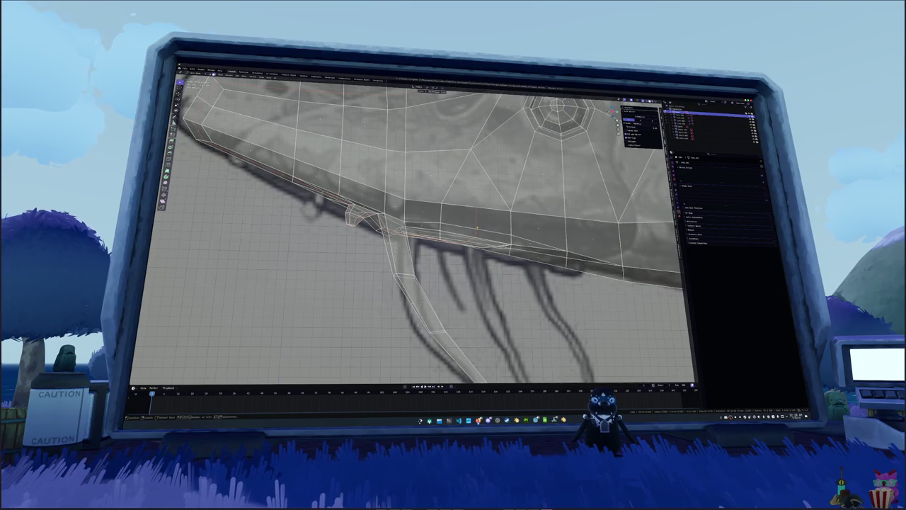
middle_drag(424, 234, 368, 198)
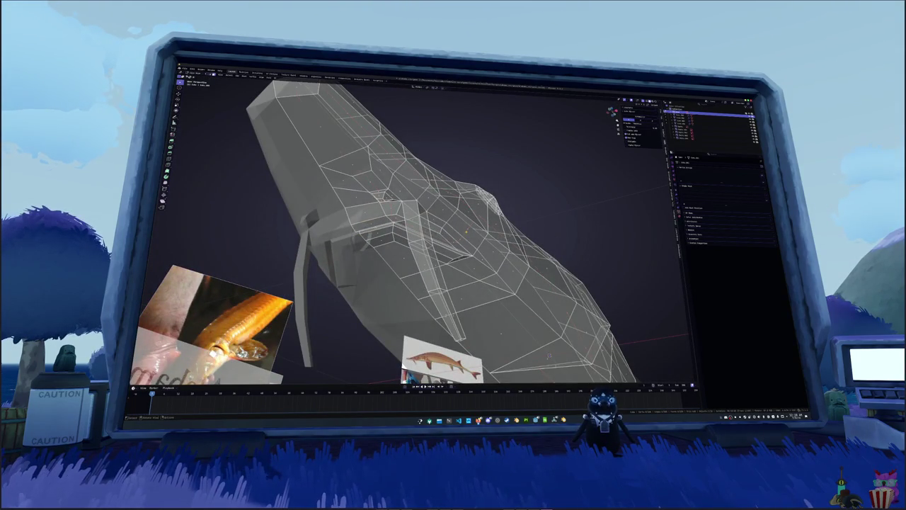
With X-ray off, mark seams on two sets of underside head edges from the edge context menu
key(alt+z)
middle_drag(425, 234, 454, 212)
right_click(391, 200)
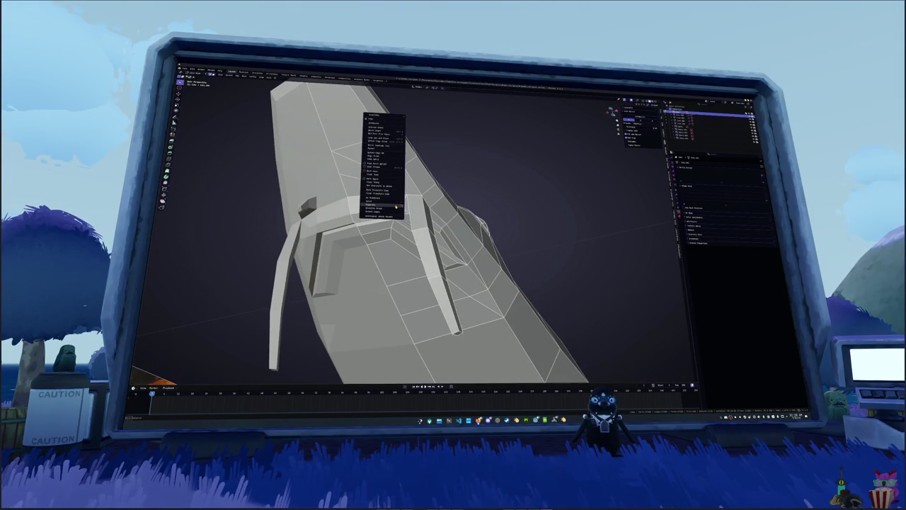
click(382, 145)
middle_drag(382, 146, 425, 177)
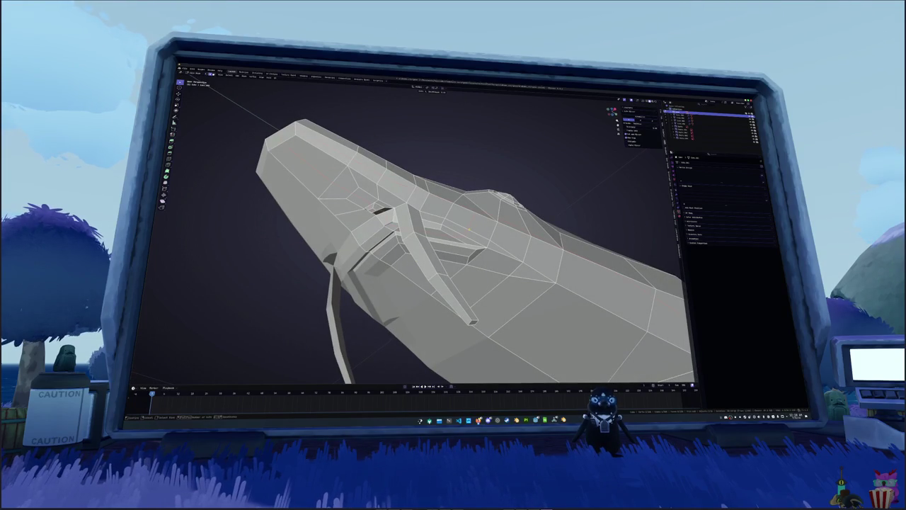
mouse_move(467, 234)
middle_down()
mouse_move(467, 206)
mouse_move(454, 212)
mouse_move(453, 255)
middle_up()
click(468, 229)
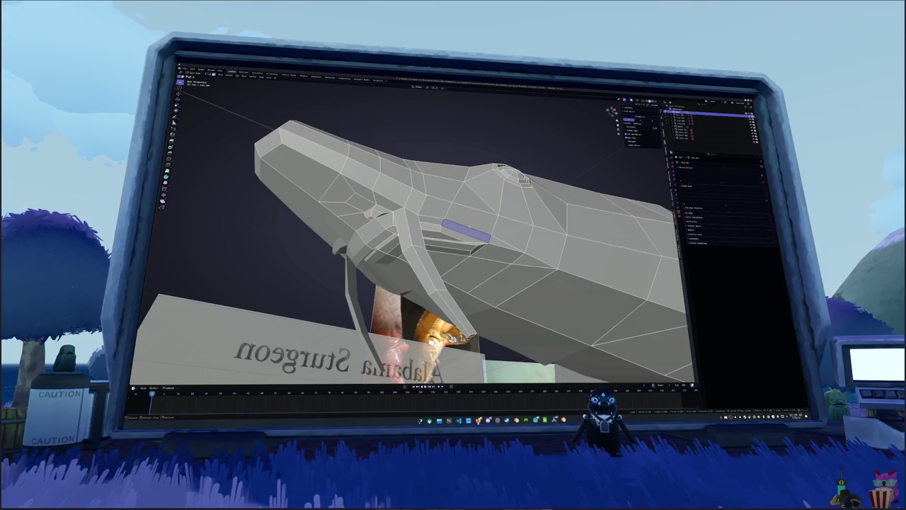
right_click(443, 212)
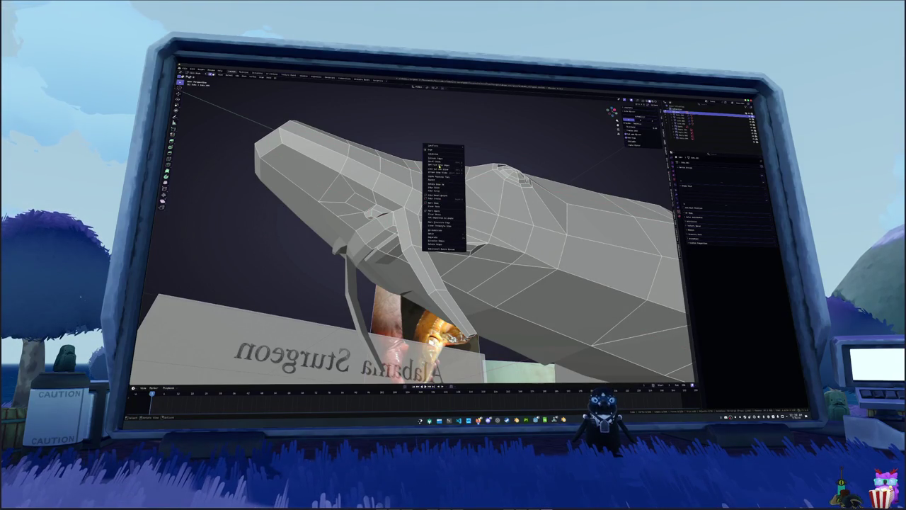
click(439, 155)
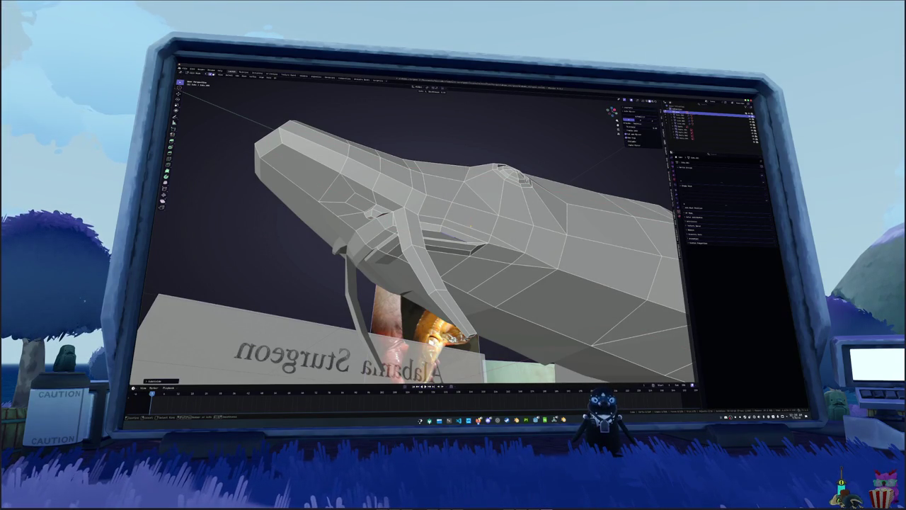
scroll(466, 231, up, 2)
scroll(460, 241, up, 2)
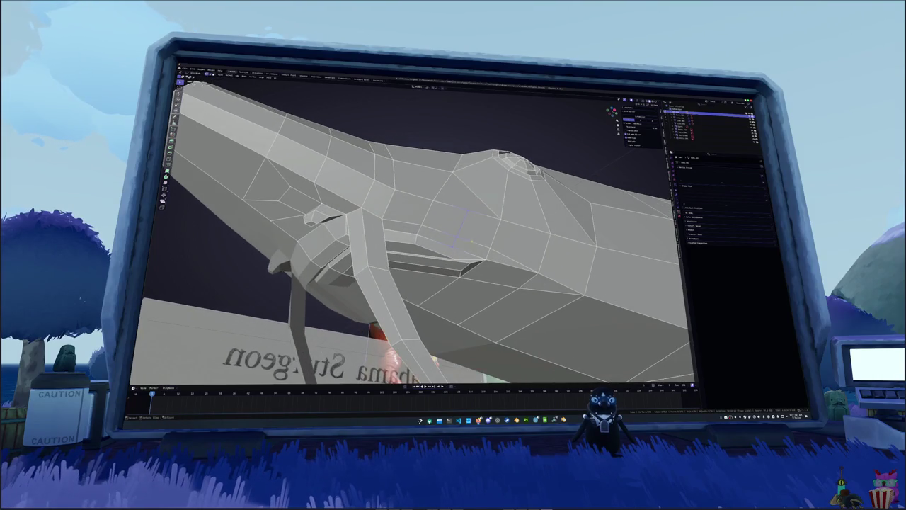
Dissolve the extra edges beside the gill slot
scroll(449, 258, up, 2)
right_click(437, 264)
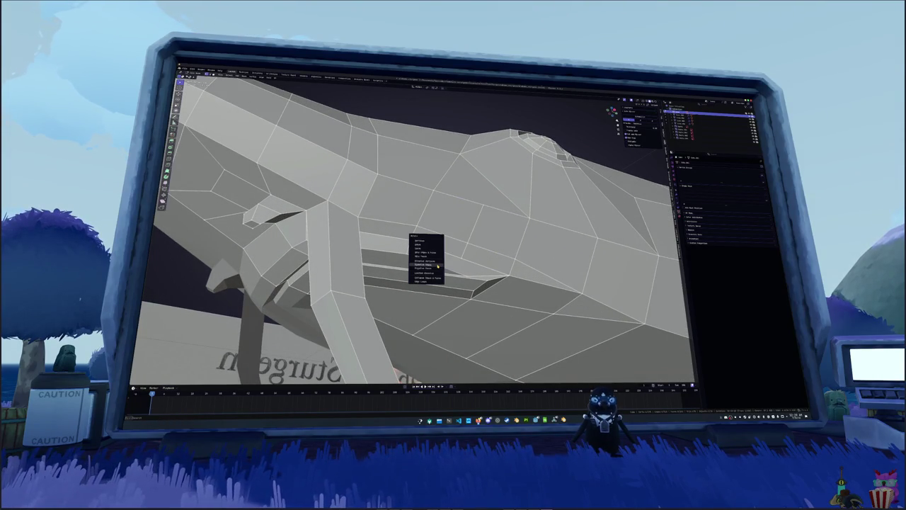
click(436, 264)
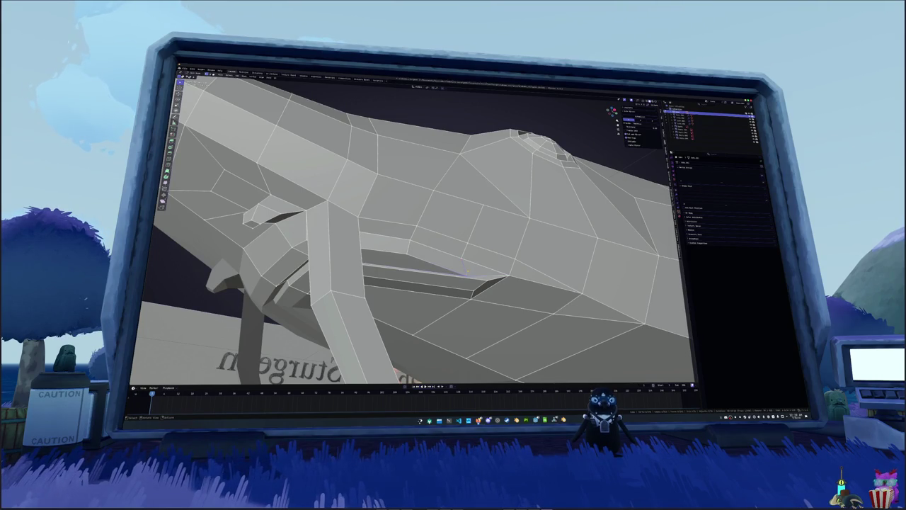
Move the remaining edge along the Z axis, then select a face on the front leg
middle_drag(471, 269, 470, 272)
key(g)
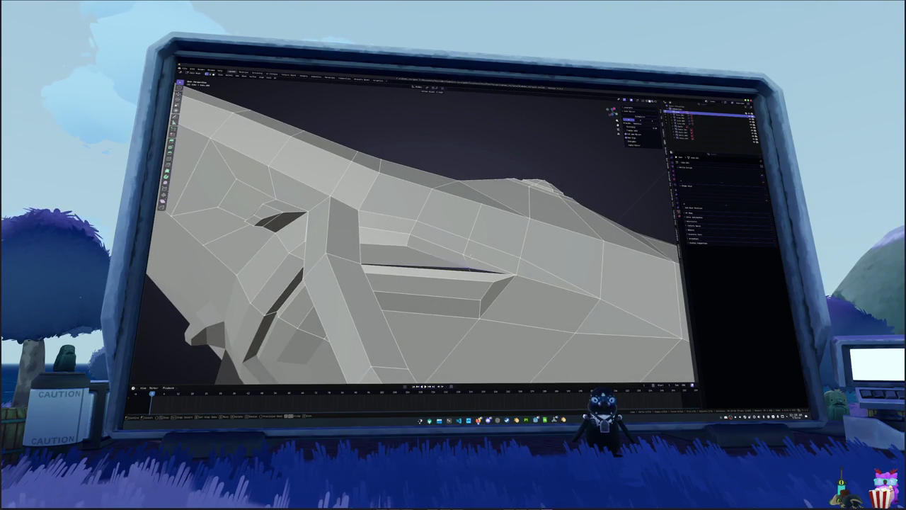
mouse_move(468, 270)
middle_down()
mouse_move(475, 263)
mouse_move(444, 282)
mouse_move(439, 261)
mouse_move(436, 270)
mouse_move(471, 267)
mouse_move(429, 225)
middle_up()
key(Escape)
click(440, 243)
In X-ray, extrude and widen the barbel stub's face where it meets the body
key(alt+z)
scroll(445, 244, down, 3)
key(e)
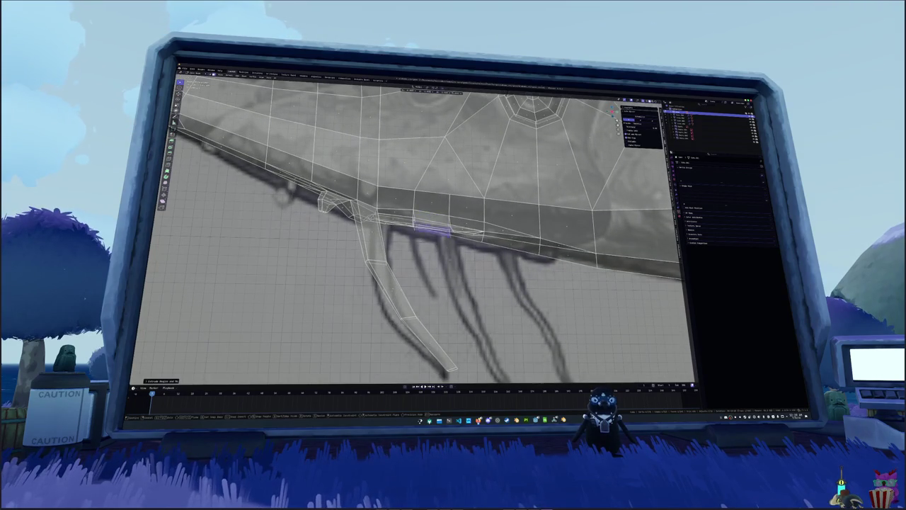
key(g)
click(481, 292)
key(e)
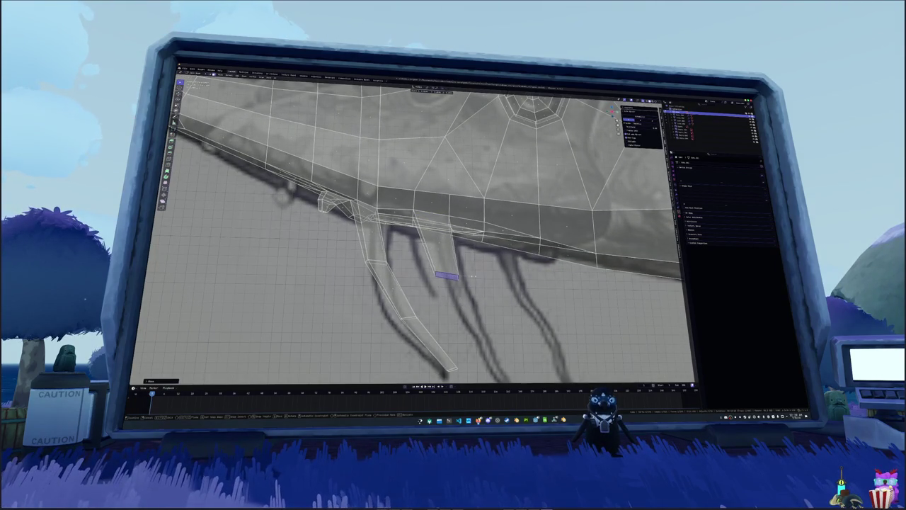
click(476, 256)
click(475, 256)
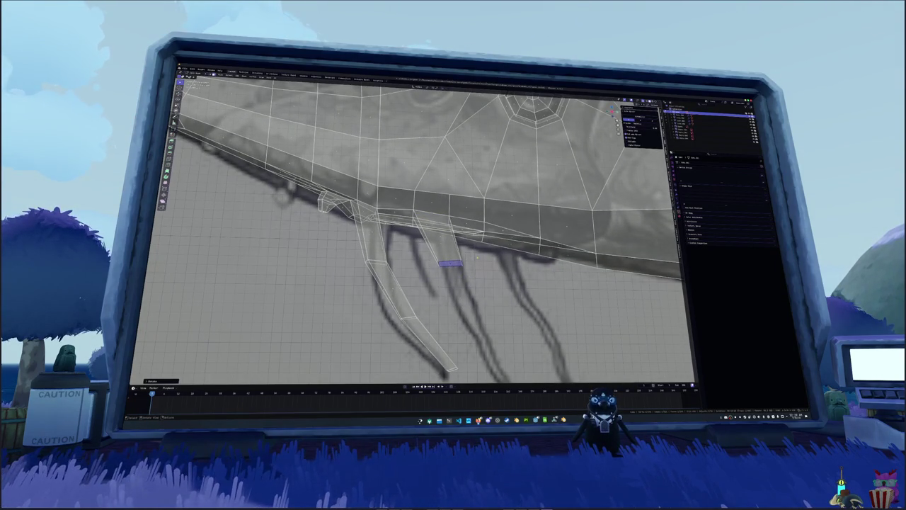
Move the small block beside the head slot along the X axis
middle_drag(476, 256, 453, 234)
key(alt+z)
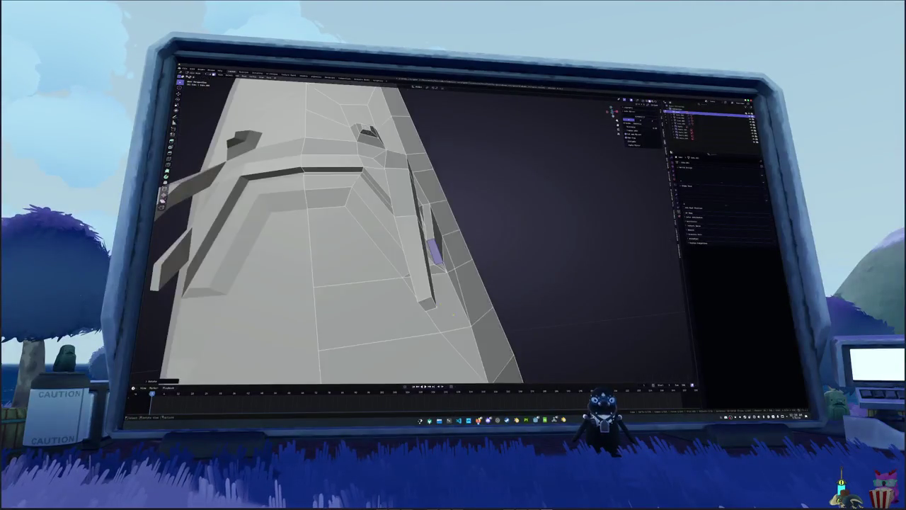
middle_drag(451, 311, 479, 231)
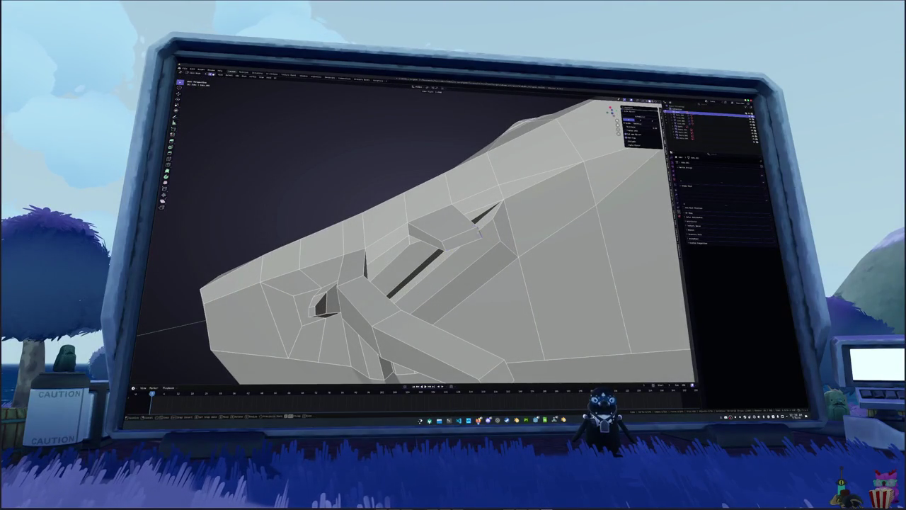
key(g)
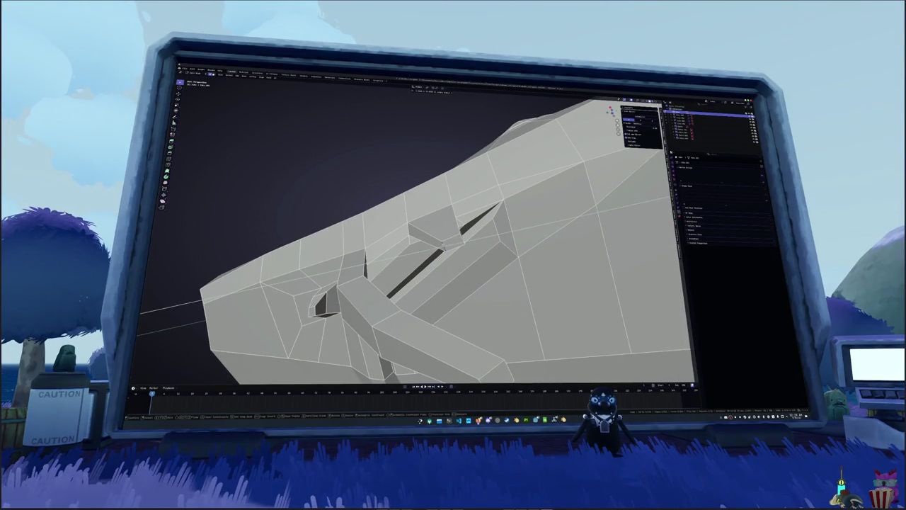
middle_drag(443, 245, 455, 224)
key(g)
key(x)
click(449, 225)
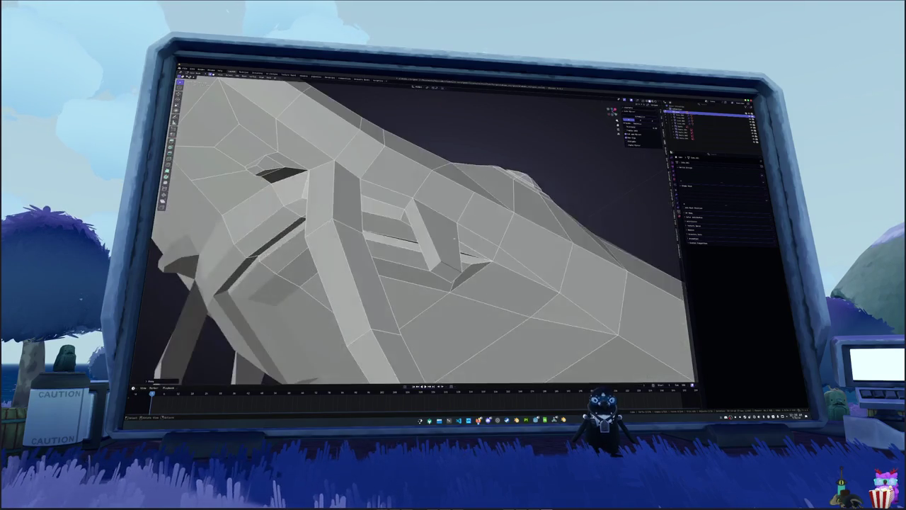
Edge-slide a neighbouring edge, select the stub's small face, and return to side view
key(g)
key(g)
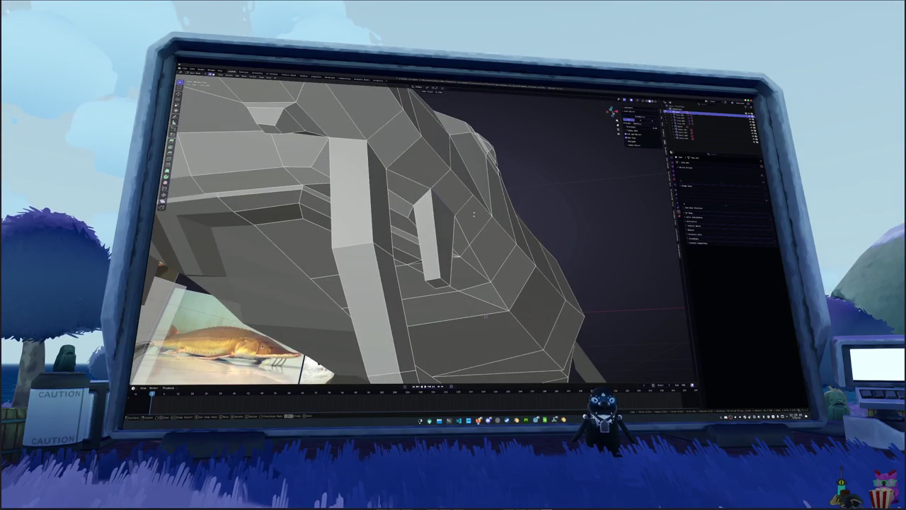
click(447, 234)
mouse_move(446, 234)
middle_down()
mouse_move(443, 267)
mouse_move(446, 245)
middle_up()
click(436, 263)
key(KP_3)
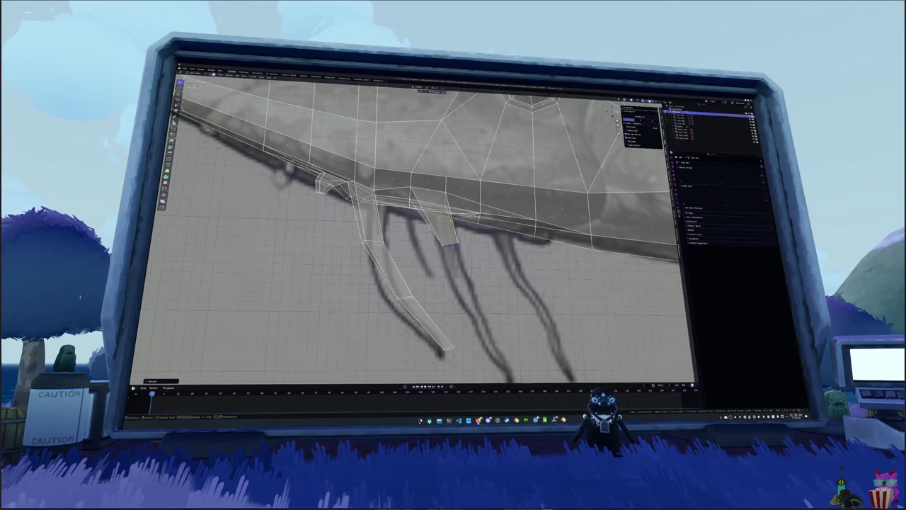
Loop-cut the stub and extrude its bottom loop down into a long barbel
key(ctrl+r)
click(456, 228)
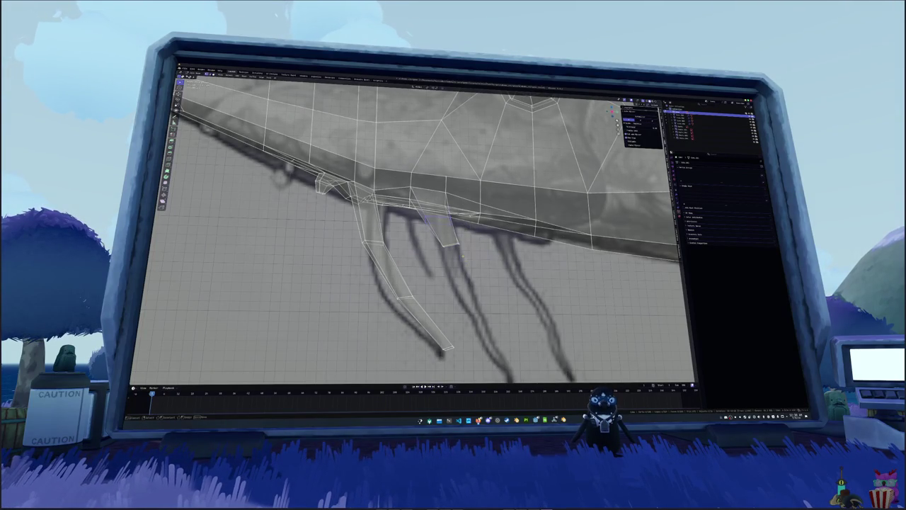
alt+click(448, 245)
middle_drag(447, 245, 407, 198)
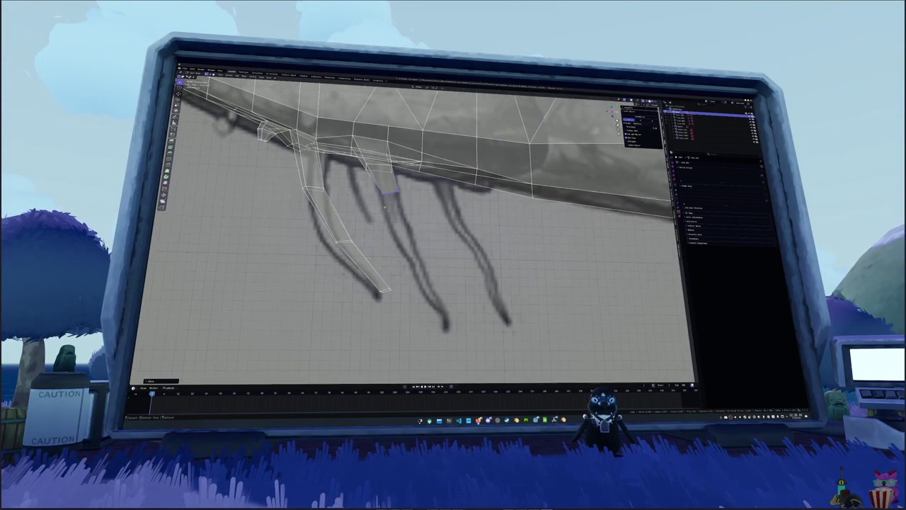
key(e)
click(425, 310)
key(g)
click(461, 322)
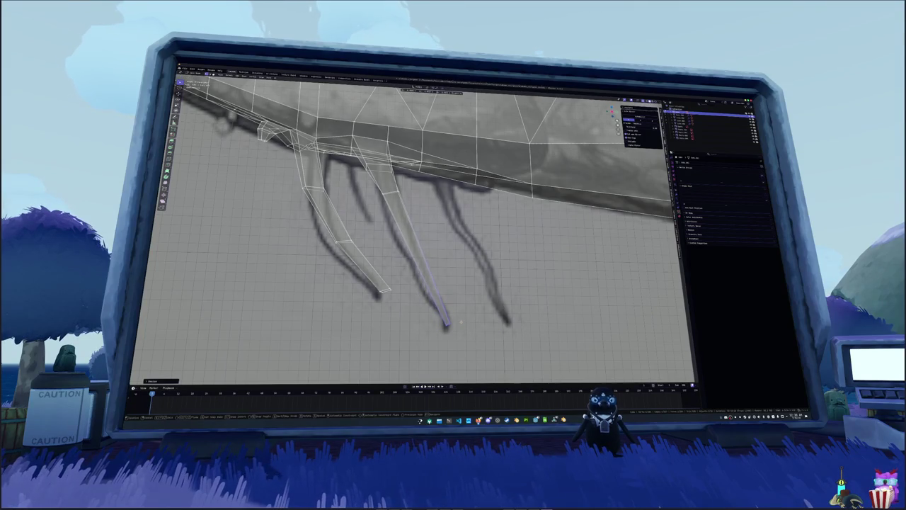
Add a loop cut midway down the barbel and select the loop near its top
key(ctrl+r)
click(449, 248)
alt+click(388, 183)
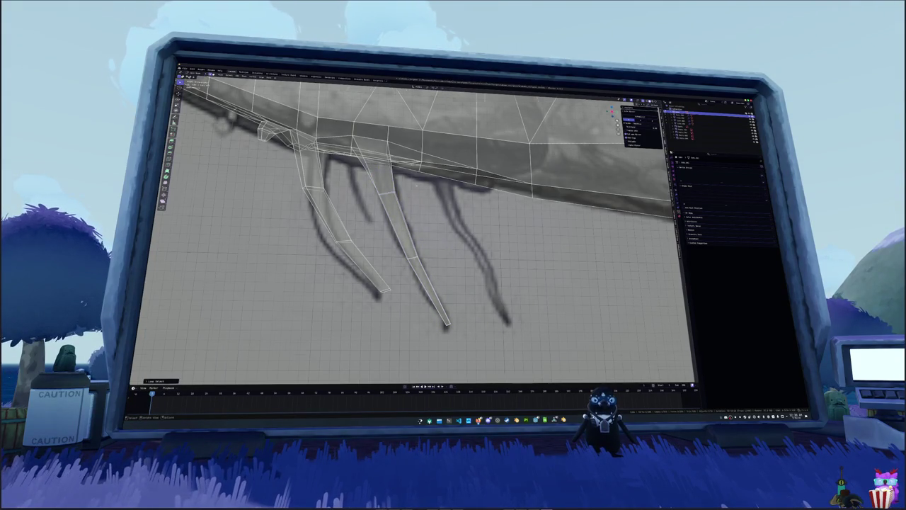
scroll(411, 182, up, 3)
scroll(408, 216, up, 1)
scroll(460, 213, up, 1)
click(464, 212)
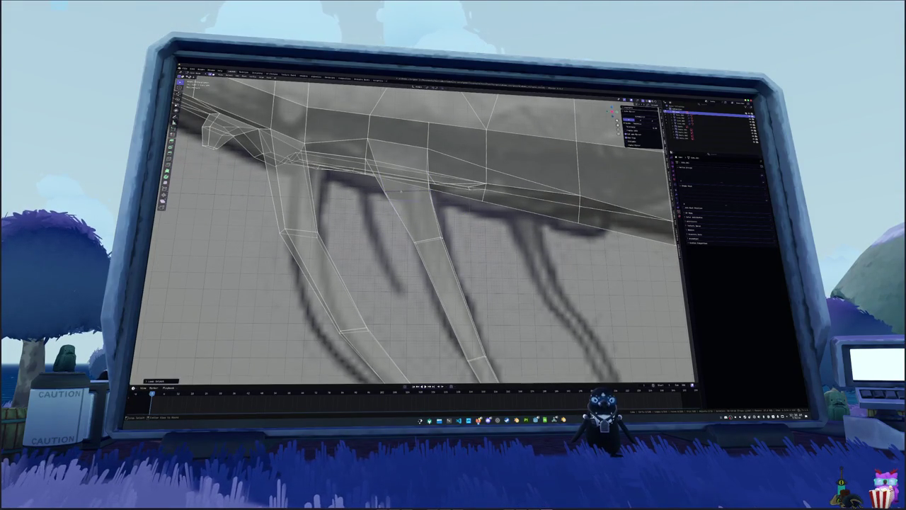
Orbit beneath the fish and shift the new barbel sideways along X
middle_drag(464, 212, 503, 211)
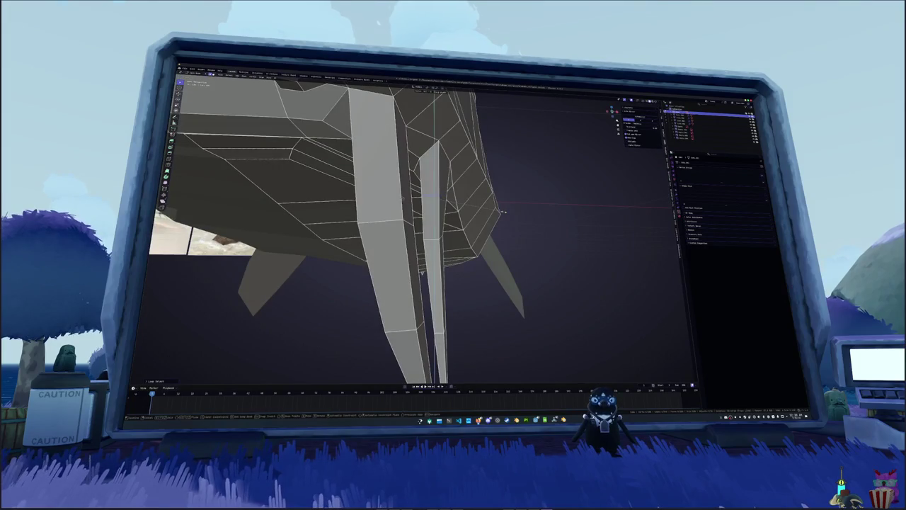
mouse_move(503, 211)
middle_down()
mouse_move(402, 257)
mouse_move(438, 281)
mouse_move(466, 264)
middle_up()
click(401, 258)
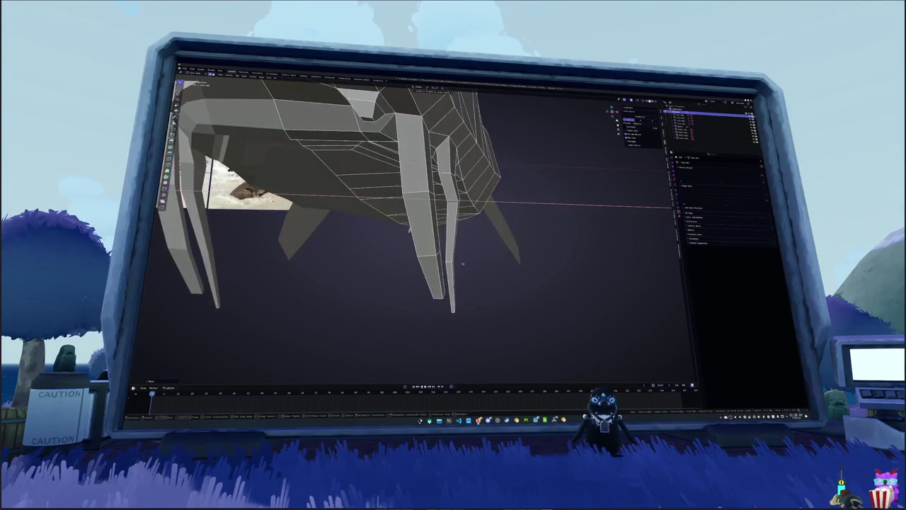
key(g)
key(x)
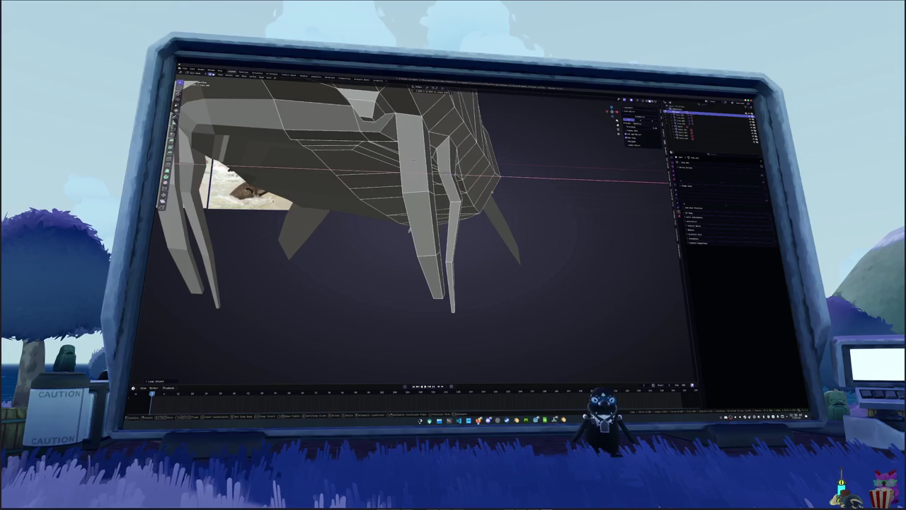
click(482, 219)
With X-ray on, nudge the selected barbel further along the X axis
key(alt+z)
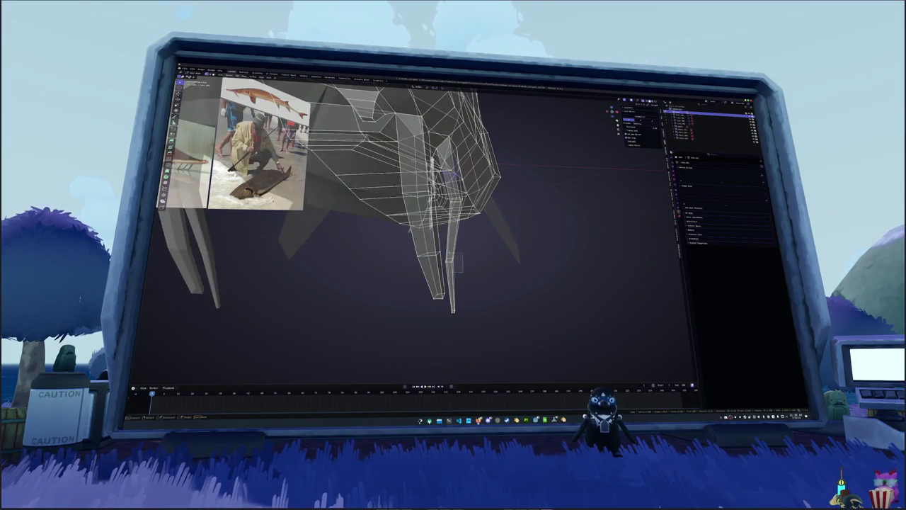
key(g)
key(x)
key(Return)
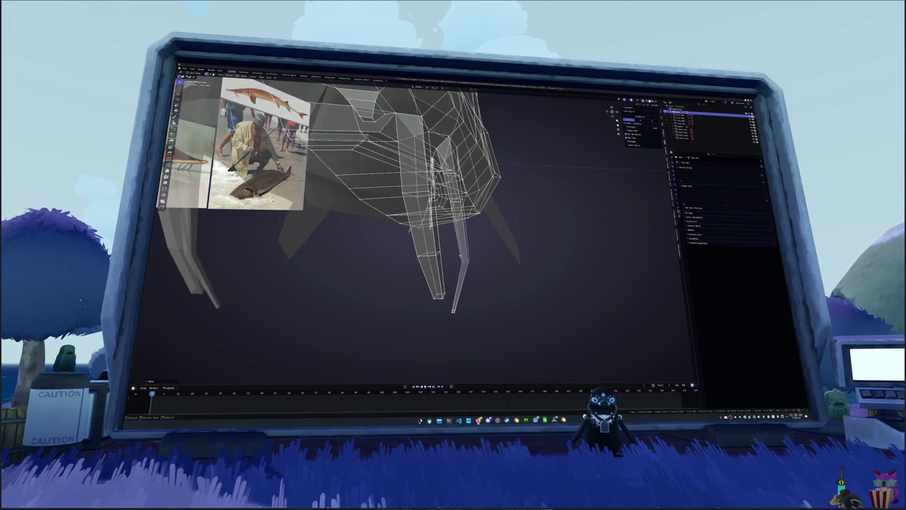
key(alt+z)
Select the barbel's tip vertex and move it sideways along X
click(454, 309)
key(alt+z)
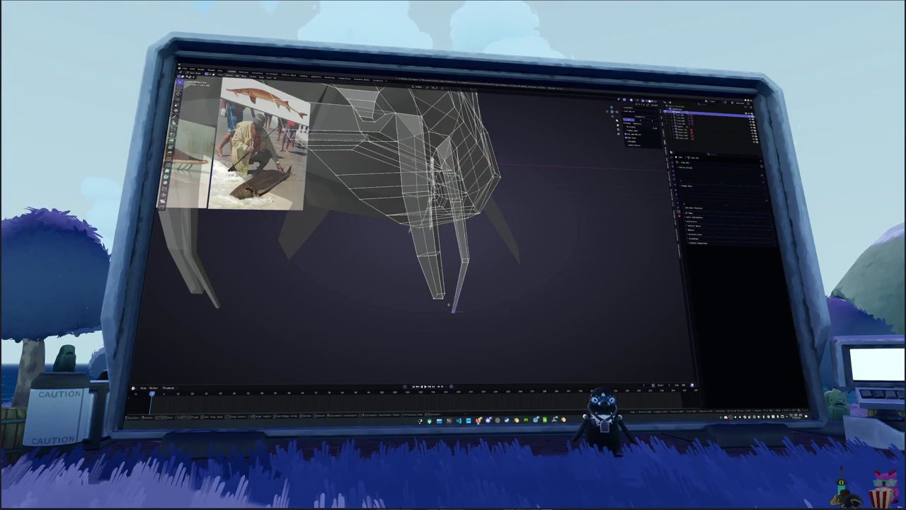
key(g)
key(x)
key(Return)
key(g)
key(x)
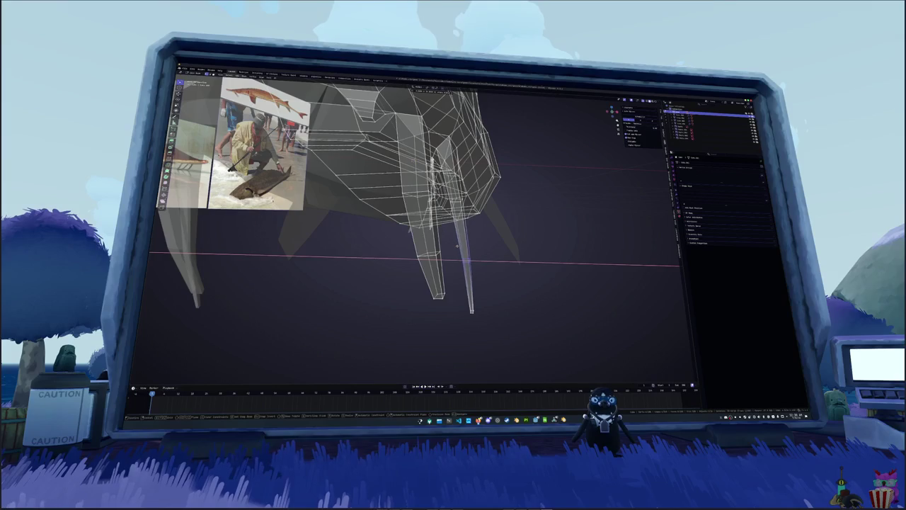
key(Return)
key(alt+z)
Refine the barbel's sideways X offset from lower angles under the fish
middle_drag(412, 159, 425, 212)
key(alt+z)
key(g)
key(x)
key(Return)
key(alt+z)
mouse_move(427, 249)
middle_down()
mouse_move(436, 176)
mouse_move(414, 250)
mouse_move(417, 177)
middle_up()
key(g)
key(x)
key(Return)
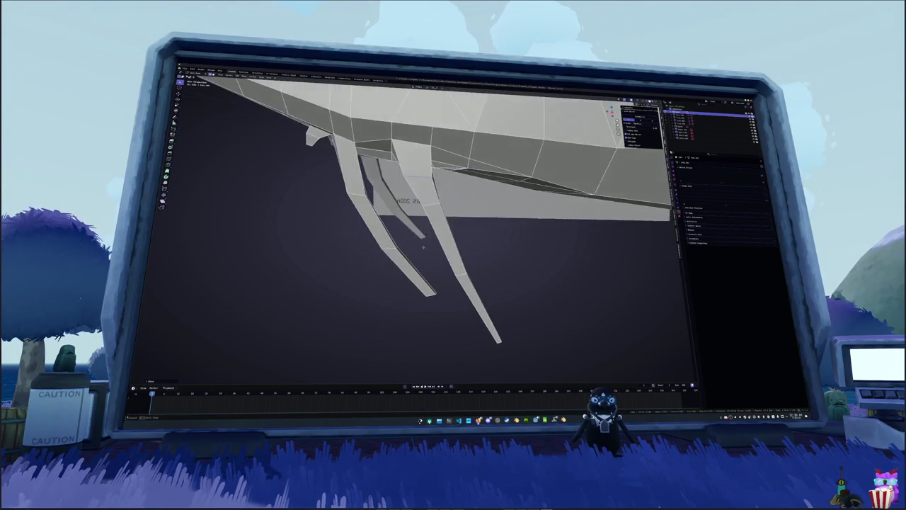
In X-ray front ortho view, move the second barbel's edge to match the reference
key(alt+z)
key(KP_1)
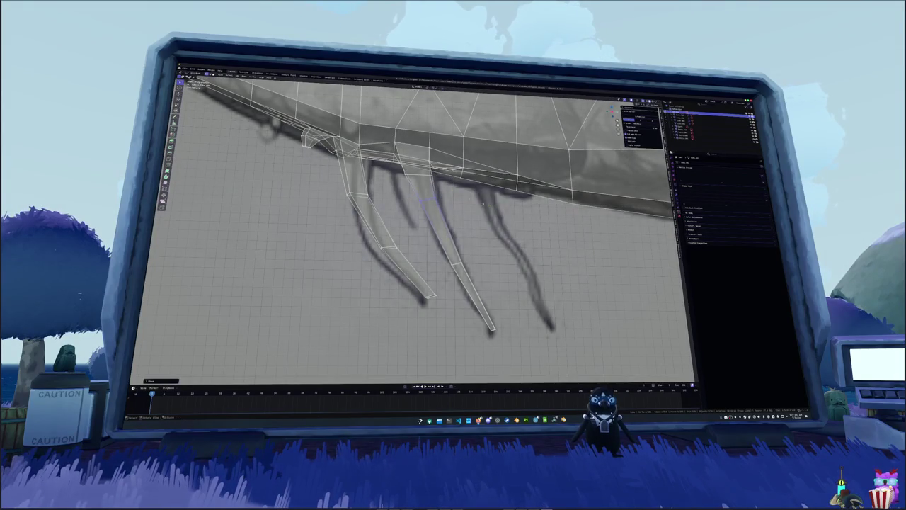
scroll(466, 182, up, 2)
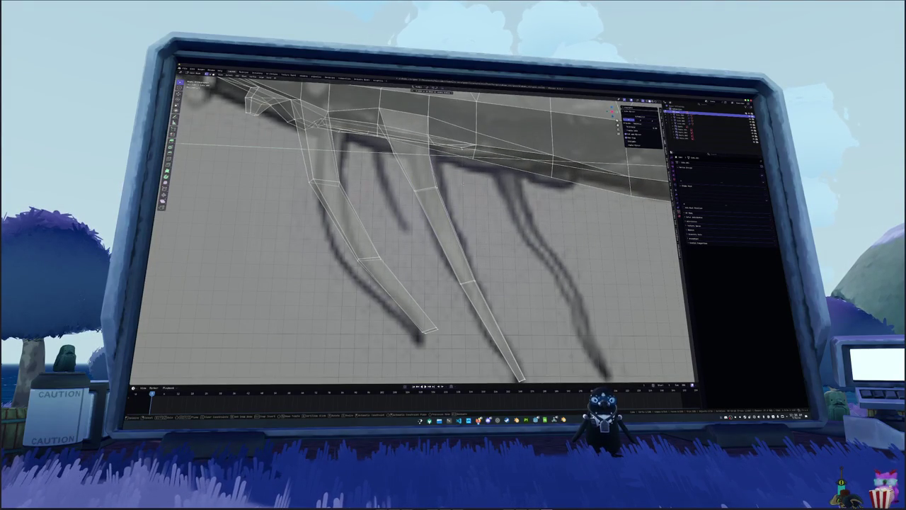
scroll(466, 182, down, 2)
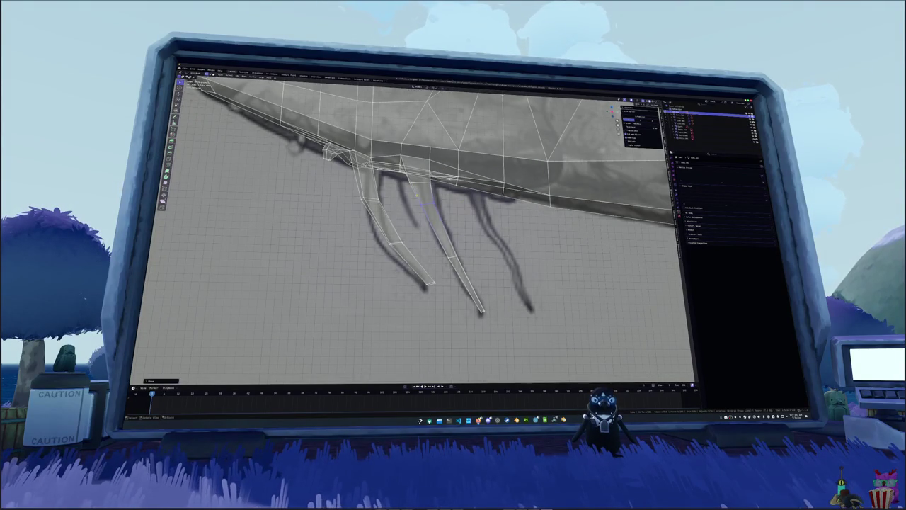
key(g)
key(g)
key(Escape)
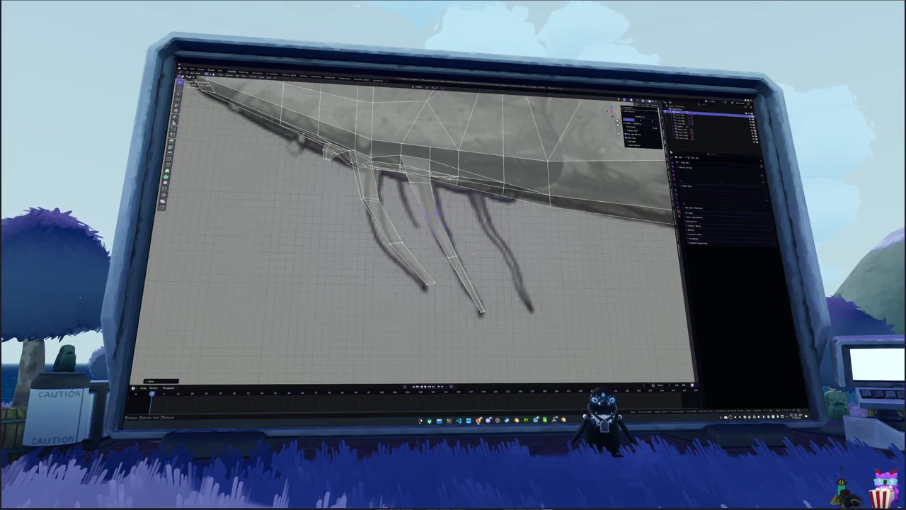
key(g)
key(Return)
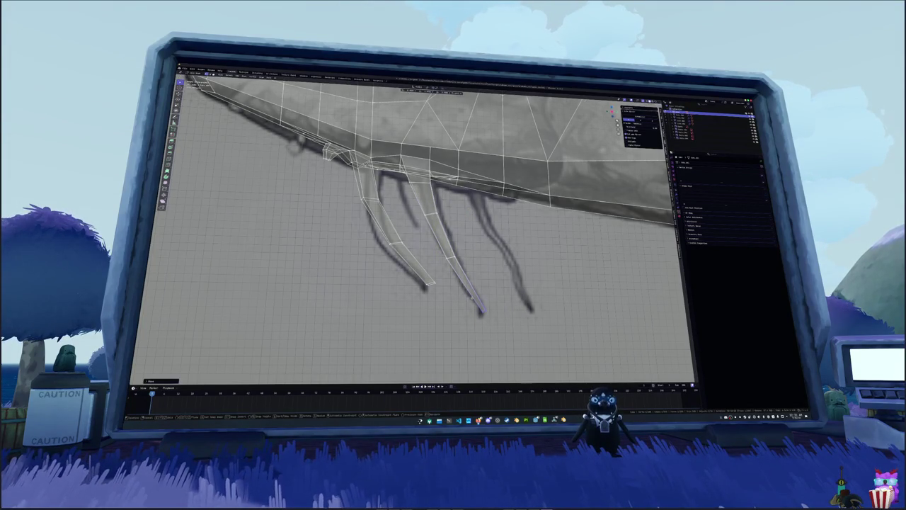
mouse_move(454, 303)
middle_down()
mouse_move(483, 320)
mouse_move(443, 216)
middle_up()
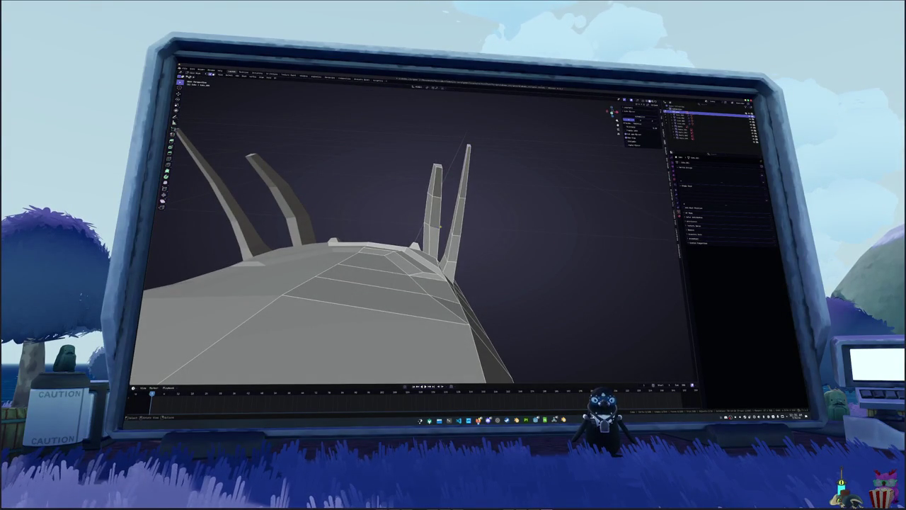
Return to front view, orbit under the snout and confirm the barbel position
key(KP_1)
key(alt+z)
mouse_move(439, 225)
middle_down()
mouse_move(425, 202)
mouse_move(435, 224)
mouse_move(478, 220)
mouse_move(456, 228)
middle_up()
key(alt+z)
click(457, 228)
Test X-axis scaling of the selected barbels' width, cancelling unwanted scales
key(s)
key(x)
key(Escape)
key(s)
key(x)
key(x)
key(Escape)
mouse_move(486, 263)
middle_down()
mouse_move(531, 313)
mouse_move(518, 291)
mouse_move(535, 269)
mouse_move(449, 257)
mouse_move(473, 273)
middle_up()
key(s)
key(Escape)
key(s)
key(x)
key(Escape)
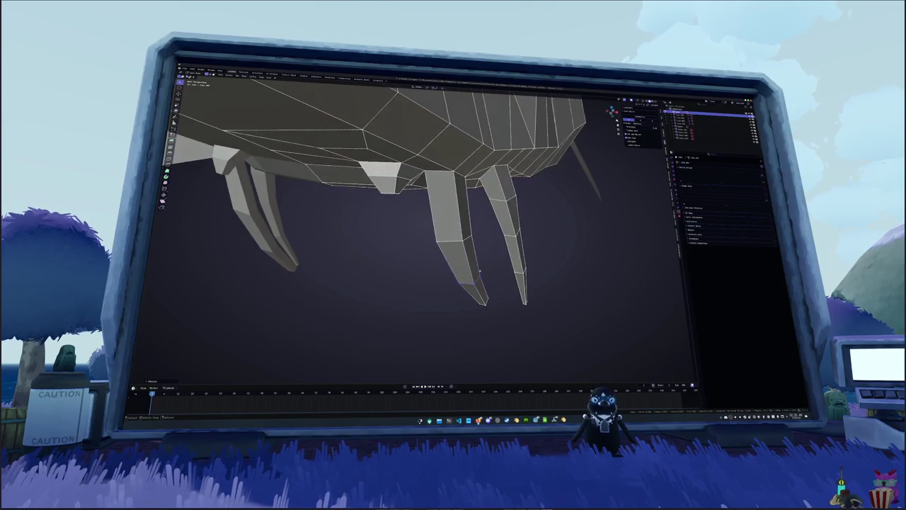
In X-ray, view the barbels from below and retry X-axis scaling of their spacing
key(alt+z)
key(alt+z)
middle_drag(433, 234, 553, 258)
key(s)
key(x)
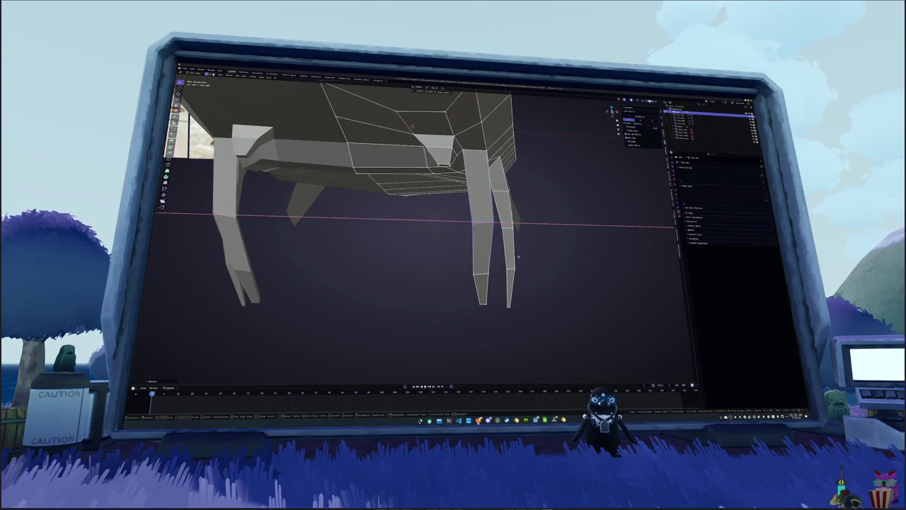
key(Escape)
key(alt+z)
key(s)
key(x)
mouse_move(467, 260)
middle_down()
mouse_move(509, 269)
mouse_move(536, 300)
mouse_move(514, 300)
middle_up()
key(Escape)
Make final scale checks, then orbit to a three-quarter view and select the sturgeon mesh
key(alt+z)
key(alt+z)
key(alt+z)
key(s)
key(x)
key(Escape)
key(s)
key(Escape)
middle_drag(495, 254, 505, 221)
click(499, 230)
Return to opaque ortho view, select the fin, and close the audio volume flyout
key(ctrl+KP_3)
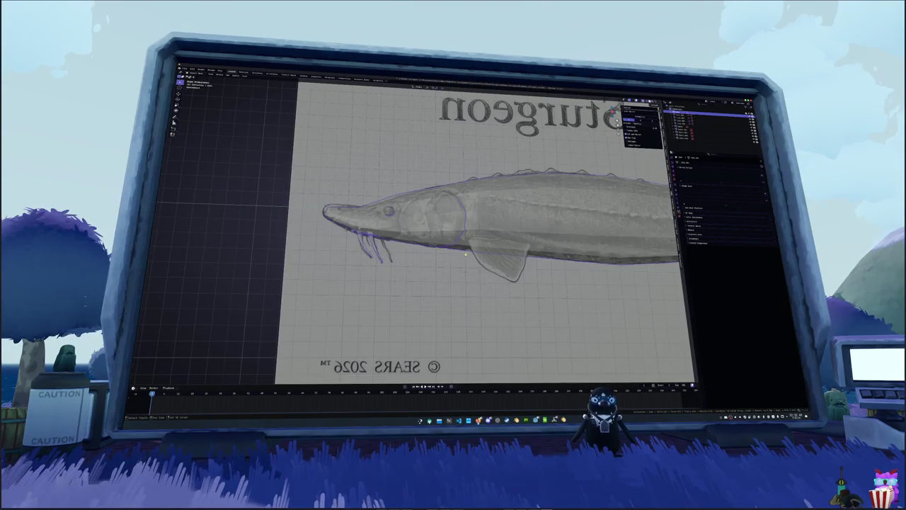
key(alt+z)
click(500, 257)
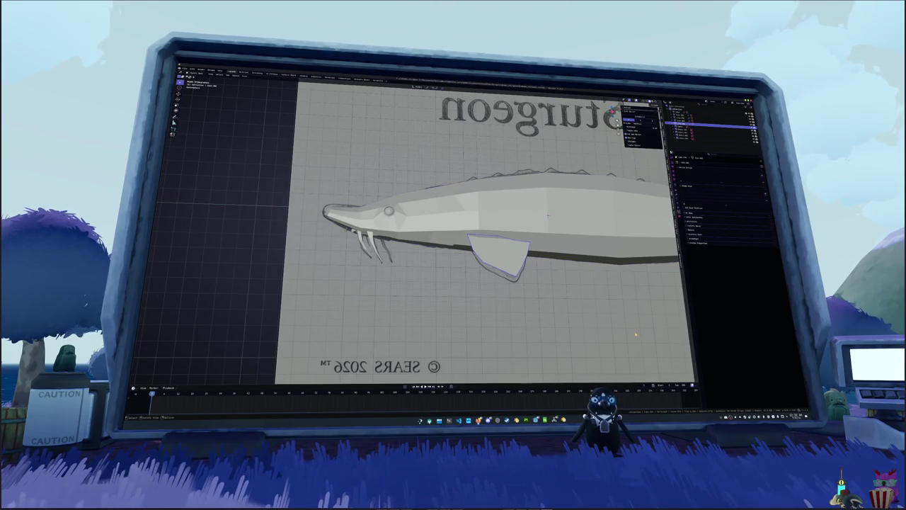
click(735, 417)
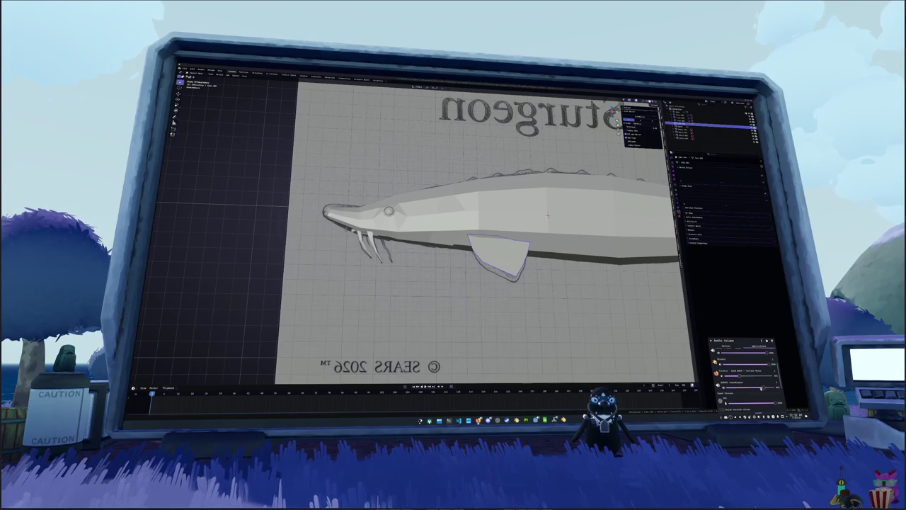
click(634, 346)
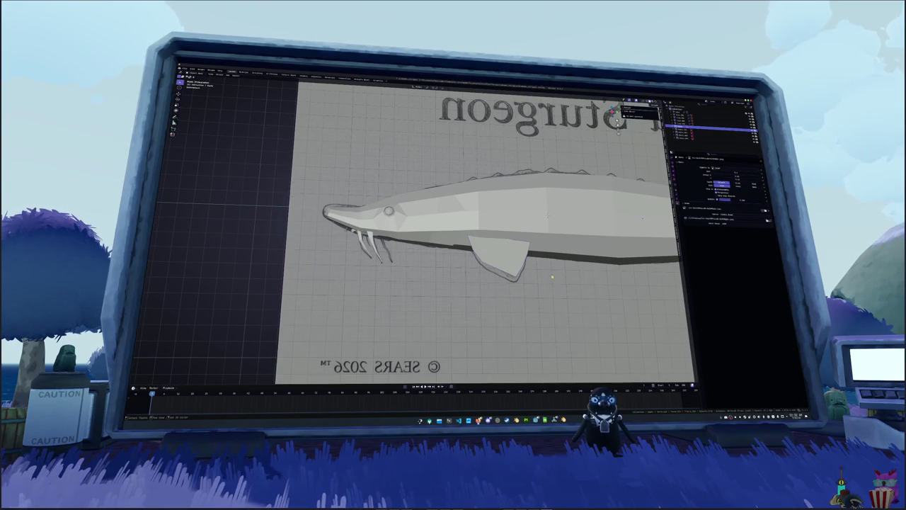
Frame the fish head and start a vertical loop cut across the body
scroll(507, 255, down, 3)
scroll(507, 256, down, 3)
scroll(507, 256, up, 2)
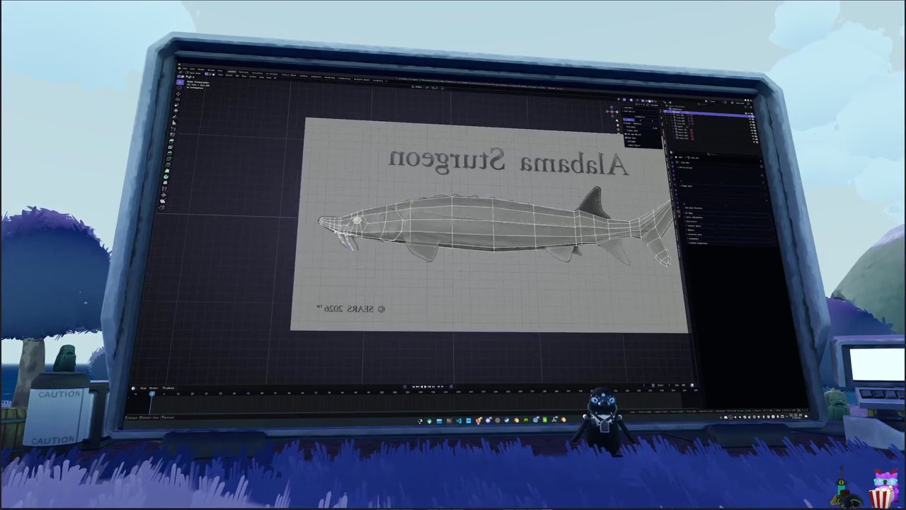
scroll(507, 255, up, 2)
scroll(507, 256, up, 3)
shift+middle_drag(507, 255, 528, 270)
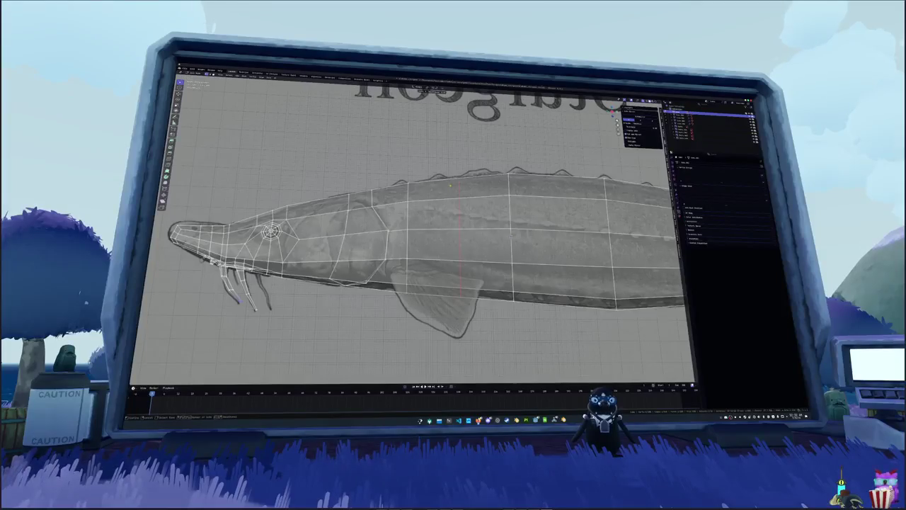
scroll(511, 236, down, 3)
scroll(511, 236, up, 2)
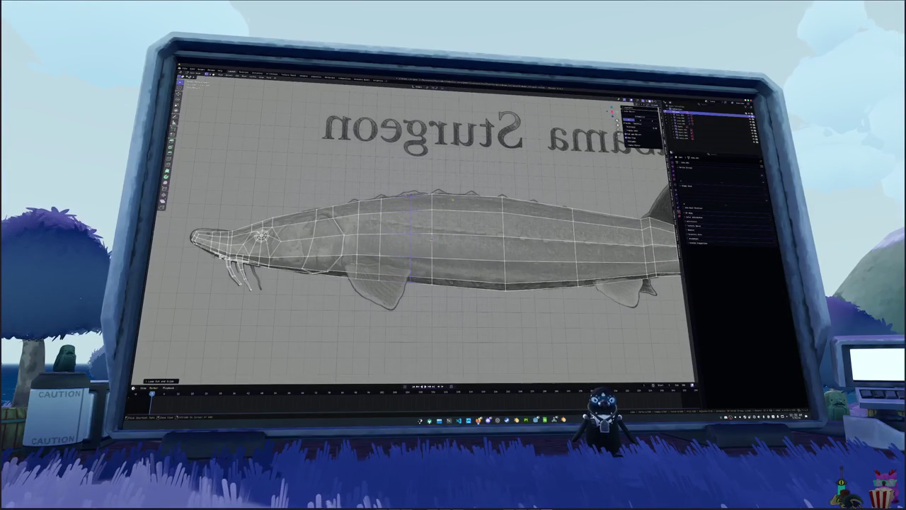
key(ctrl+r)
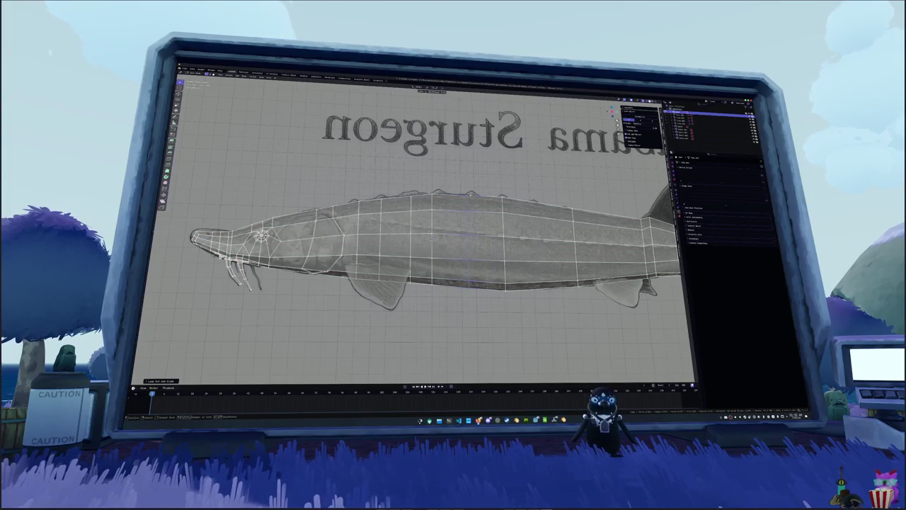
click(460, 241)
Pan along the body and commit the new vertical edge loop
shift+middle_drag(425, 234, 382, 234)
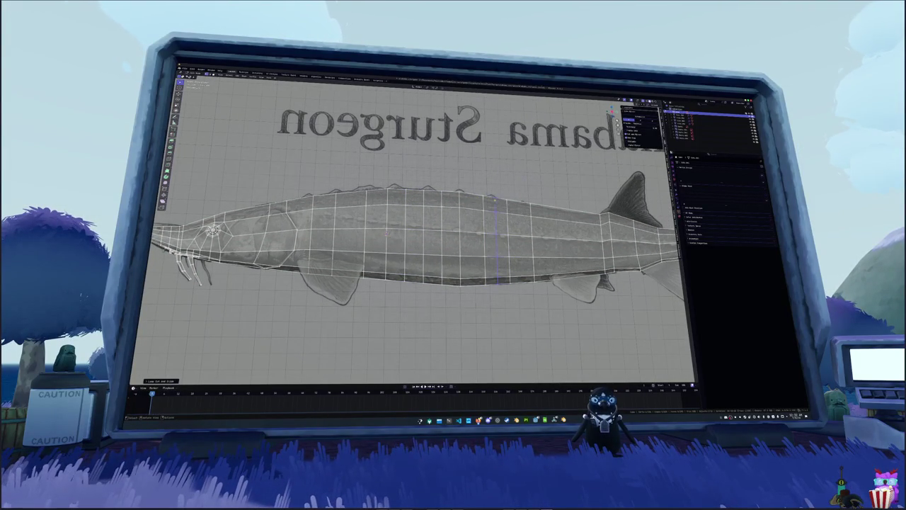
scroll(496, 233, up, 3)
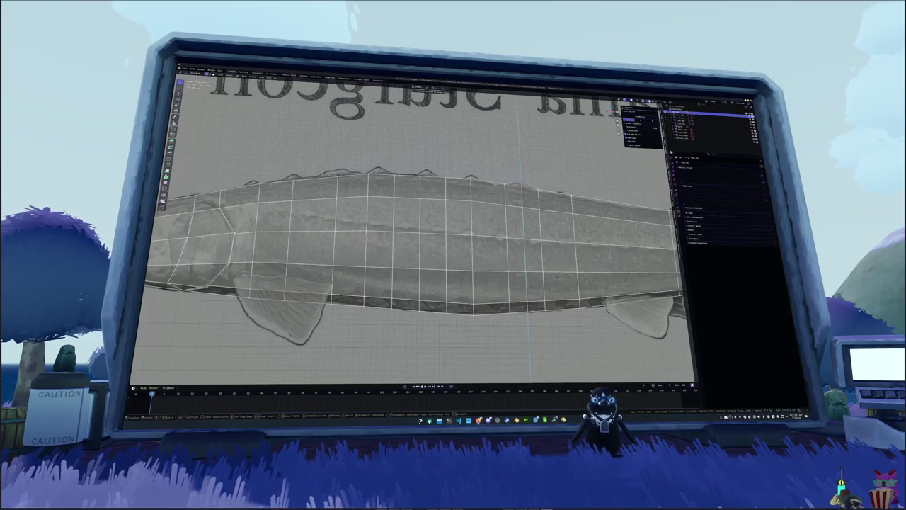
shift+middle_drag(367, 239, 290, 240)
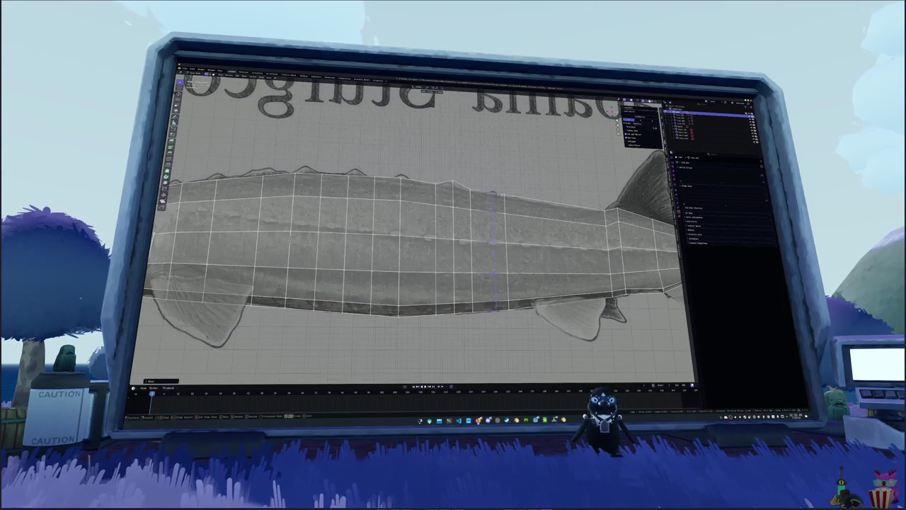
click(493, 241)
click(493, 240)
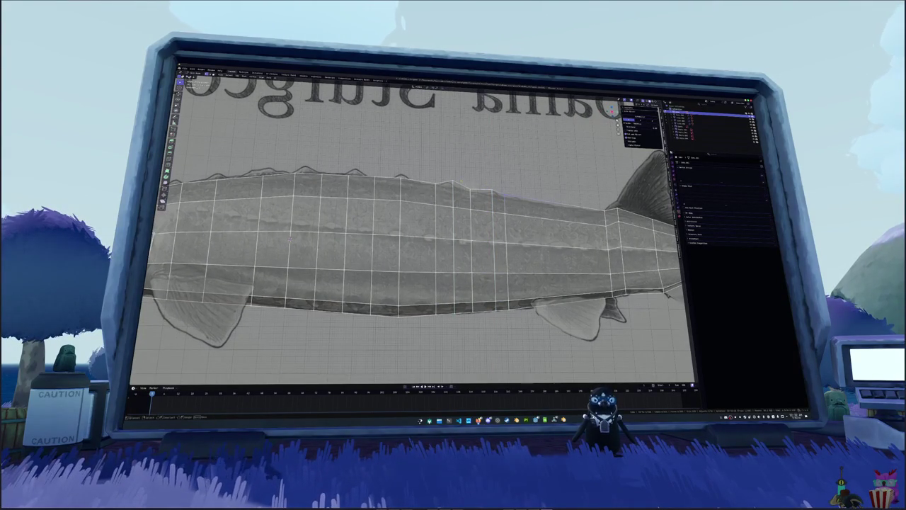
shift+middle_drag(290, 240, 351, 239)
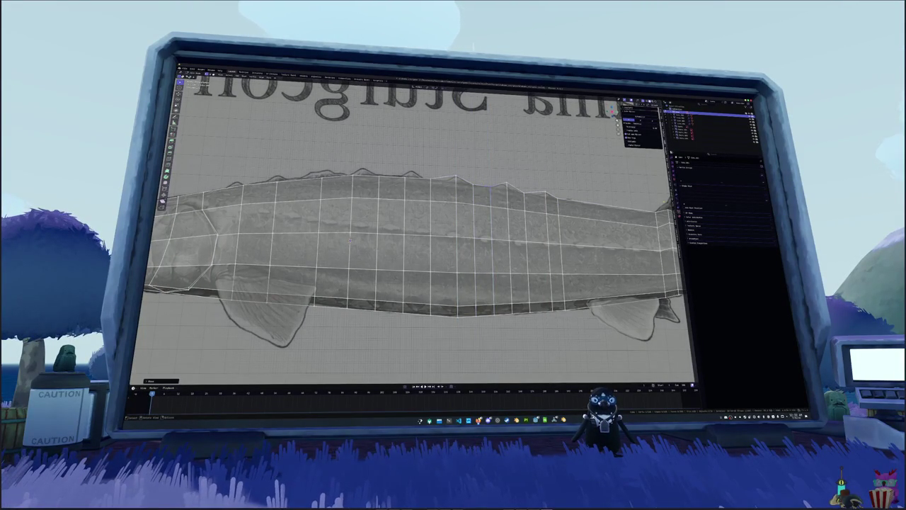
scroll(414, 255, up, 2)
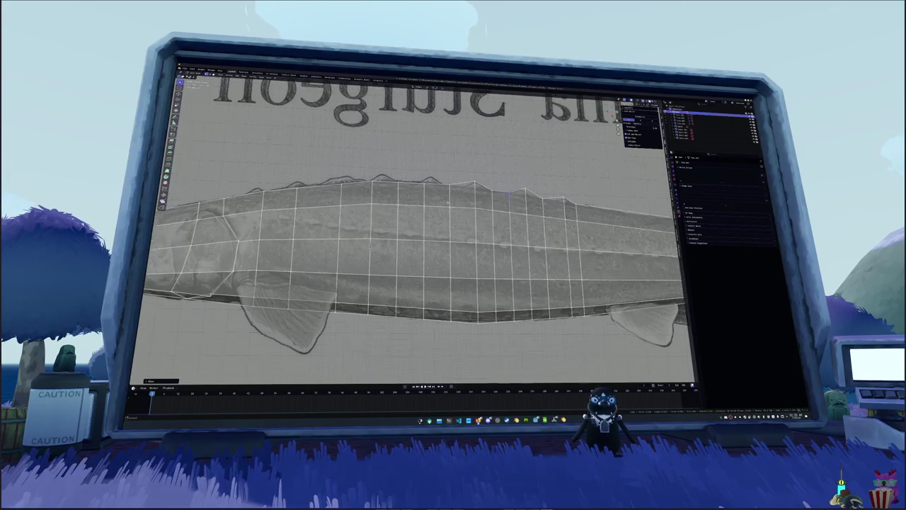
Slide the body edge loops along the fish to line up with the reference
key(g)
key(z)
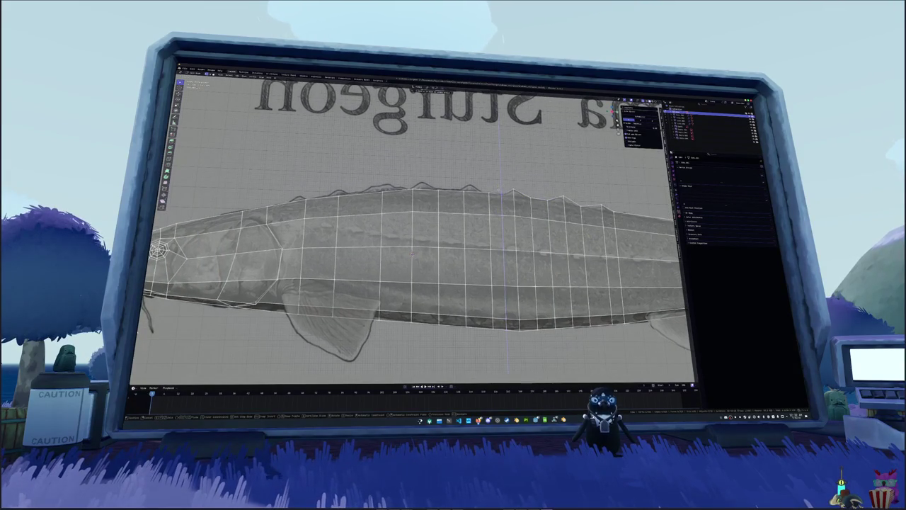
key(Return)
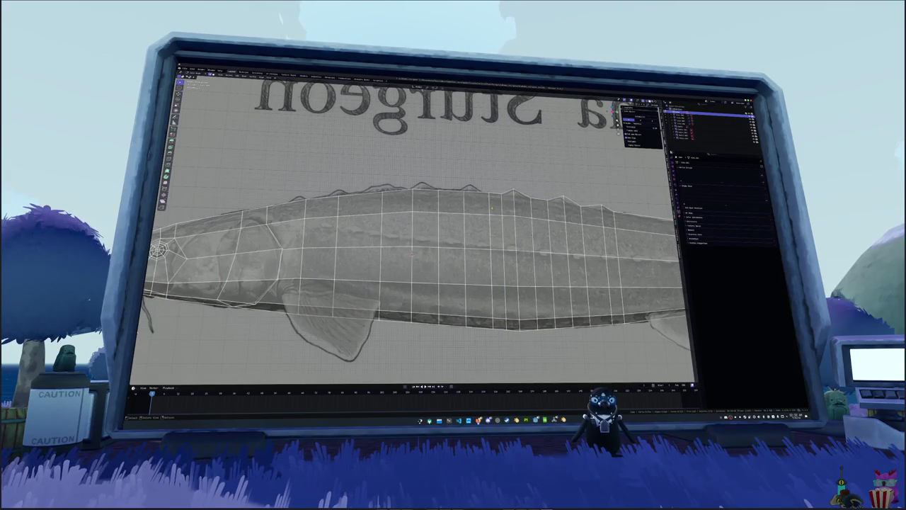
key(g)
key(g)
key(Return)
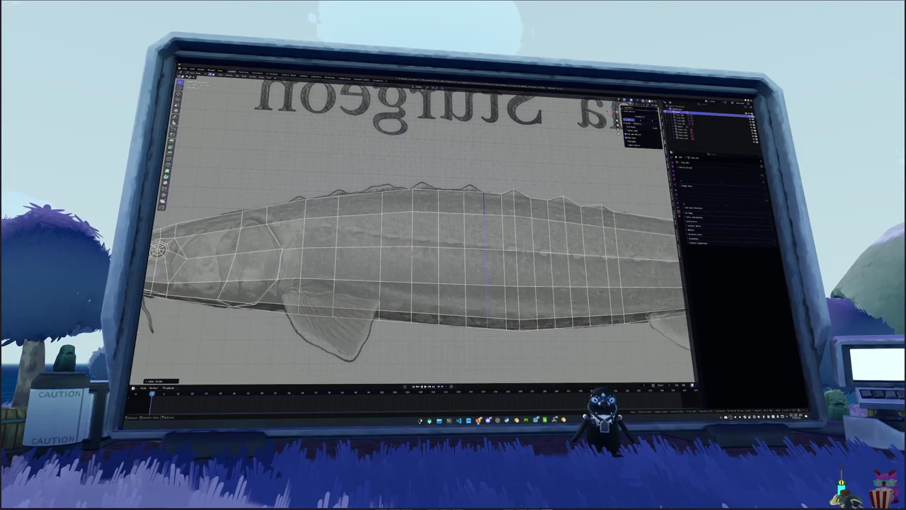
alt+click(463, 206)
key(Return)
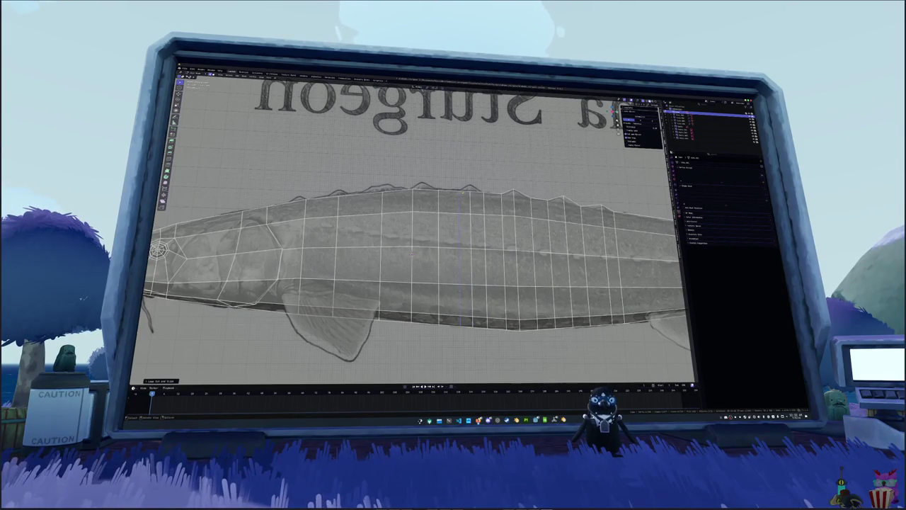
key(g)
key(g)
click(412, 252)
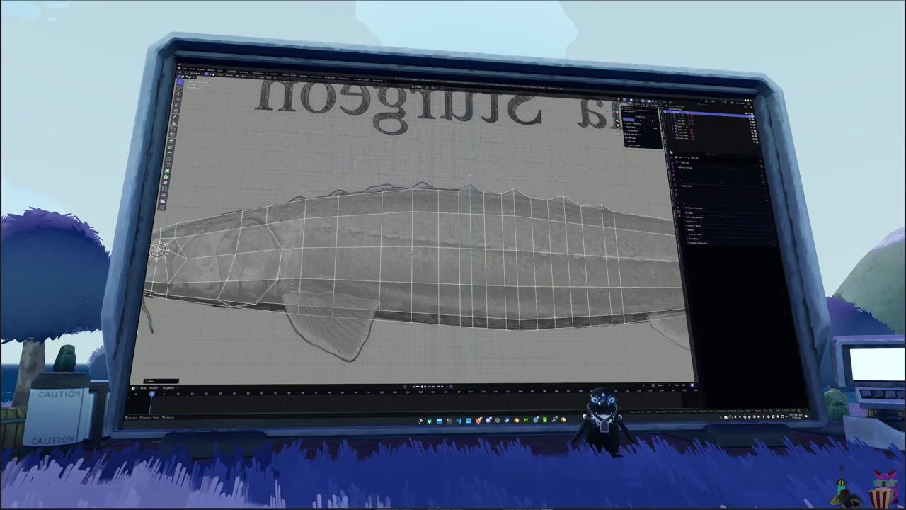
Toggle X-ray and zoom to check the loops against the reference drawing
scroll(414, 248, down, 2)
key(alt+z)
scroll(418, 245, down, 1)
key(alt+z)
scroll(417, 245, up, 3)
scroll(456, 263, down, 1)
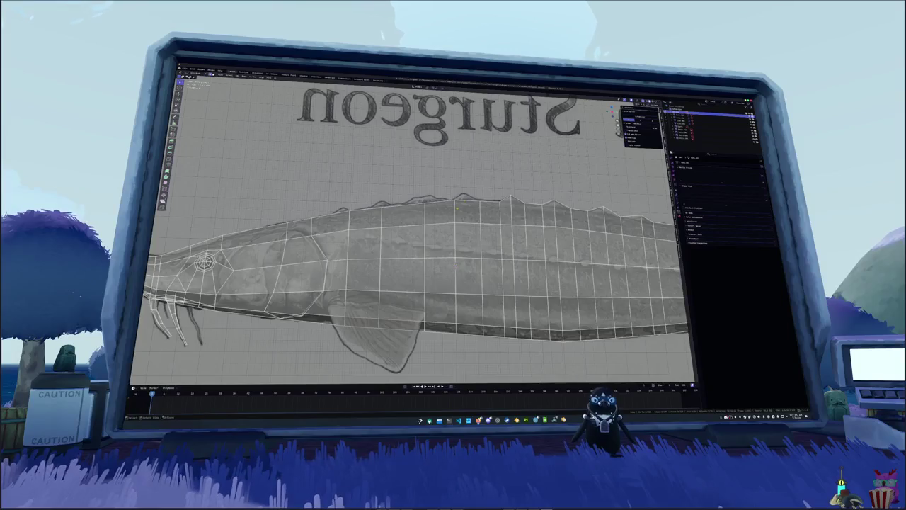
Add another vertical edge loop across the body and slide it into position
key(ctrl+r)
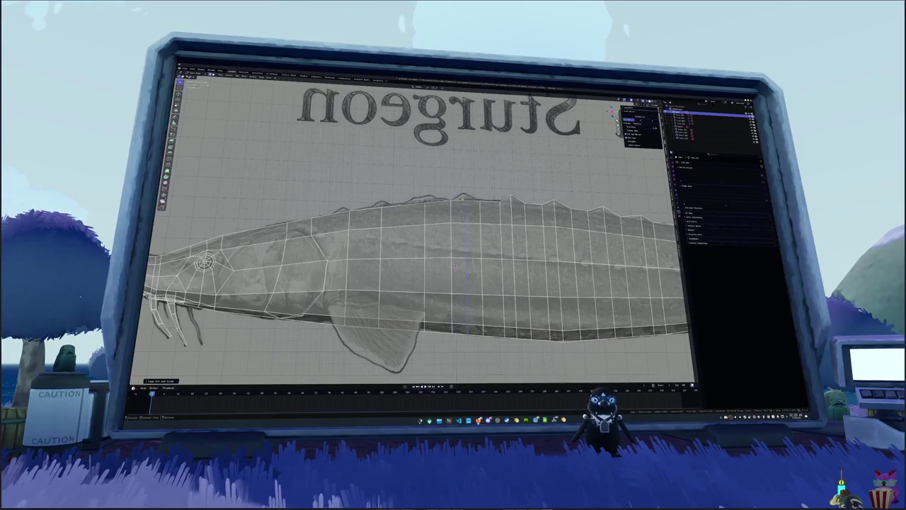
click(453, 263)
key(g)
key(g)
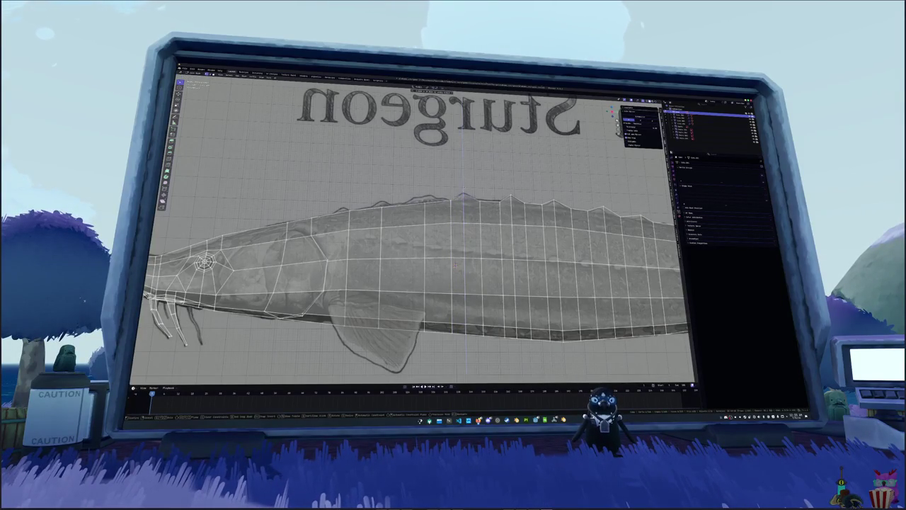
click(455, 264)
key(alt+z)
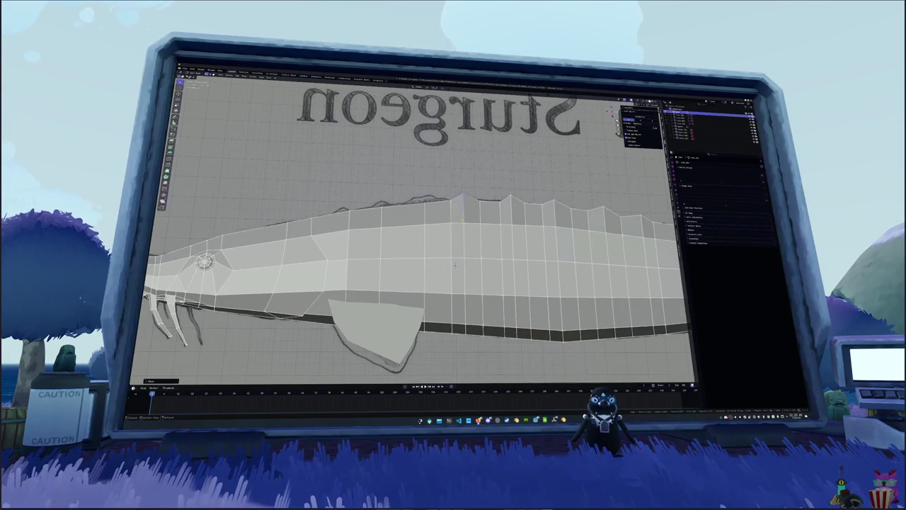
key(alt+z)
Slide another edge loop along the body, checking it from a second angle
key(g)
key(g)
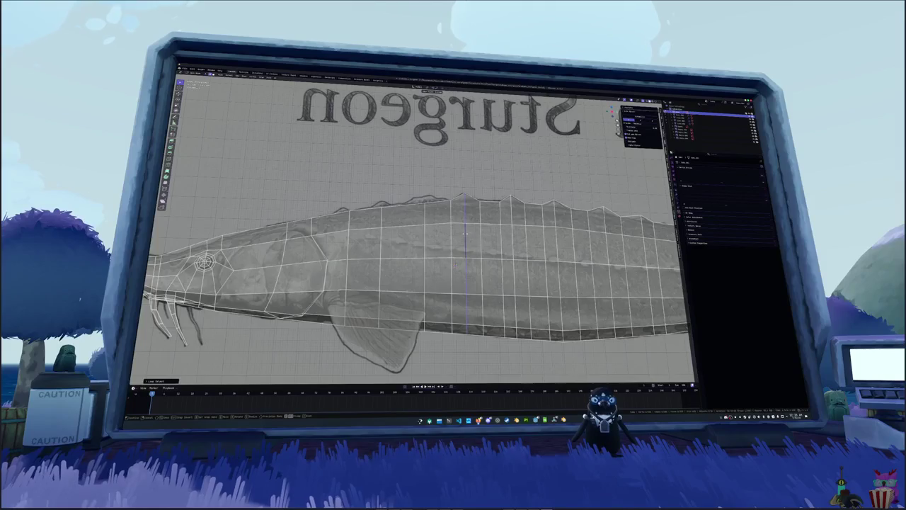
middle_drag(465, 234, 526, 260)
key(alt+z)
key(alt+z)
key(g)
key(g)
key(Return)
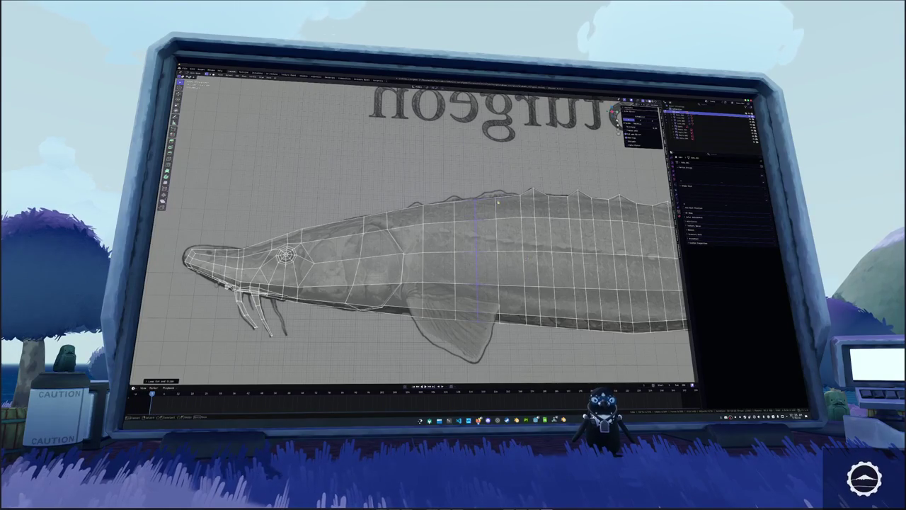
click(490, 190)
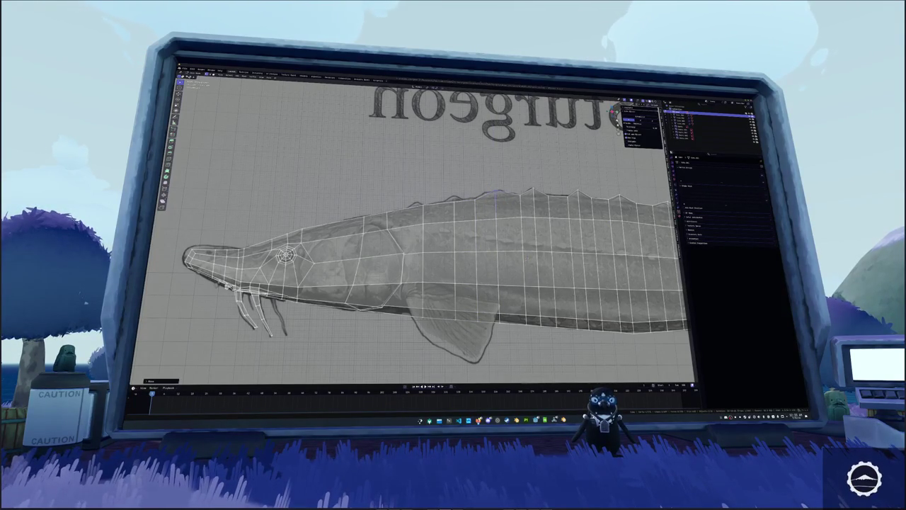
Add one more vertical loop cut near the head, then return to Object Mode
shift+middle_drag(414, 241, 463, 240)
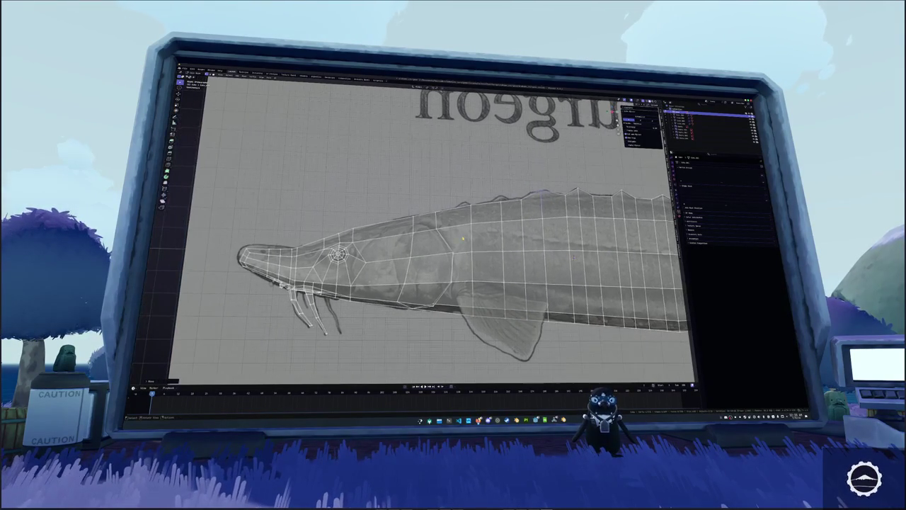
key(ctrl+r)
click(490, 255)
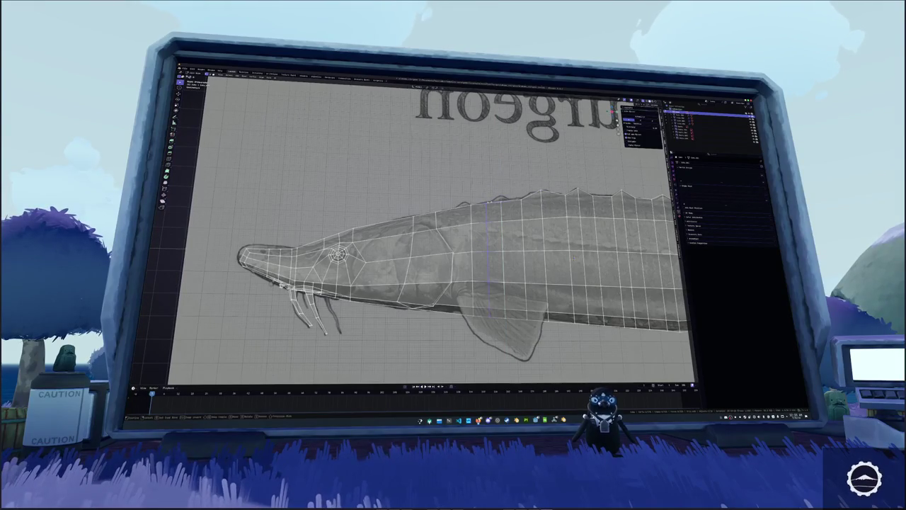
click(572, 258)
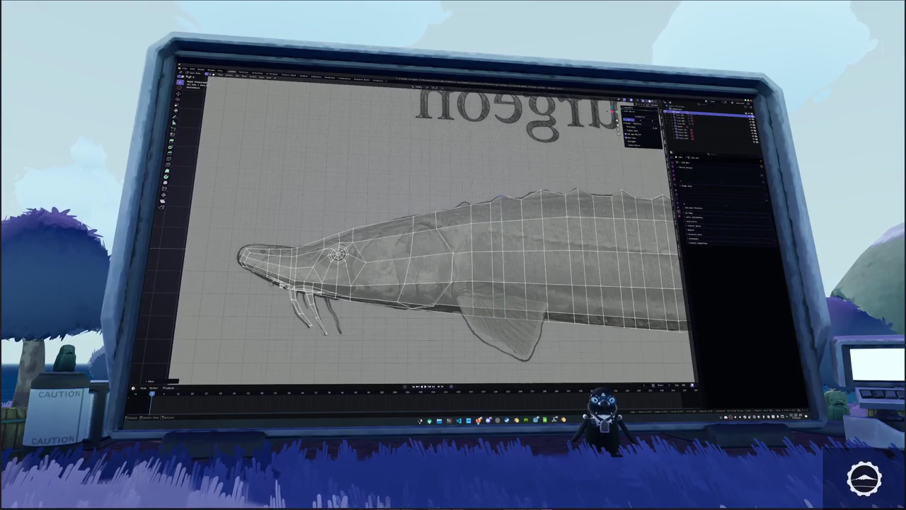
key(Tab)
scroll(573, 257, down, 6)
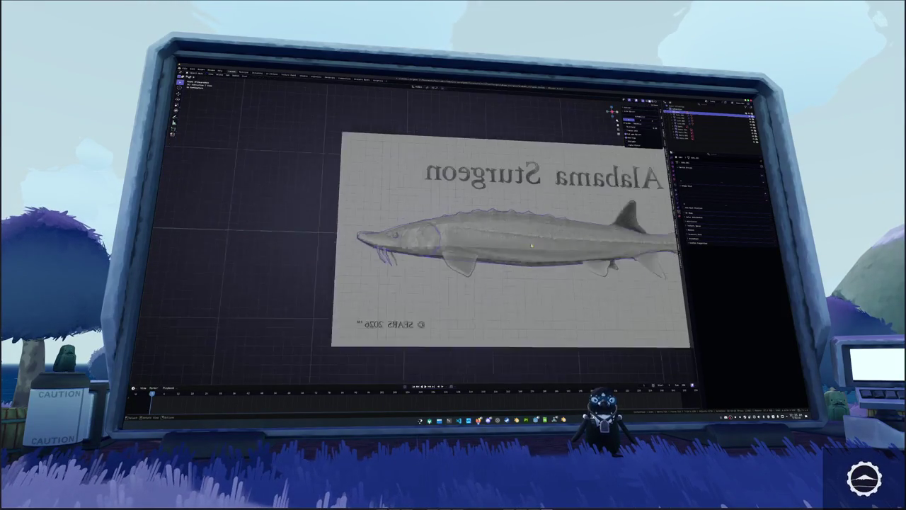
mouse_move(538, 251)
middle_down()
mouse_move(454, 232)
mouse_move(419, 199)
middle_up()
scroll(403, 225, up, 3)
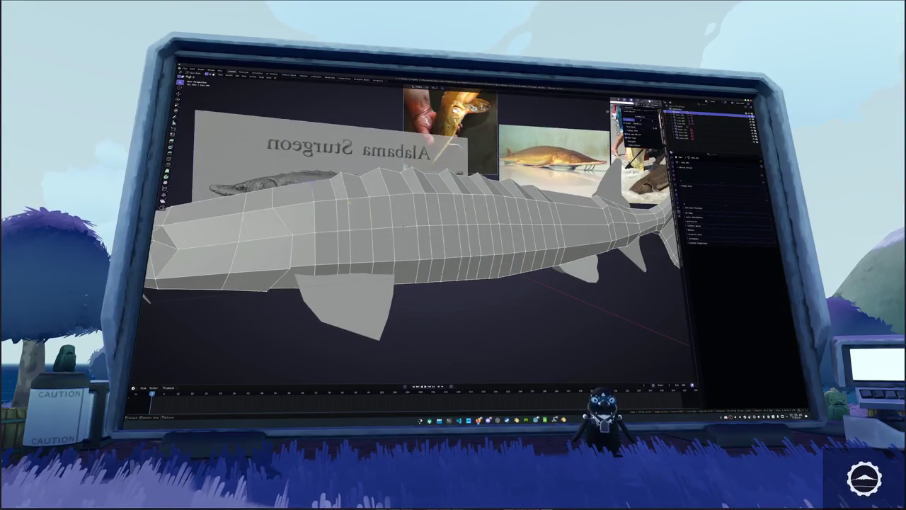
middle_drag(347, 204, 347, 206)
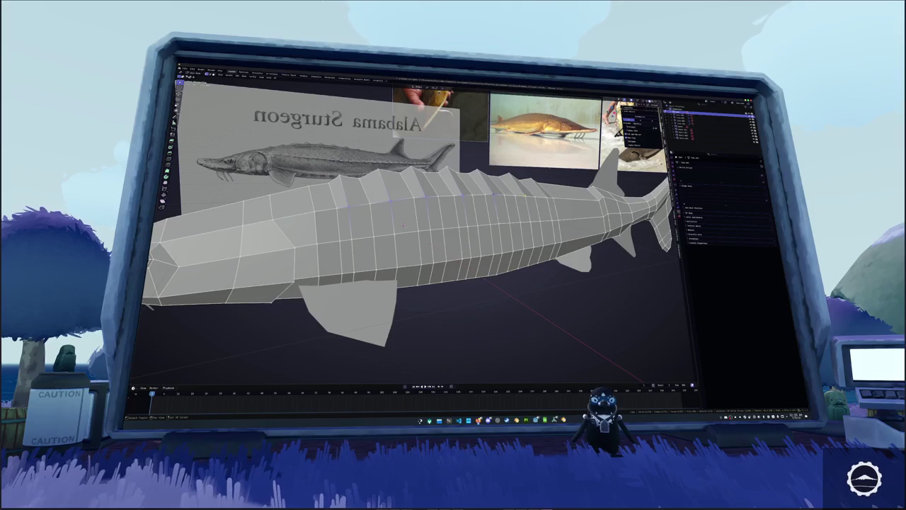
mouse_move(403, 225)
middle_down()
mouse_move(397, 212)
mouse_move(412, 225)
middle_up()
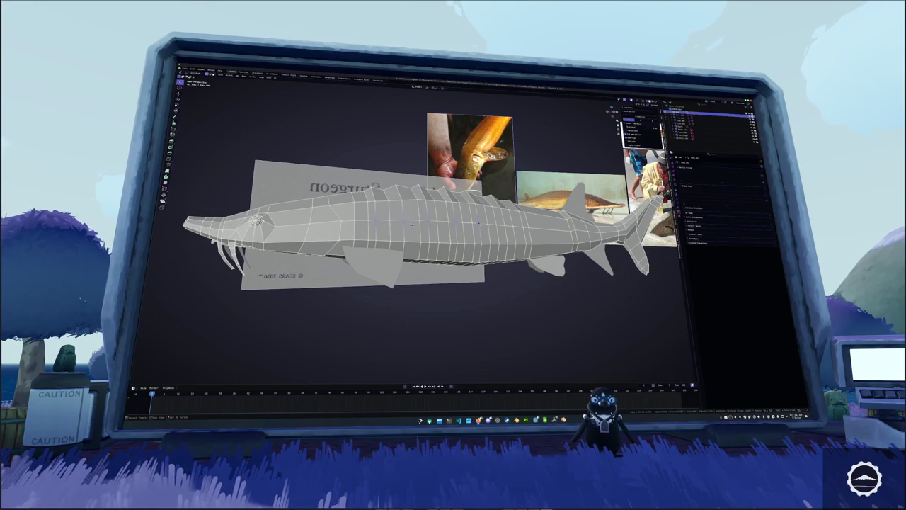
middle_drag(411, 224, 585, 227)
key(Tab)
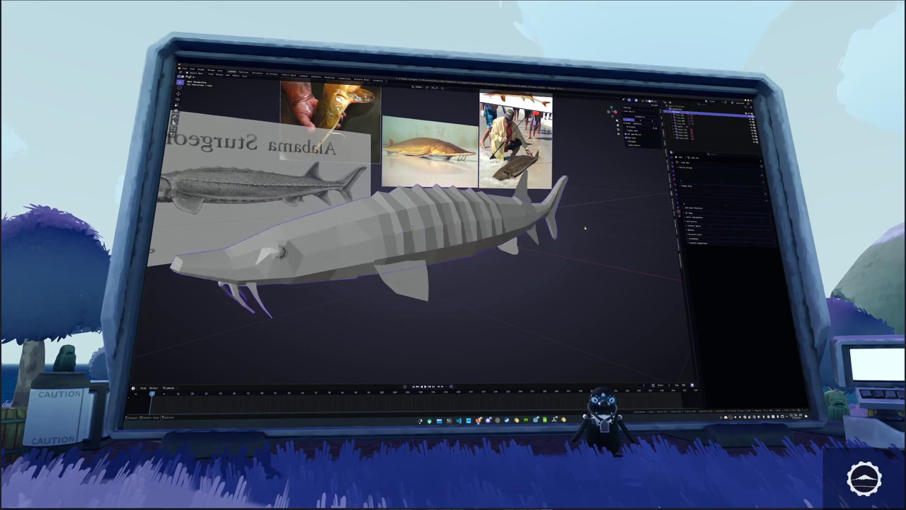
middle_drag(584, 226, 355, 221)
key(KP_1)
key(ctrl+KP_3)
key(Tab)
scroll(356, 222, down, 2)
key(Tab)
scroll(397, 226, up, 2)
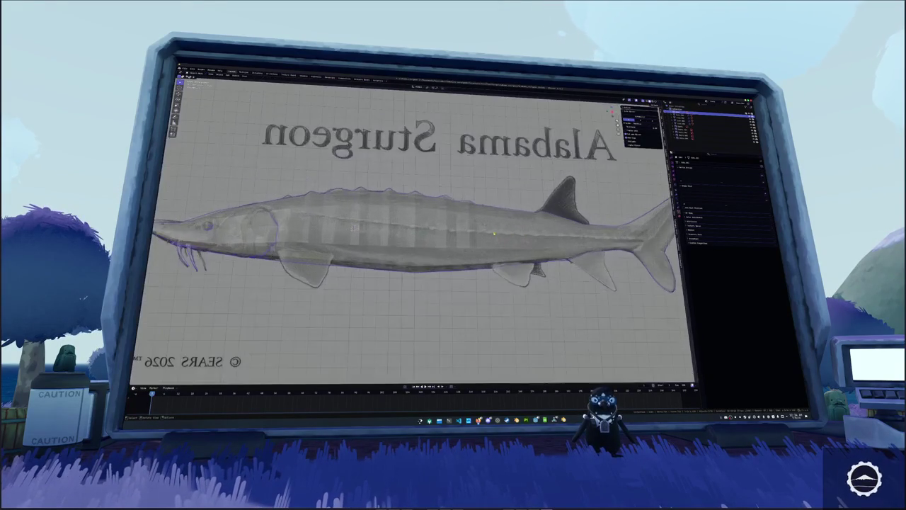
scroll(397, 227, up, 2)
key(Tab)
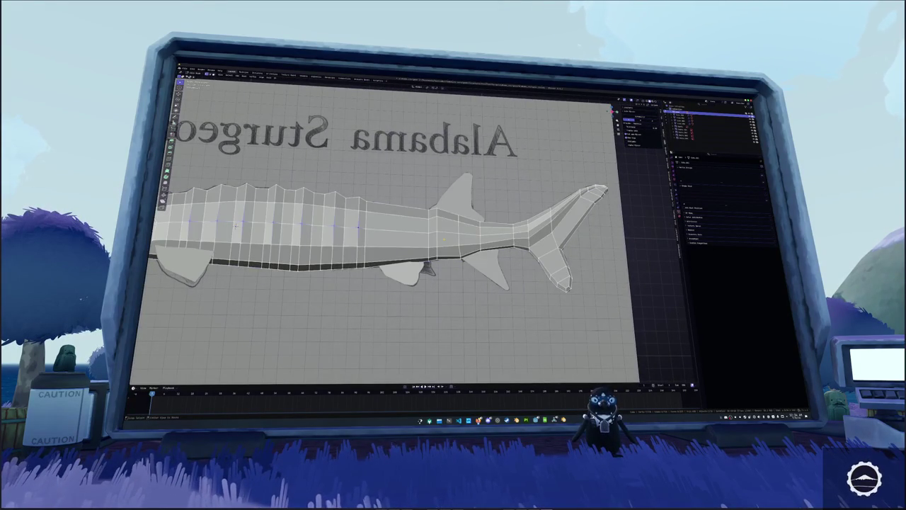
key(alt+z)
key(Tab)
scroll(380, 256, down, 4)
mouse_move(380, 256)
middle_down()
mouse_move(396, 241)
mouse_move(380, 255)
mouse_move(351, 237)
mouse_move(391, 239)
mouse_move(572, 161)
middle_up()
right_click(352, 238)
Mark the edge loop around the body behind the head as a seam
scroll(392, 239, up, 2)
scroll(572, 161, up, 3)
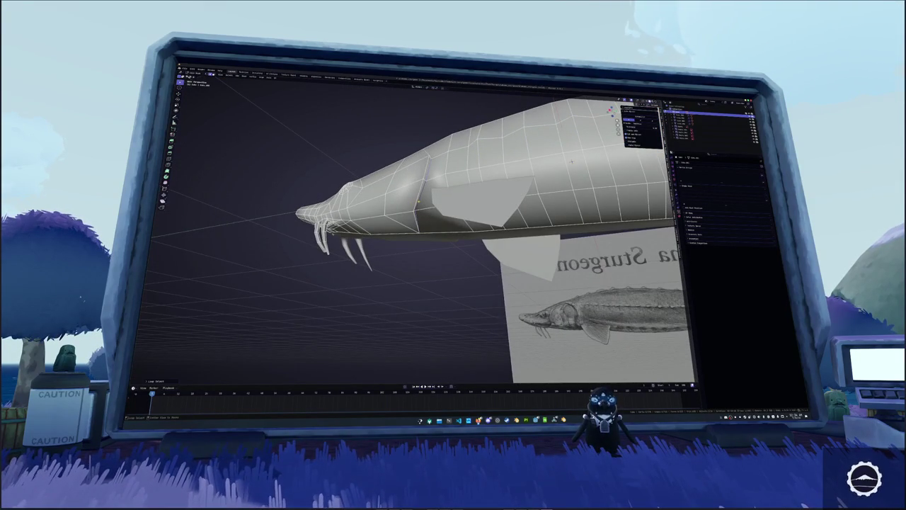
middle_drag(572, 161, 410, 224)
right_click(410, 224)
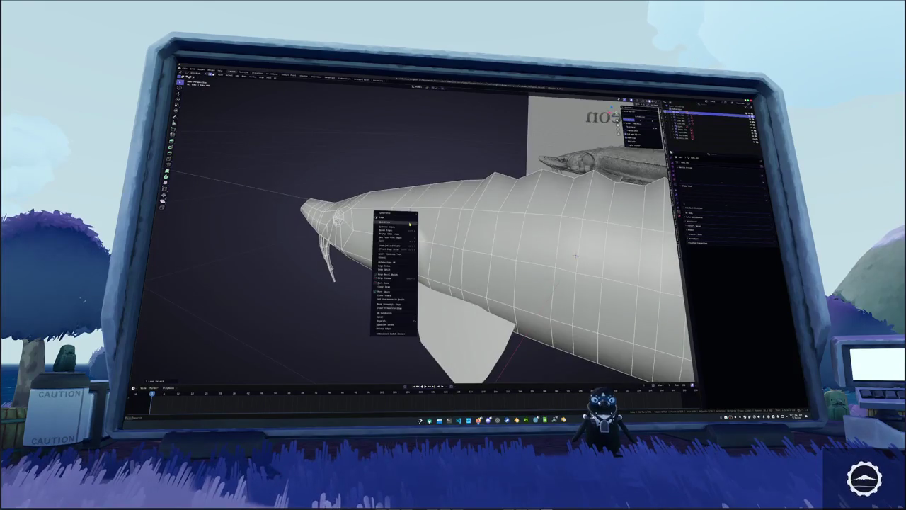
click(393, 293)
Orbit beneath the head to inspect the four barbels hanging from the snout
middle_drag(393, 293, 415, 223)
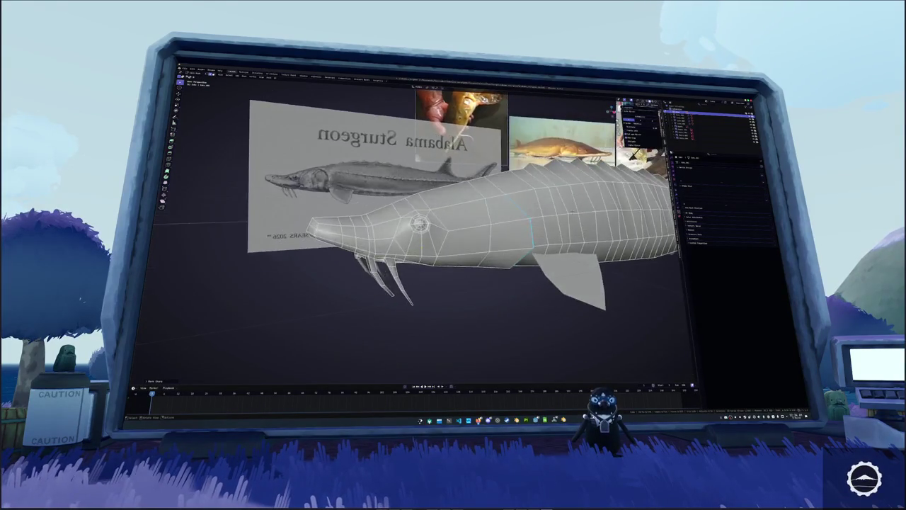
scroll(414, 223, up, 5)
right_click(395, 239)
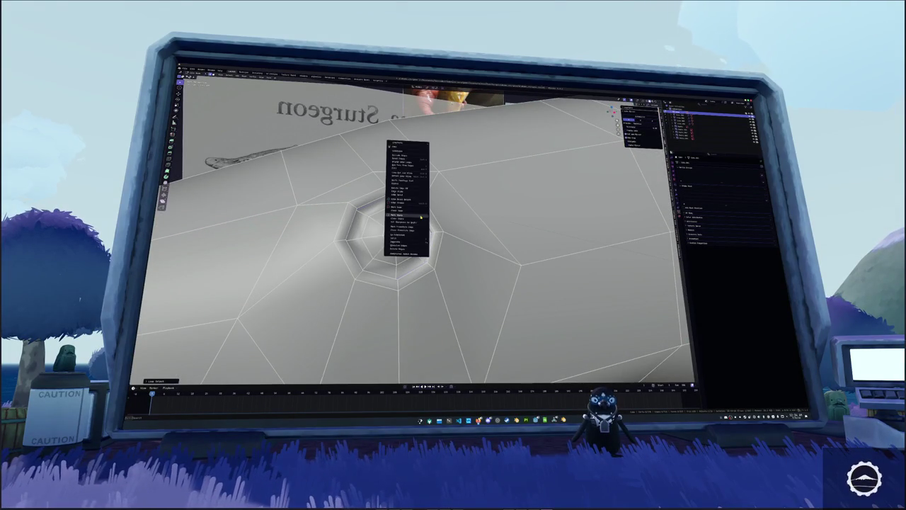
key(Escape)
scroll(395, 238, down, 10)
mouse_move(395, 238)
middle_down()
mouse_move(357, 322)
mouse_move(340, 319)
mouse_move(368, 304)
mouse_move(407, 262)
middle_up()
scroll(425, 233, up, 4)
middle_drag(425, 248, 397, 212)
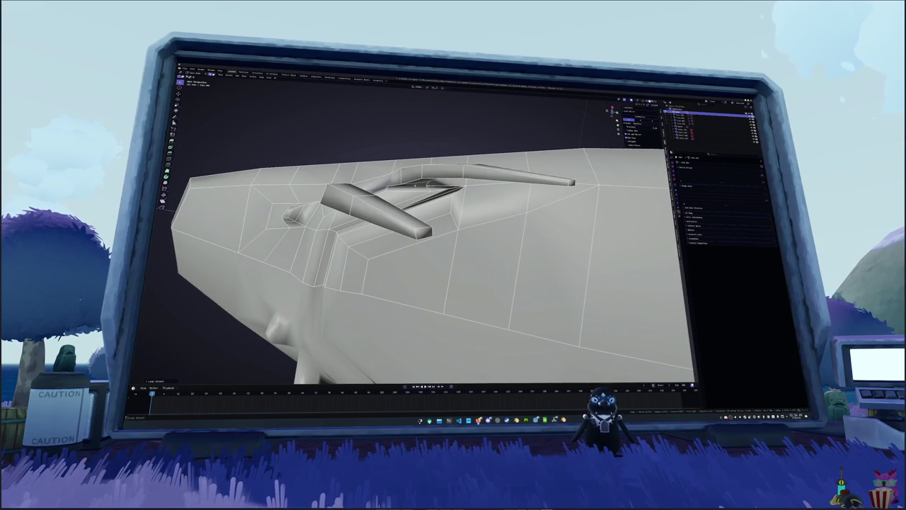
middle_drag(425, 248, 454, 297)
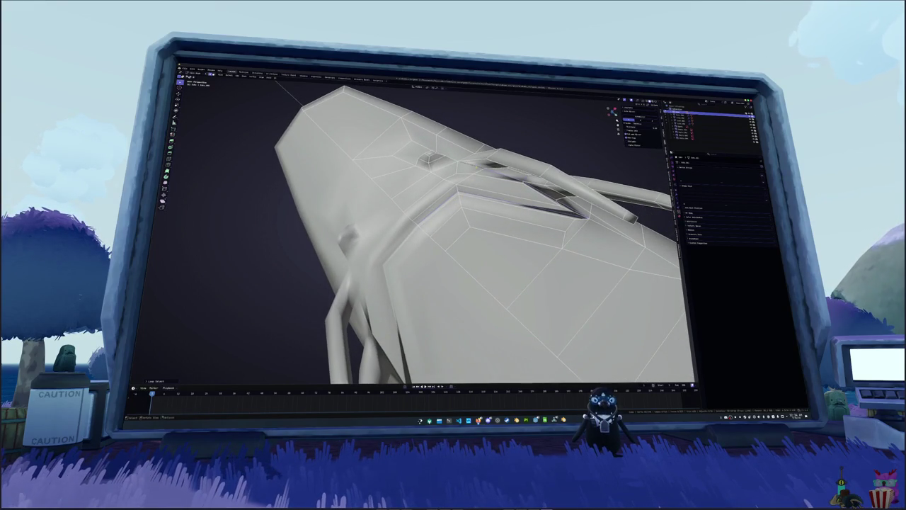
middle_drag(453, 195, 461, 184)
middle_drag(424, 241, 460, 226)
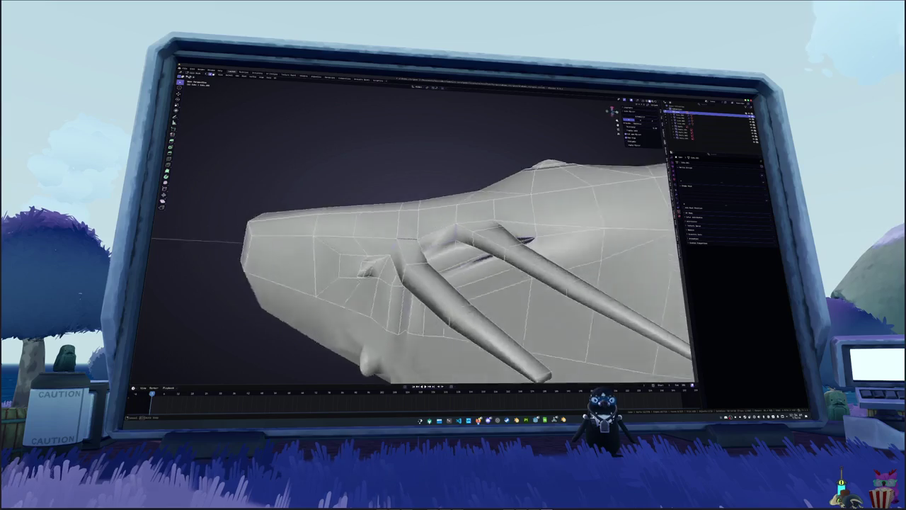
middle_drag(461, 162, 404, 220)
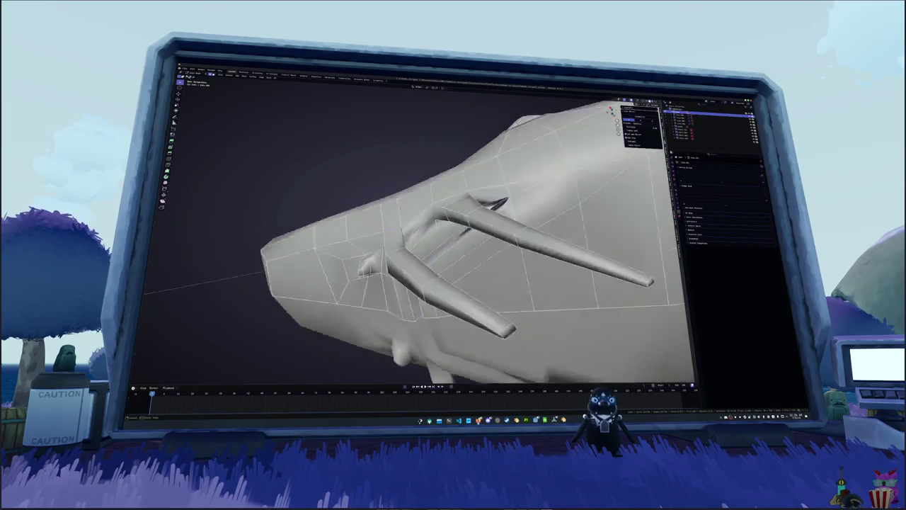
middle_drag(453, 241, 439, 234)
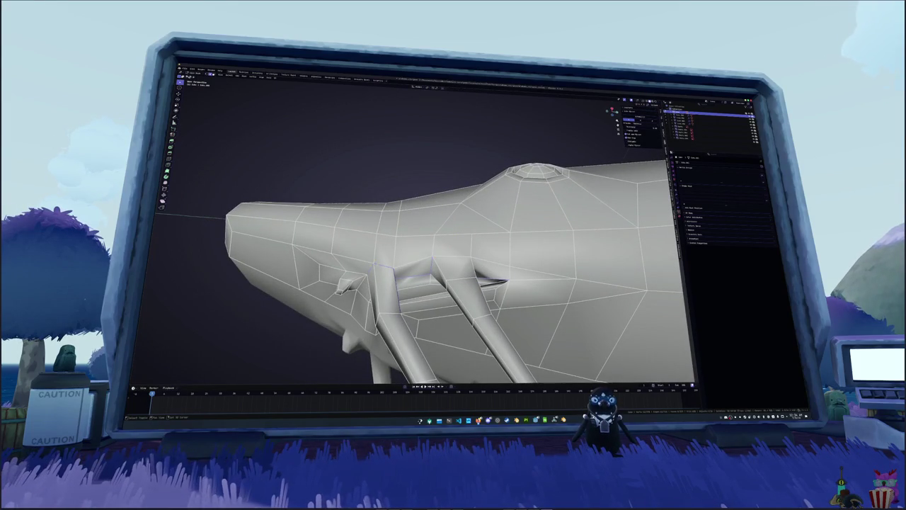
middle_drag(453, 240, 471, 213)
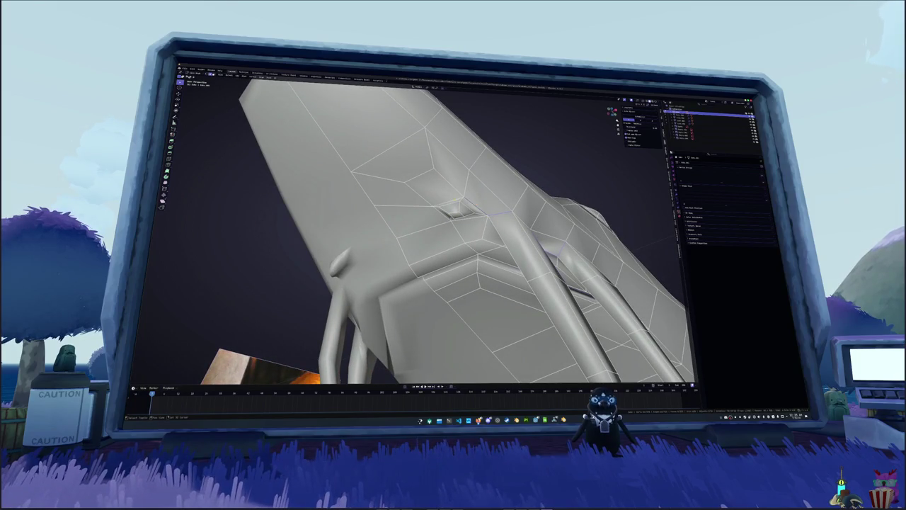
right_click(449, 145)
Mark seams on the selected edges around the barbels under the snout
key(Escape)
mouse_move(453, 212)
middle_down()
mouse_move(425, 255)
mouse_move(439, 240)
mouse_move(403, 212)
middle_up()
right_click(340, 169)
click(339, 212)
right_click(322, 169)
click(330, 241)
mouse_move(329, 241)
middle_down()
mouse_move(447, 223)
mouse_move(459, 253)
mouse_move(446, 206)
mouse_move(478, 238)
mouse_move(449, 263)
mouse_move(457, 272)
middle_up()
click(446, 261)
mouse_move(460, 234)
middle_down()
mouse_move(473, 220)
mouse_move(460, 223)
mouse_move(467, 212)
middle_up()
right_click(425, 175)
click(443, 213)
middle_drag(454, 283, 432, 262)
Merge duplicate vertices by distance across the whole sturgeon mesh
key(a)
right_click(447, 311)
mouse_move(447, 323)
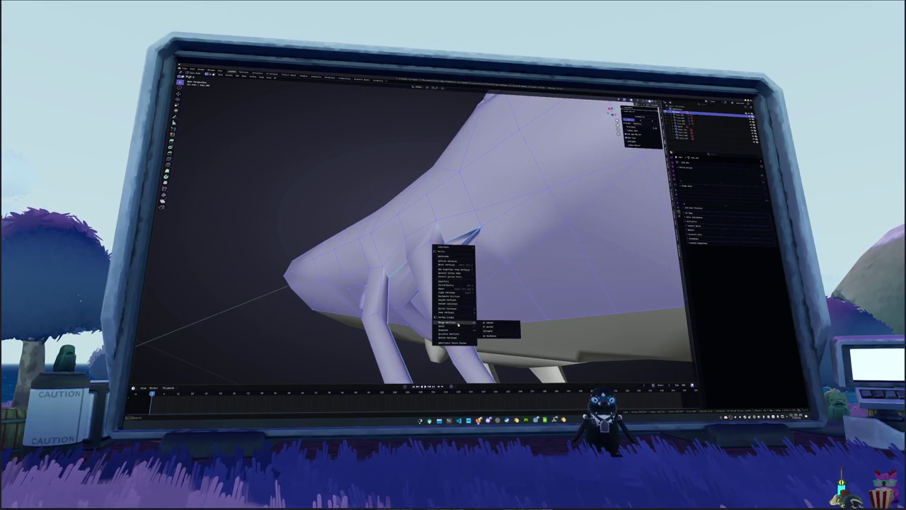
click(490, 335)
Apply Shade Smooth to the sturgeon
key(alt+a)
key(a)
key(alt+a)
right_click(454, 312)
click(446, 284)
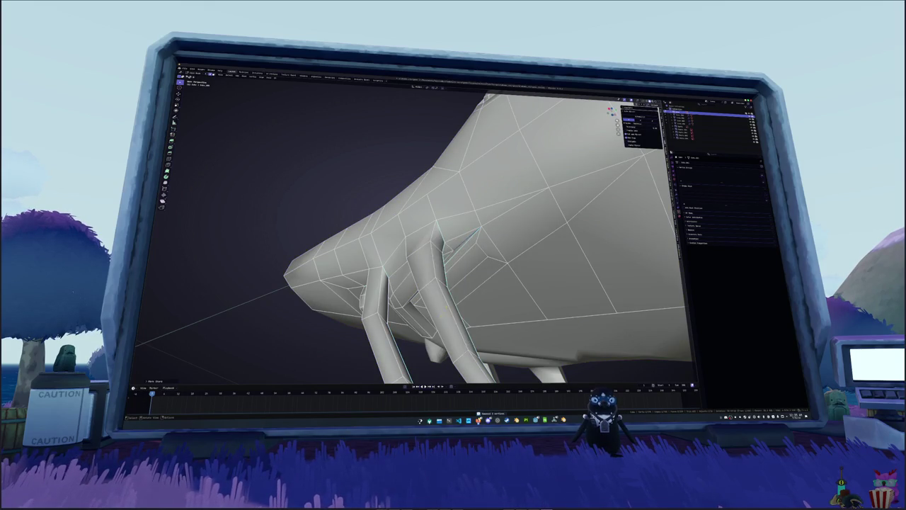
Exit Edit Mode and check the smooth fish in right-side orthographic view
key(Tab)
mouse_move(461, 287)
middle_down()
mouse_move(480, 254)
mouse_move(473, 223)
mouse_move(523, 251)
mouse_move(527, 234)
mouse_move(519, 232)
middle_up()
key(Tab)
key(Tab)
scroll(488, 234, down, 3)
key(Tab)
scroll(527, 233, up, 2)
key(KP_3)
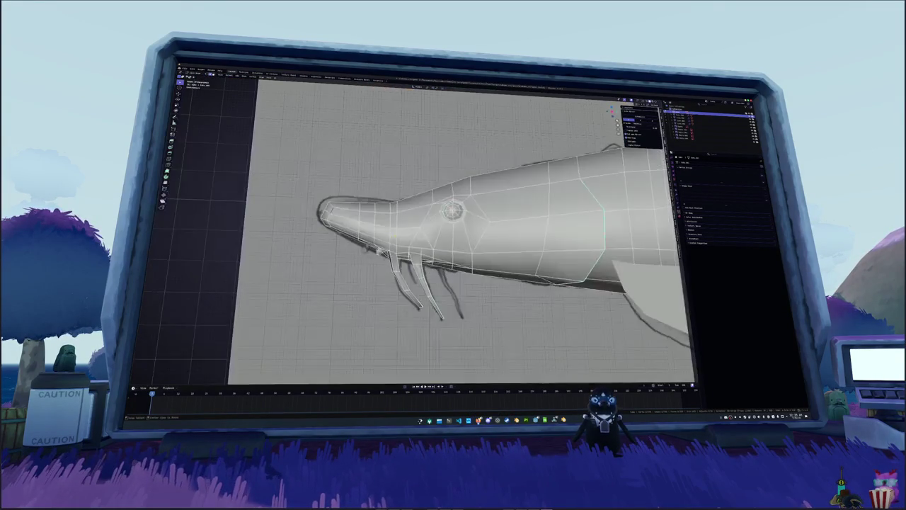
Compare the snout against the reference in X-ray, then start and cancel a snout extrusion
key(alt+z)
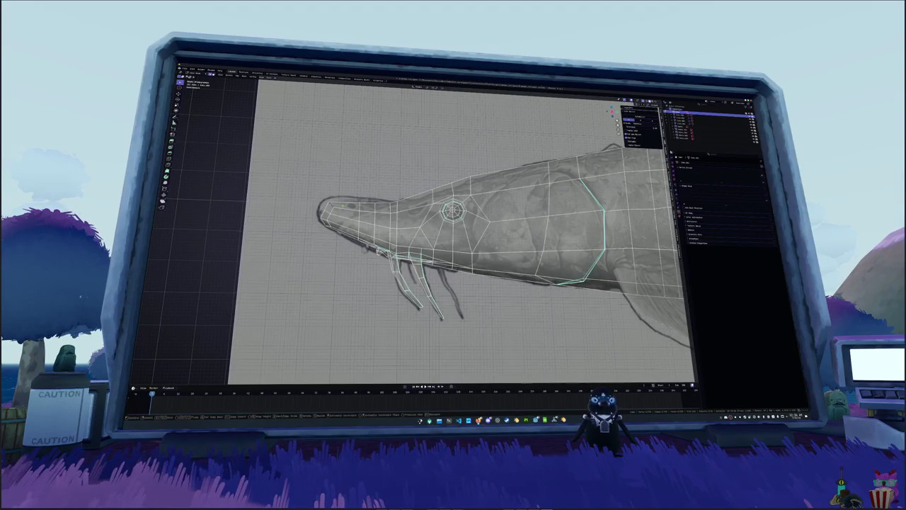
scroll(331, 206, up, 1)
scroll(330, 206, up, 1)
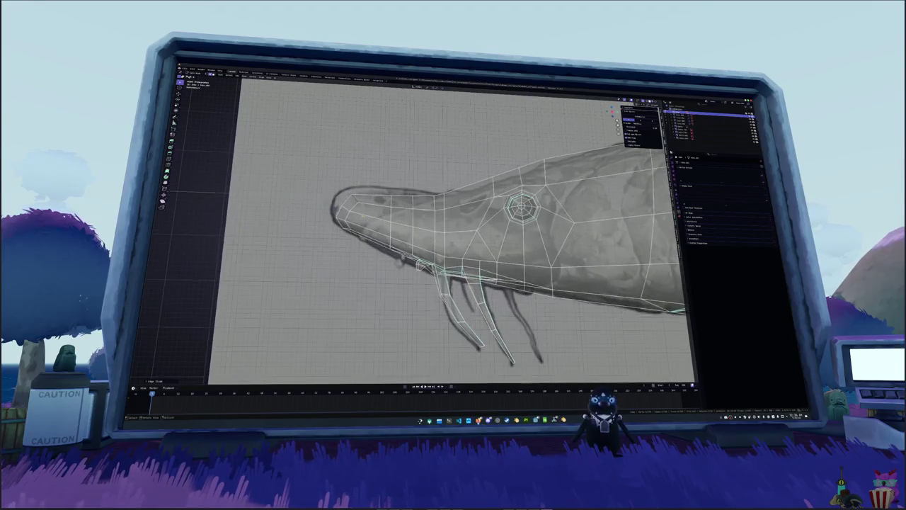
key(alt+z)
middle_drag(368, 234, 398, 236)
key(g)
key(Return)
Apply an edge operation on the head and slide an edge along the snout
mouse_move(445, 239)
middle_down()
mouse_move(496, 243)
mouse_move(484, 229)
mouse_move(475, 234)
middle_up()
right_click(457, 249)
click(481, 245)
key(e)
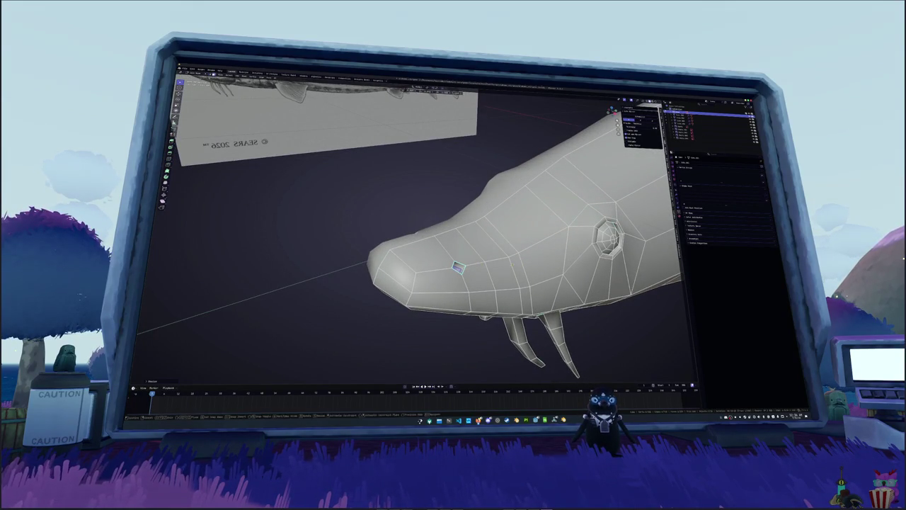
key(g)
key(g)
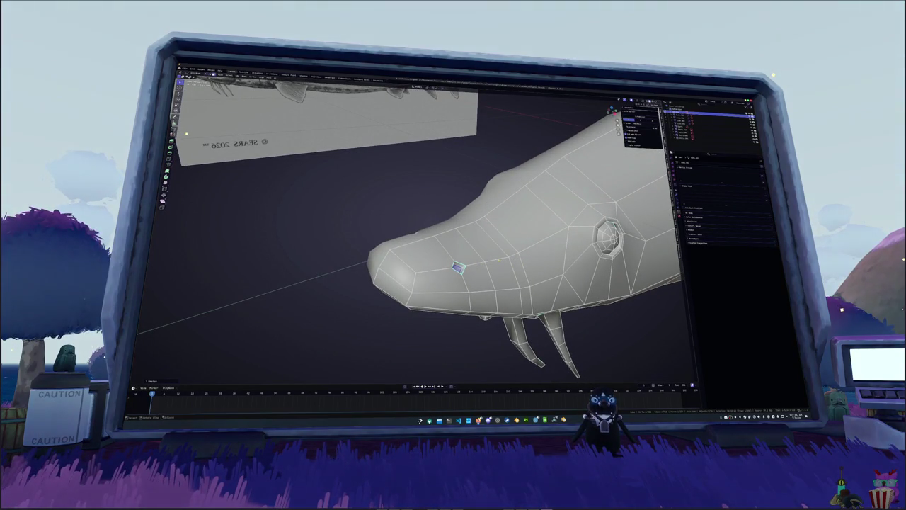
click(498, 258)
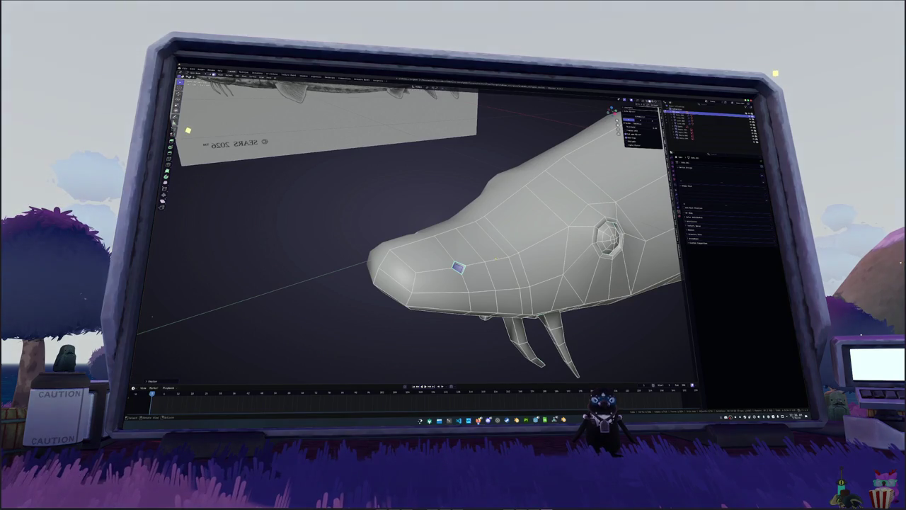
Review the fish outside Edit Mode from front and angled top-down views
key(Tab)
mouse_move(498, 258)
middle_down()
mouse_move(512, 255)
mouse_move(482, 258)
mouse_move(524, 262)
mouse_move(538, 249)
mouse_move(485, 249)
mouse_move(487, 228)
middle_up()
scroll(538, 249, down, 5)
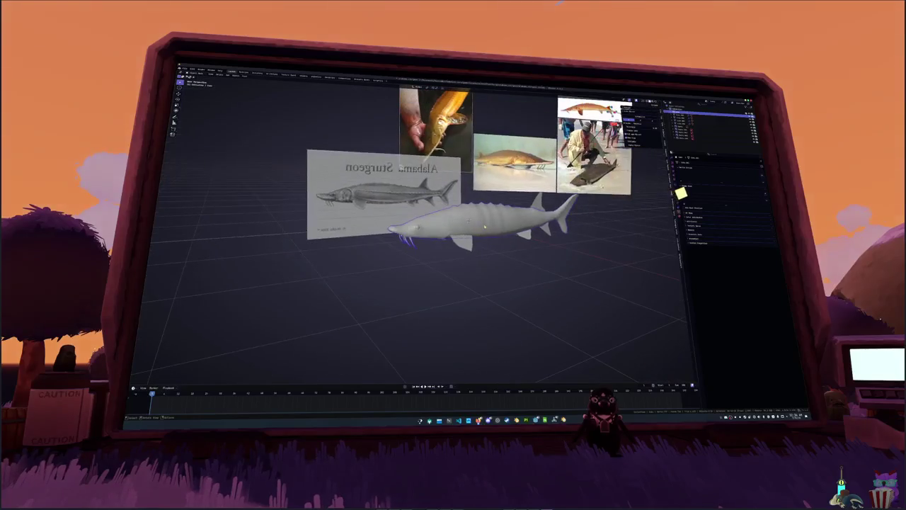
scroll(483, 226, up, 3)
key(Tab)
scroll(468, 225, up, 2)
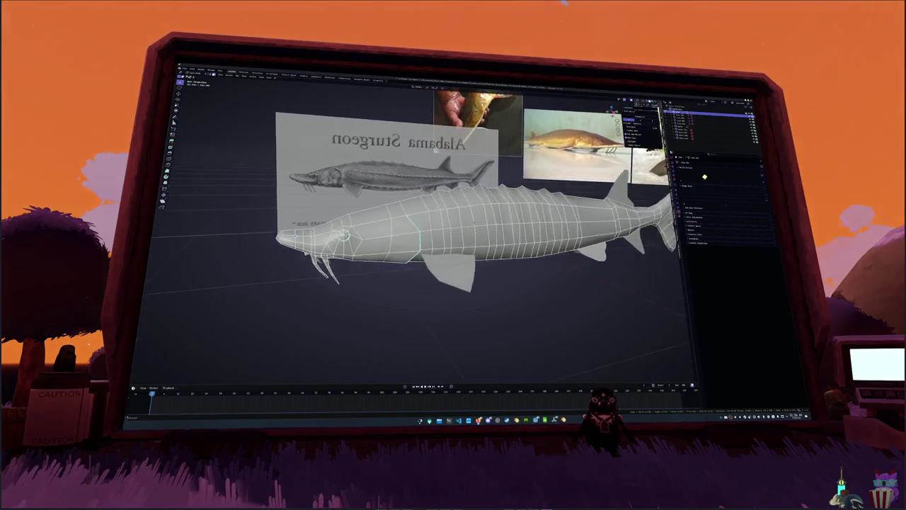
middle_drag(451, 225, 590, 177)
key(Tab)
key(Tab)
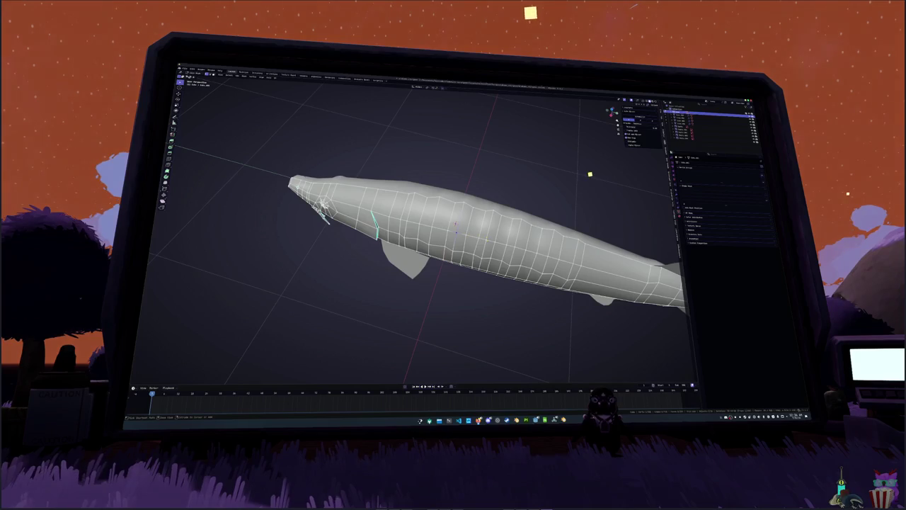
Check the fish in flat side view, then leave Edit Mode with it smooth-shaded
middle_drag(589, 173, 599, 176)
key(Tab)
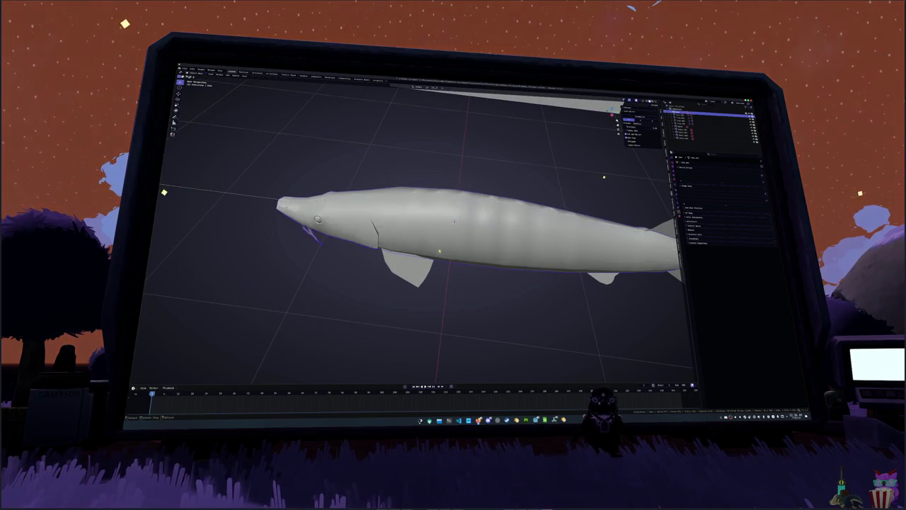
key(KP_3)
key(Tab)
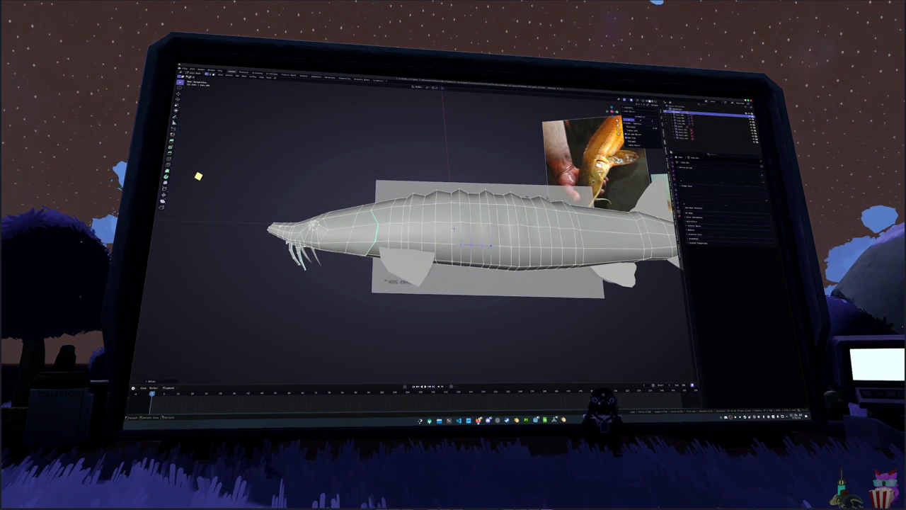
middle_drag(204, 166, 221, 147)
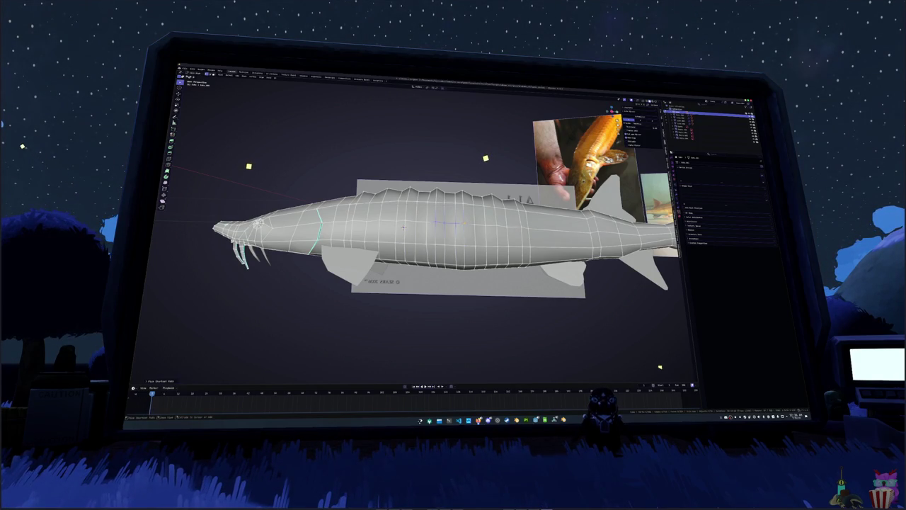
mouse_move(481, 156)
middle_down()
mouse_move(471, 128)
mouse_move(446, 249)
middle_up()
key(Tab)
key(Tab)
key(Tab)
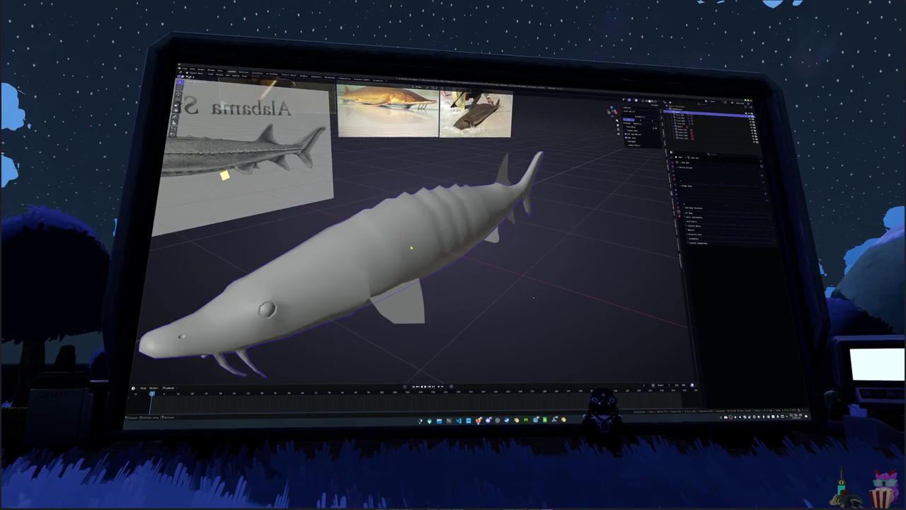
key(Tab)
key(Tab)
middle_drag(536, 297, 507, 299)
mouse_move(531, 255)
middle_down()
mouse_move(546, 243)
mouse_move(570, 263)
mouse_move(423, 249)
mouse_move(601, 253)
middle_up()
click(675, 186)
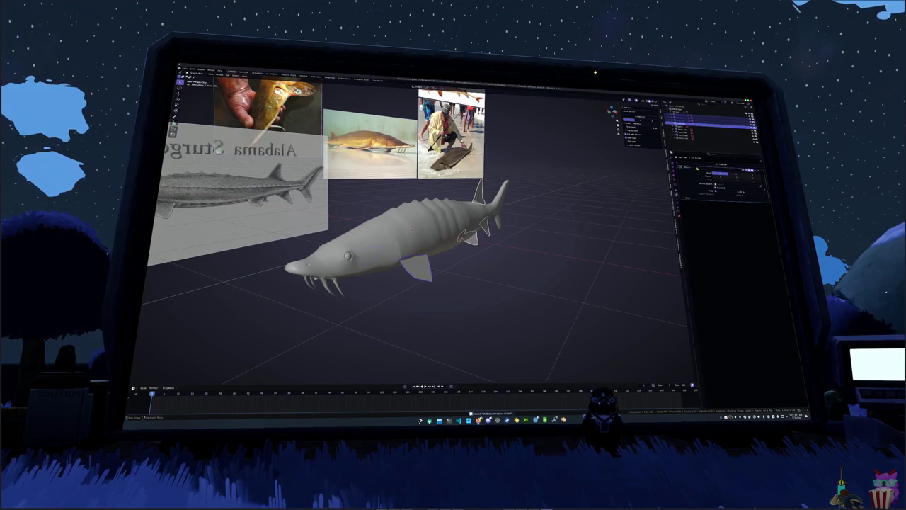
Apply the sturgeon's object transforms
click(674, 198)
click(674, 185)
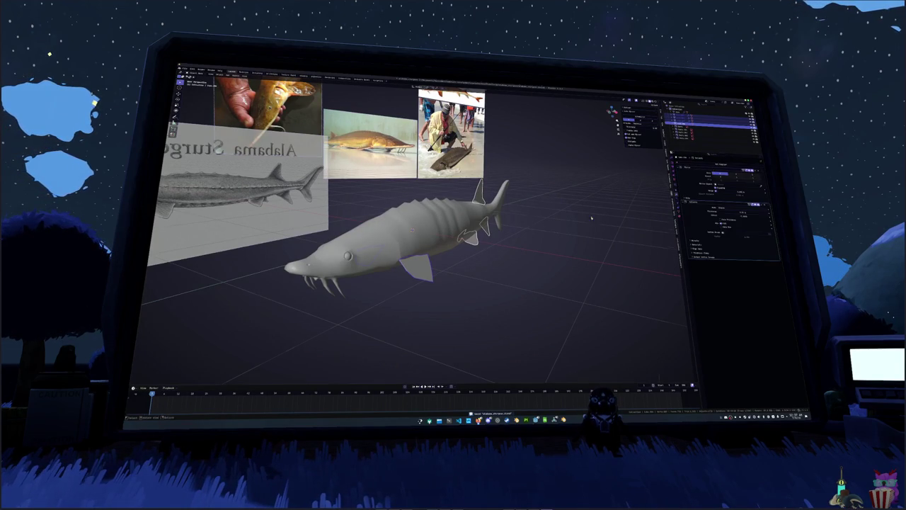
key(ctrl+a)
click(586, 220)
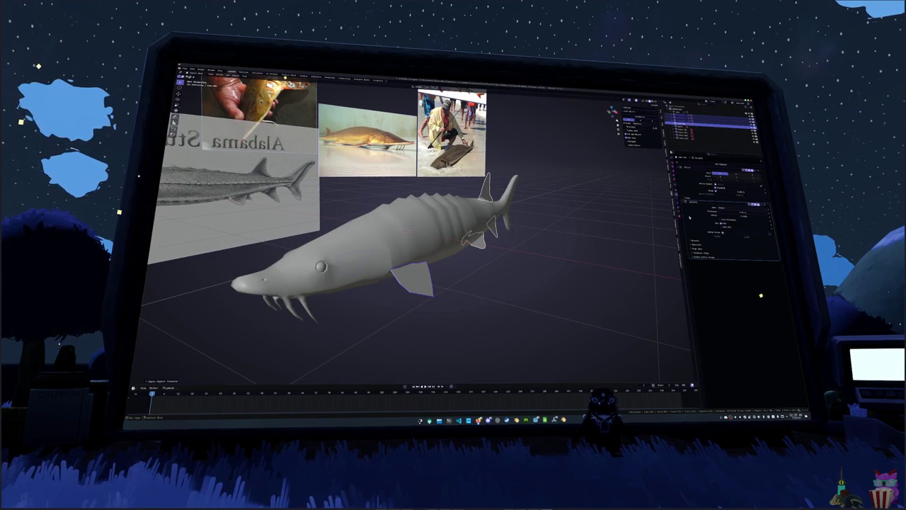
Increase the Solidify modifier's Thickness value
drag(730, 216, 758, 212)
key(Return)
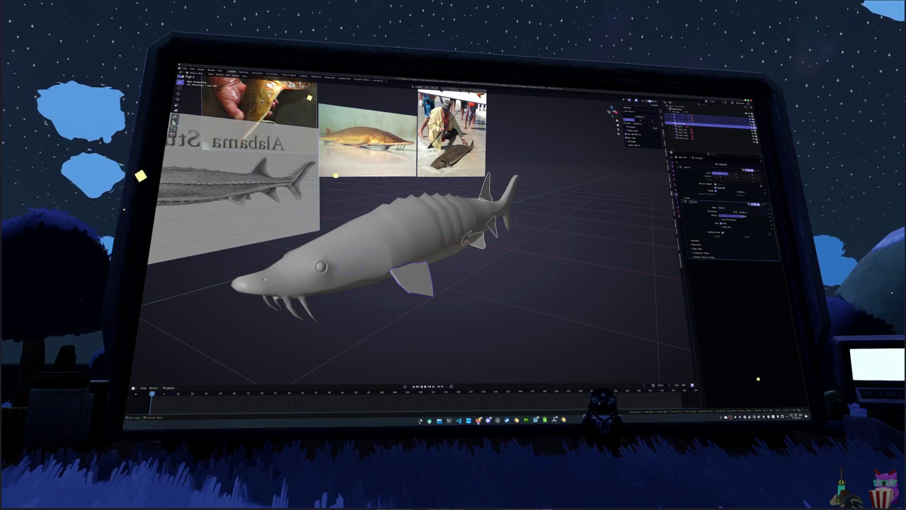
click(762, 204)
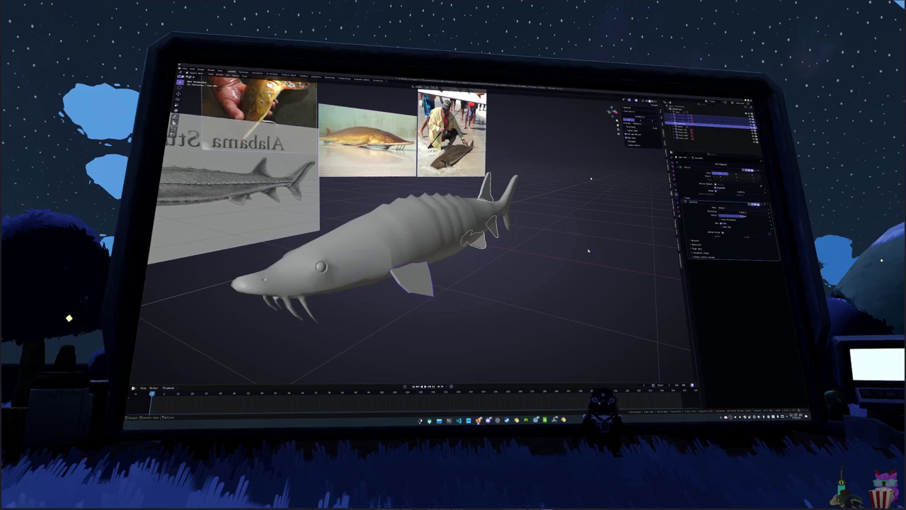
Add Shade Auto Smooth, then use Shade Smooth to remove the Smooth by Angle modifier
right_click(553, 256)
scroll(553, 257, up, 1)
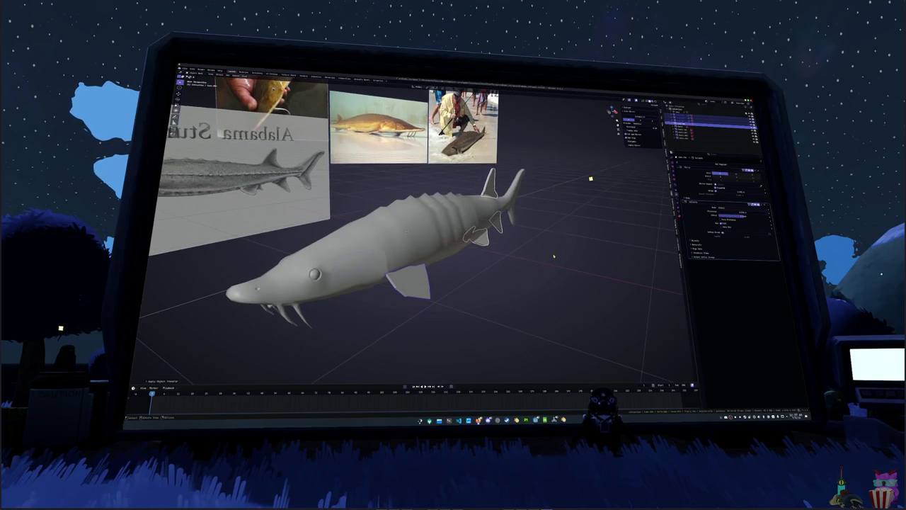
right_click(555, 256)
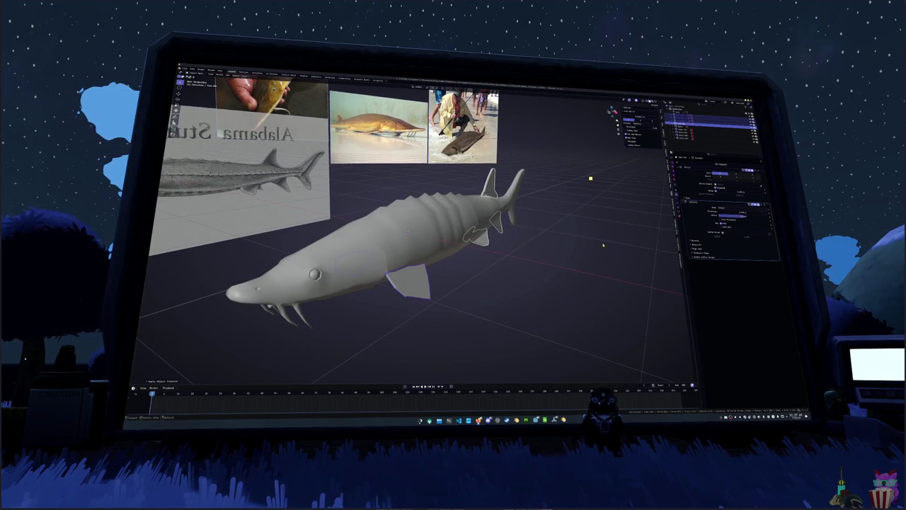
right_click(563, 222)
click(559, 212)
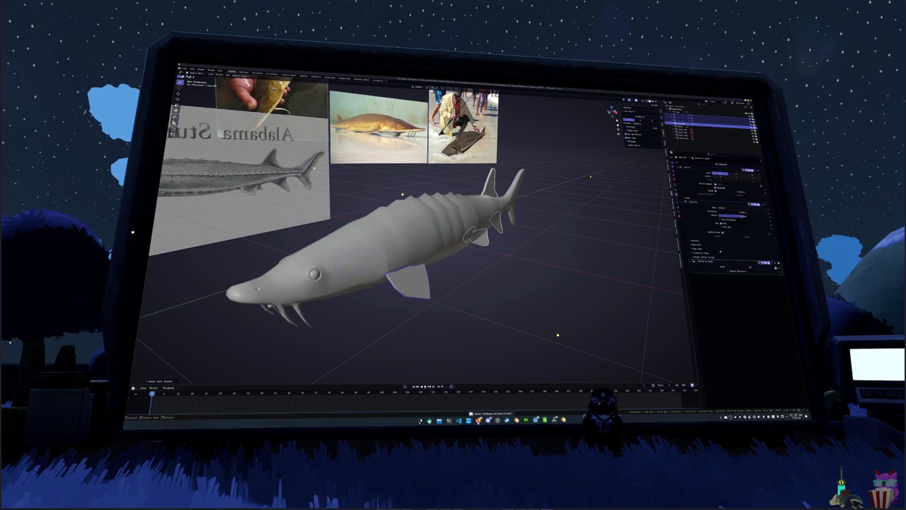
right_click(557, 198)
click(579, 211)
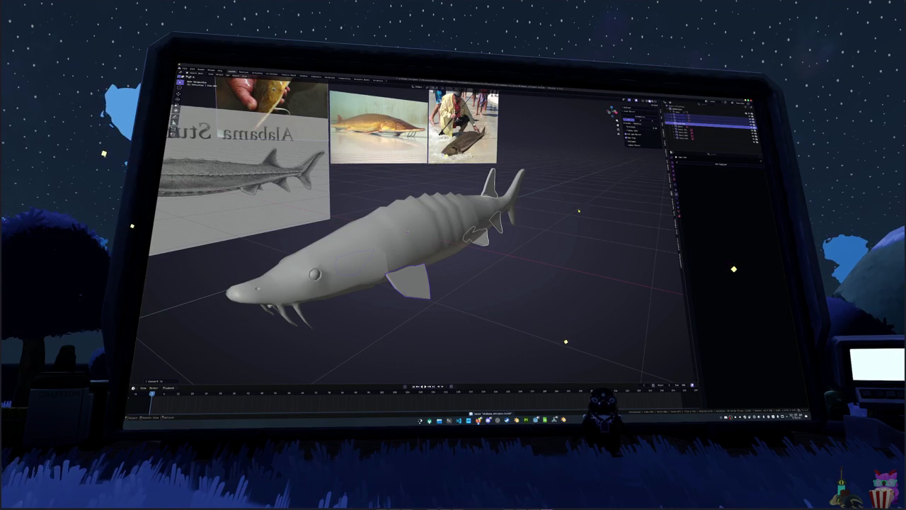
Select similar fin edges and mark them as seams
key(Tab)
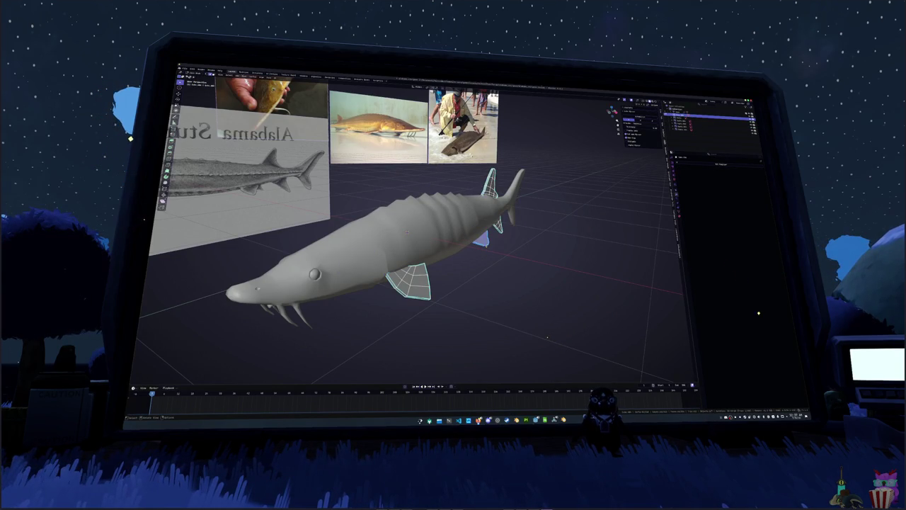
key(shift+g)
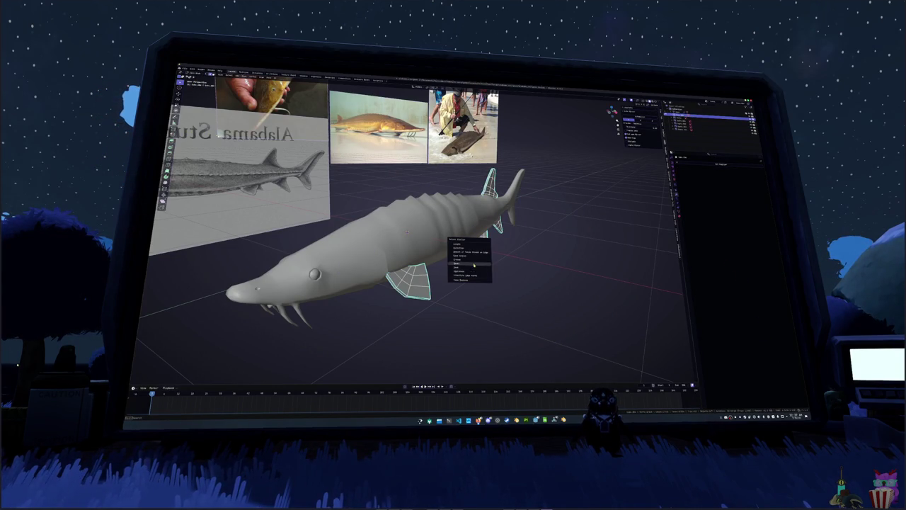
click(471, 273)
right_click(510, 287)
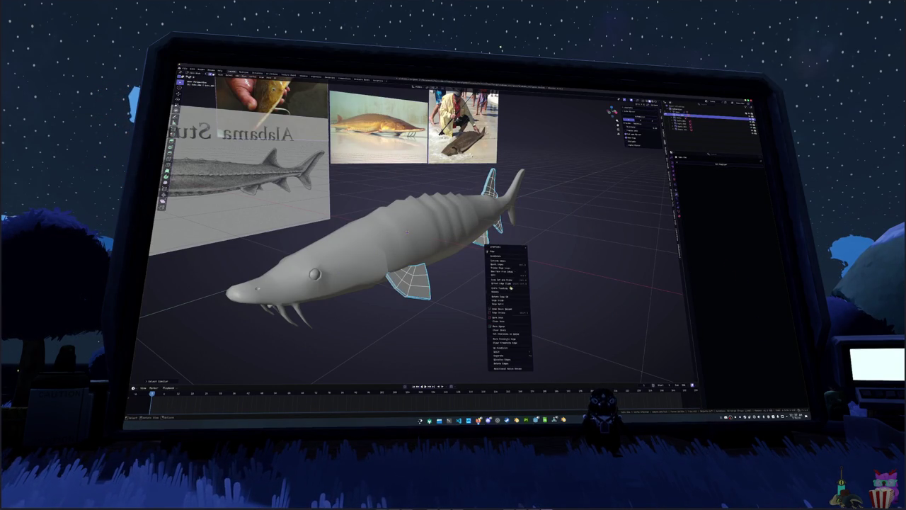
click(507, 320)
Unwrap the mesh and switch to the UV Editing workspace
click(271, 76)
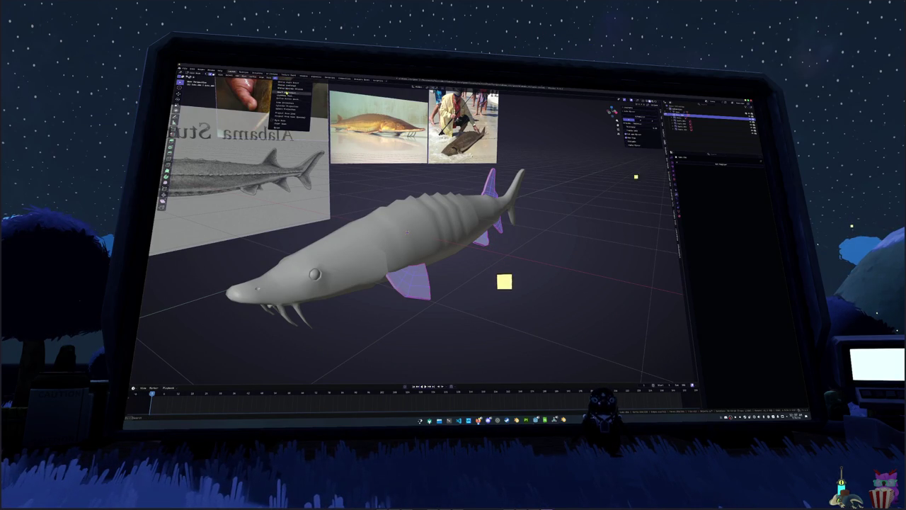
click(281, 93)
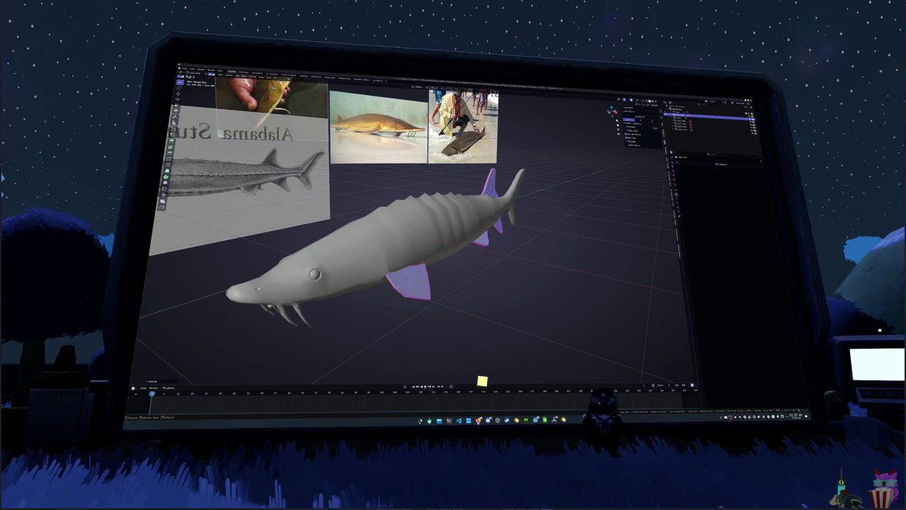
click(271, 74)
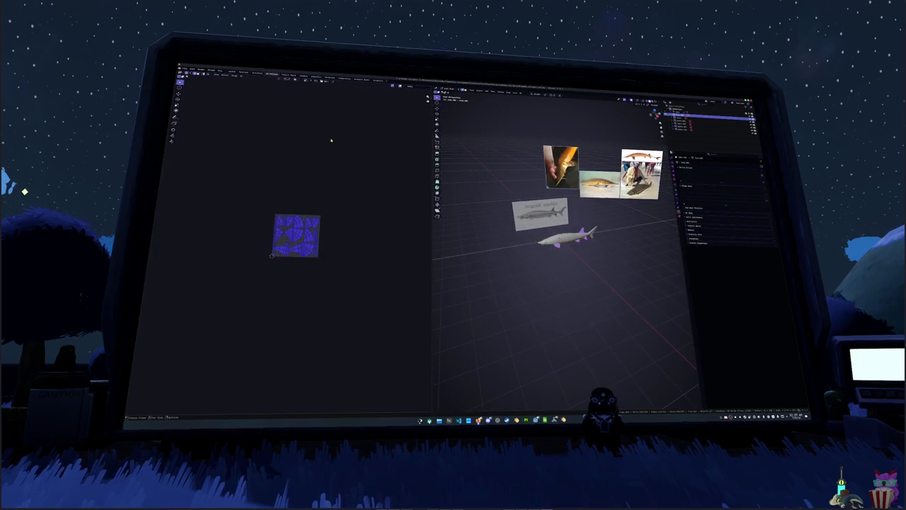
In right side view, mark the selected edges along the sturgeon's side as a seam
scroll(531, 234, up, 2)
scroll(531, 235, up, 2)
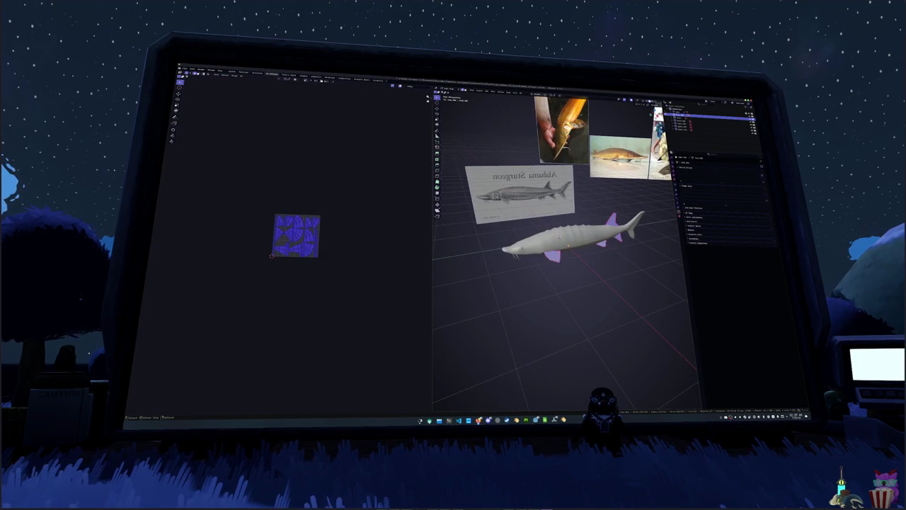
key(Tab)
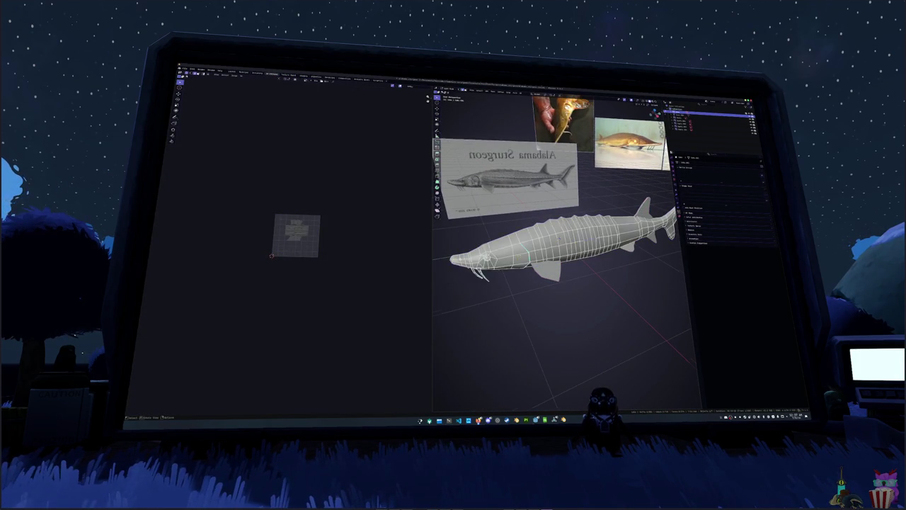
key(KP_3)
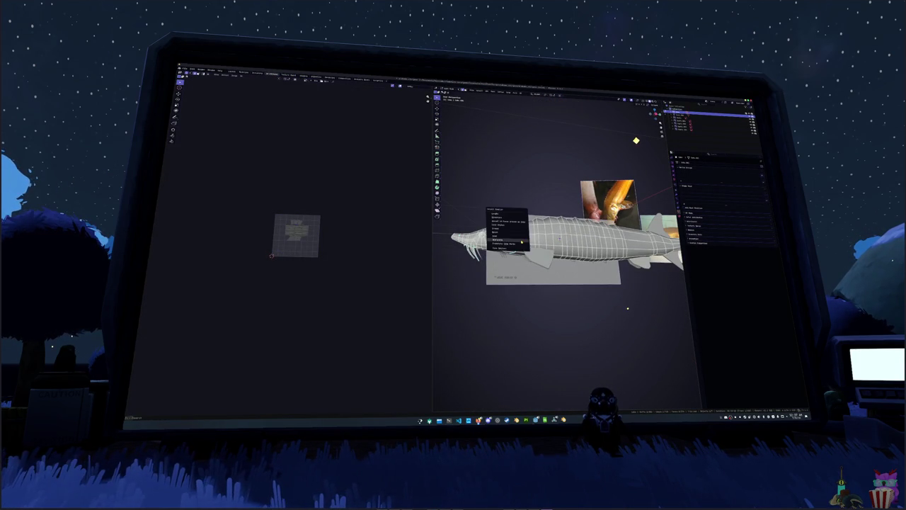
key(ctrl+e)
click(513, 305)
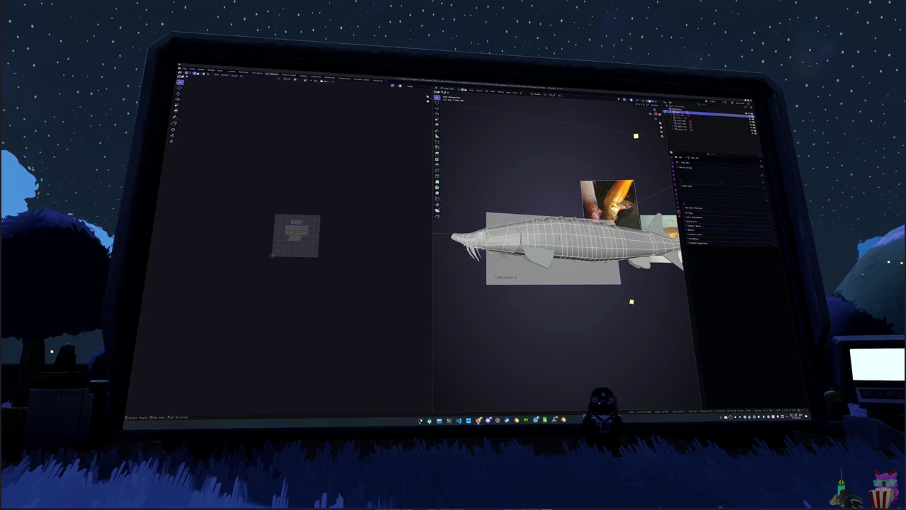
Orbit around the head and underside to check the seam, then select the whole mesh
scroll(513, 306, up, 5)
middle_drag(629, 289, 593, 287)
scroll(593, 288, down, 3)
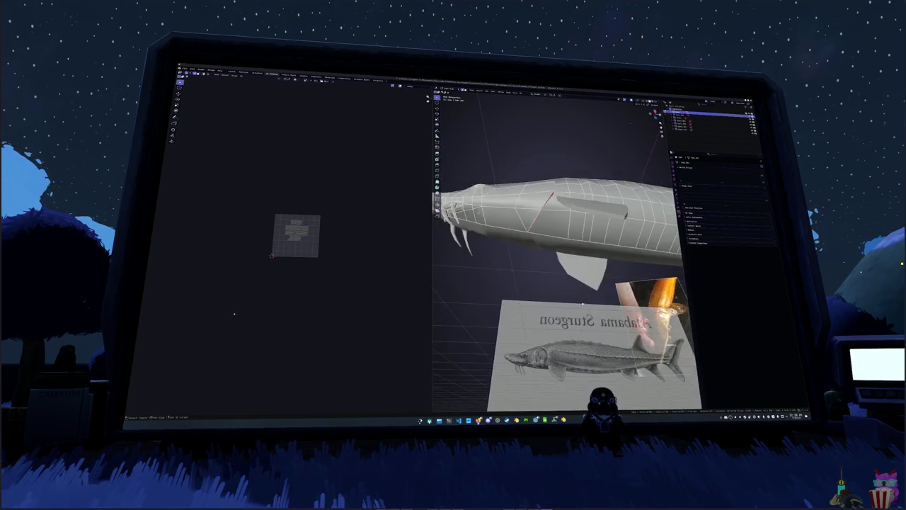
scroll(592, 288, down, 2)
scroll(630, 122, up, 3)
middle_drag(630, 123, 628, 122)
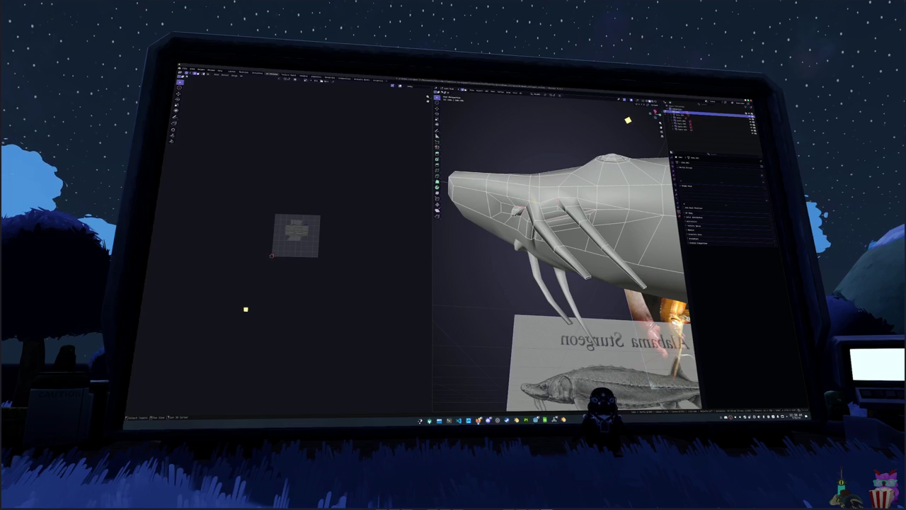
middle_drag(615, 256, 605, 263)
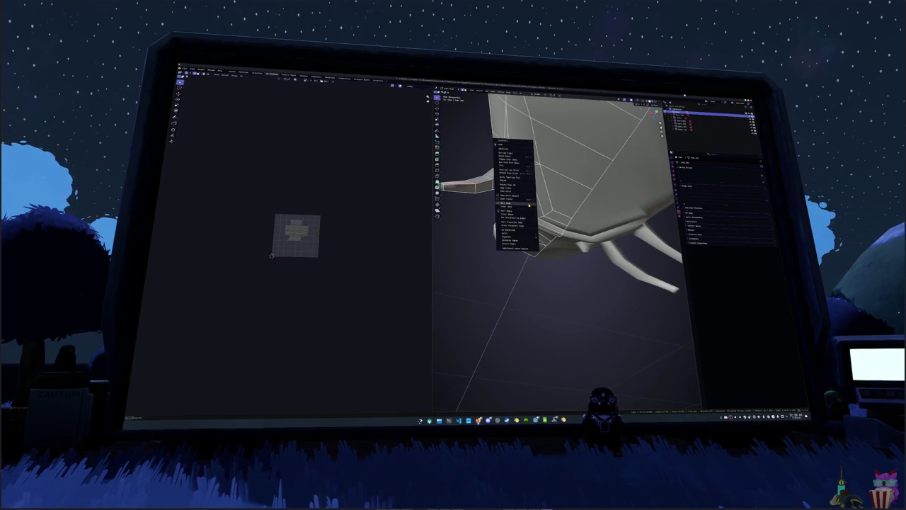
middle_drag(605, 264, 587, 269)
right_click(531, 159)
mouse_move(531, 159)
middle_down()
mouse_move(538, 213)
mouse_move(552, 212)
mouse_move(573, 233)
middle_up()
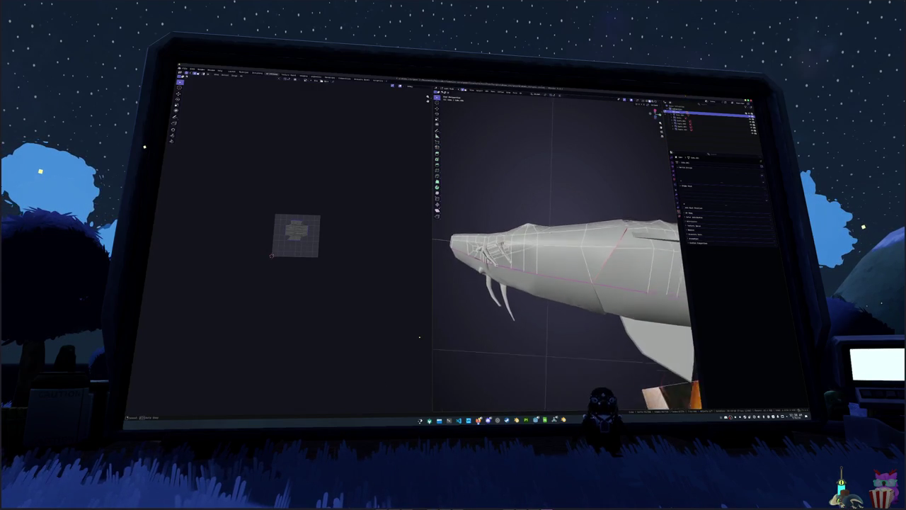
key(a)
click(523, 94)
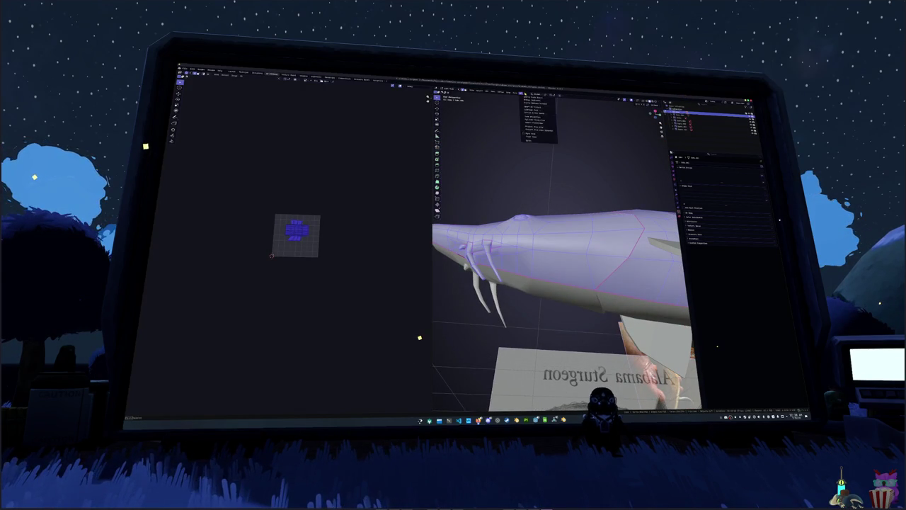
Unwrap the whole sturgeon and look over the resulting UV islands
click(534, 102)
scroll(303, 237, up, 5)
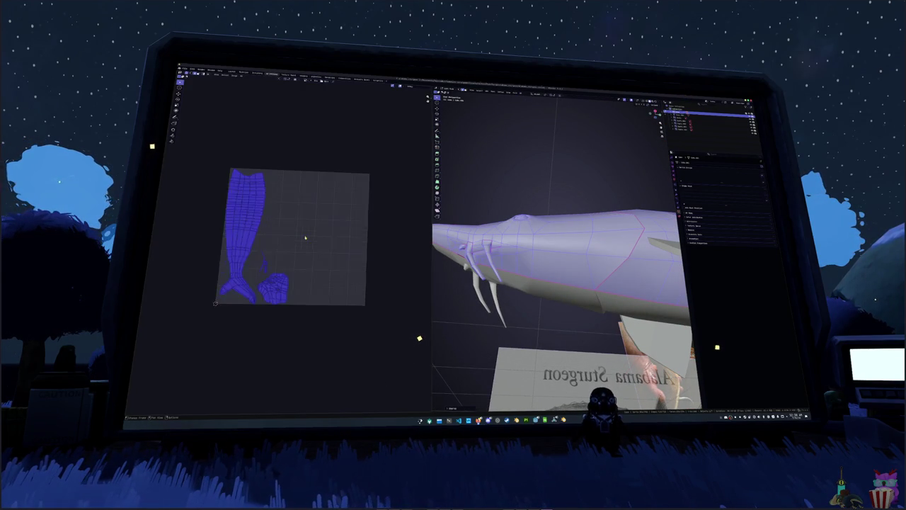
scroll(303, 236, up, 3)
scroll(295, 284, up, 3)
key(alt+a)
middle_drag(296, 284, 298, 244)
mouse_move(495, 283)
middle_down()
mouse_move(487, 250)
mouse_move(602, 191)
middle_up()
scroll(487, 249, up, 2)
scroll(487, 249, up, 2)
scroll(487, 249, up, 3)
scroll(487, 249, up, 3)
Re-unwrap the full mesh and inspect the body strip, head island and barbel pieces
key(a)
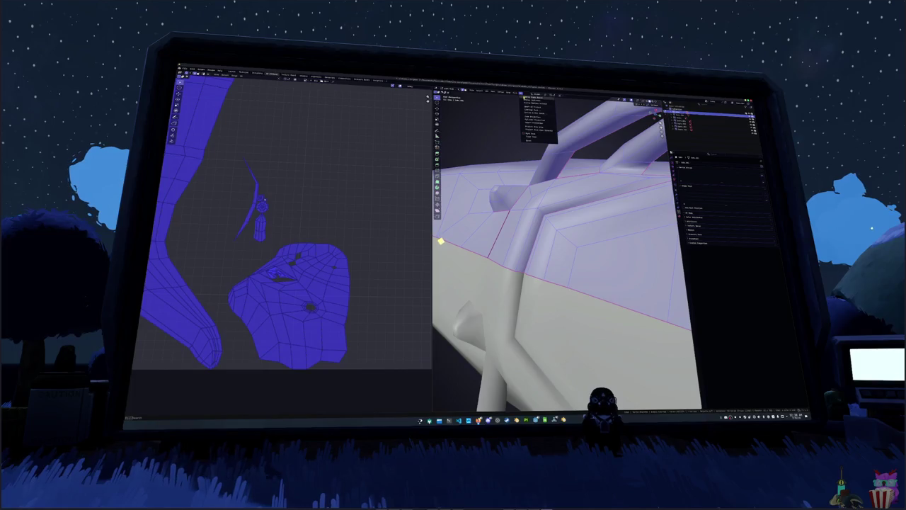
click(533, 102)
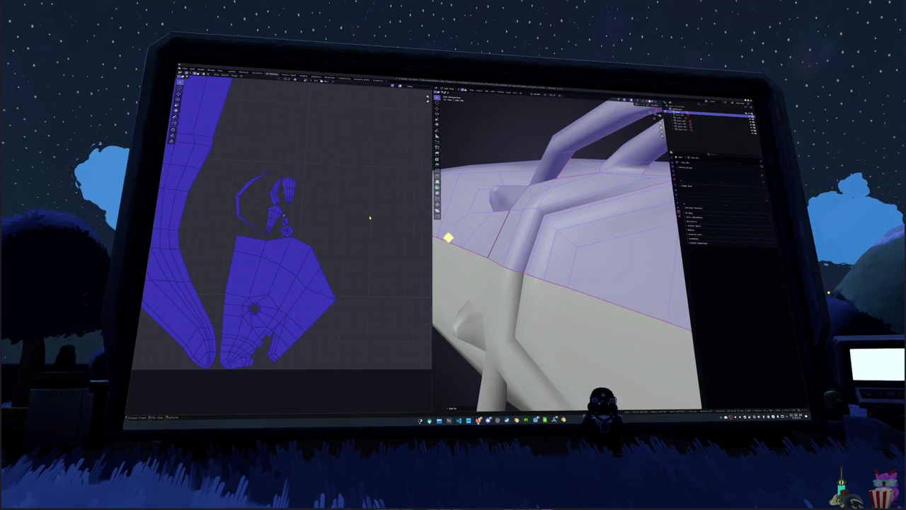
key(alt+a)
mouse_move(439, 218)
middle_down()
mouse_move(530, 257)
mouse_move(523, 229)
mouse_move(511, 222)
mouse_move(467, 271)
middle_up()
key(a)
key(alt+a)
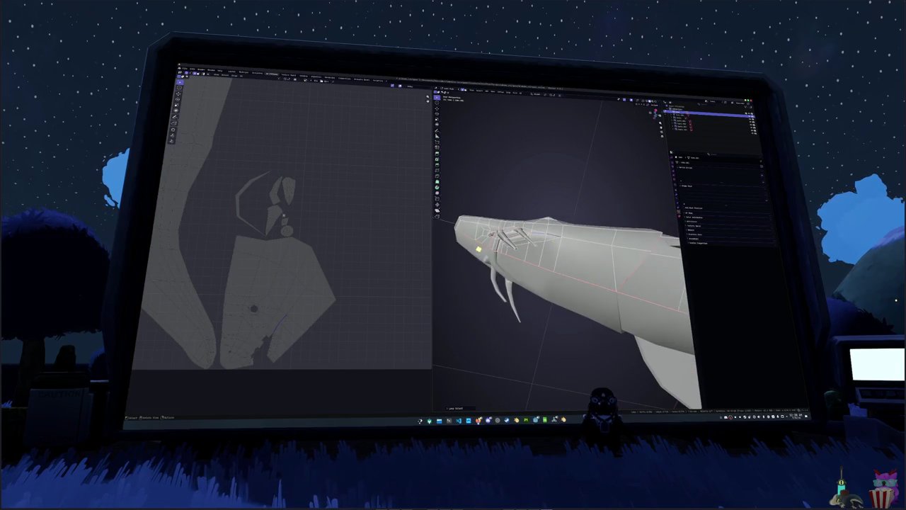
mouse_move(457, 301)
middle_down()
mouse_move(623, 289)
mouse_move(566, 283)
mouse_move(558, 245)
middle_up()
Mark the selected edges as a seam and re-unwrap the sturgeon
right_click(559, 245)
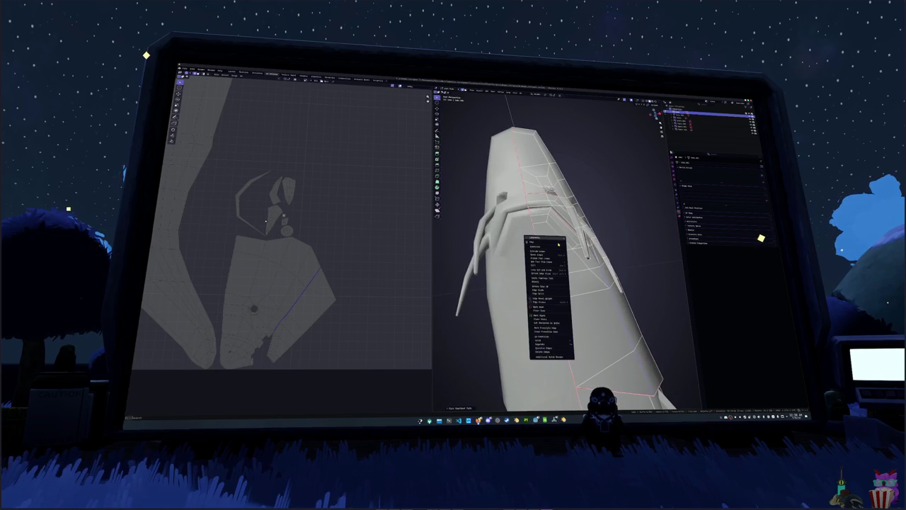
click(544, 309)
click(521, 93)
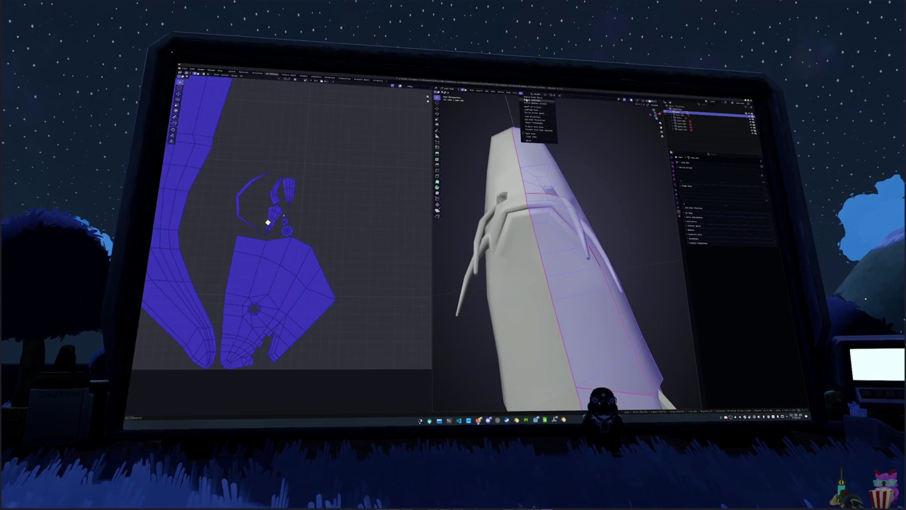
click(526, 100)
click(394, 233)
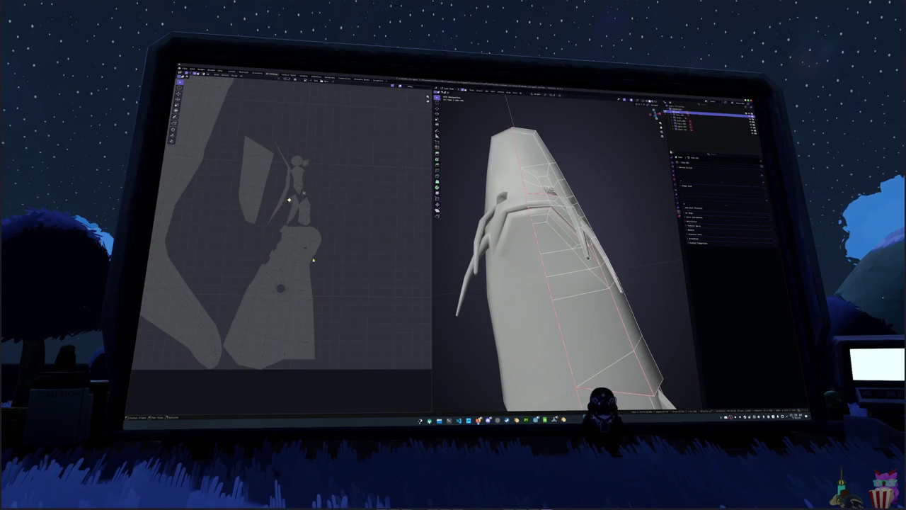
From the side view, mark another edge run as a seam and unwrap the whole mesh again
key(KP_1)
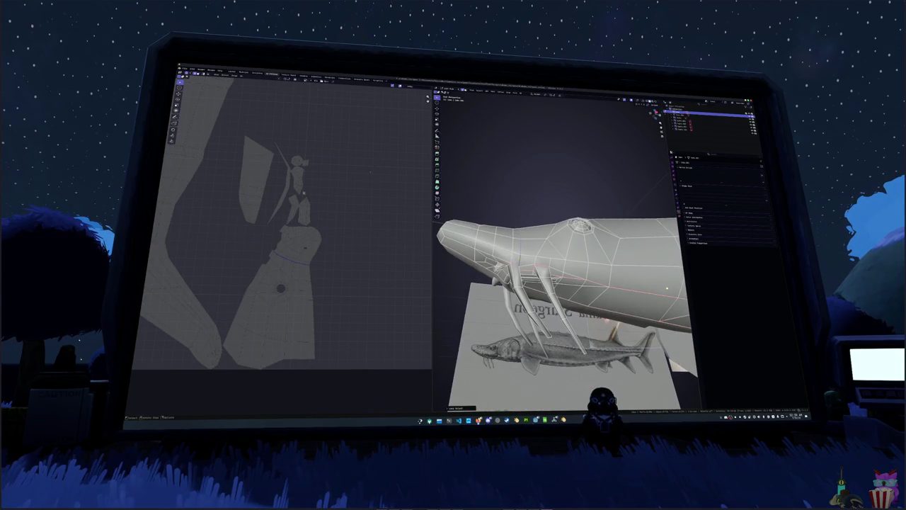
middle_drag(667, 288, 517, 276)
right_click(517, 276)
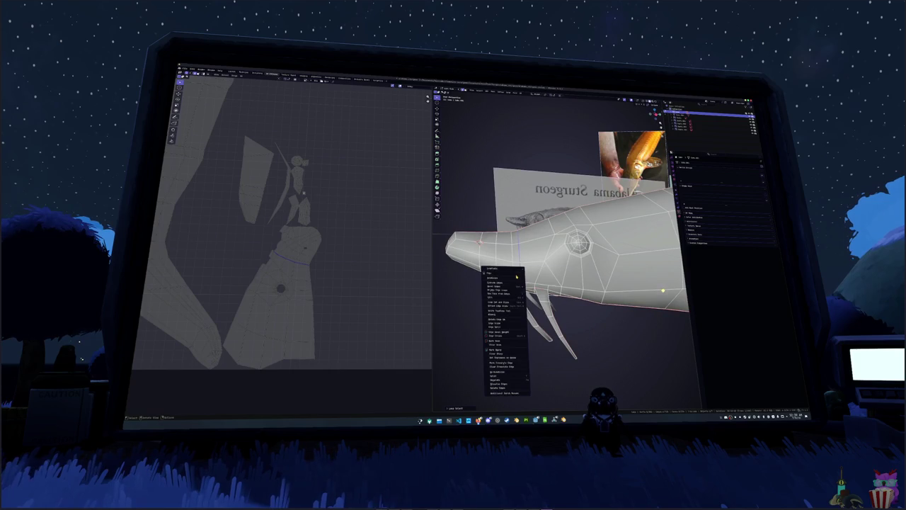
click(499, 343)
key(a)
click(524, 93)
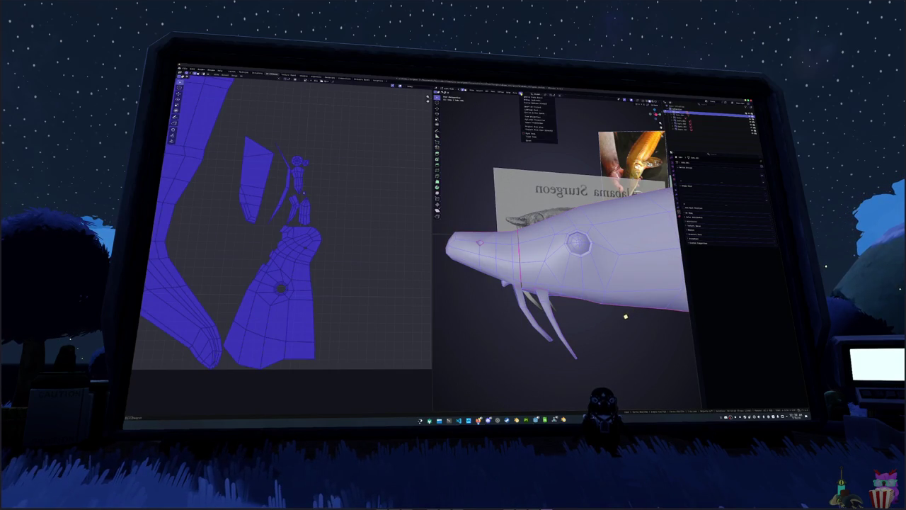
key(u)
click(361, 219)
Mark the sturgeon's underside edges as a seam
scroll(365, 221, down, 2)
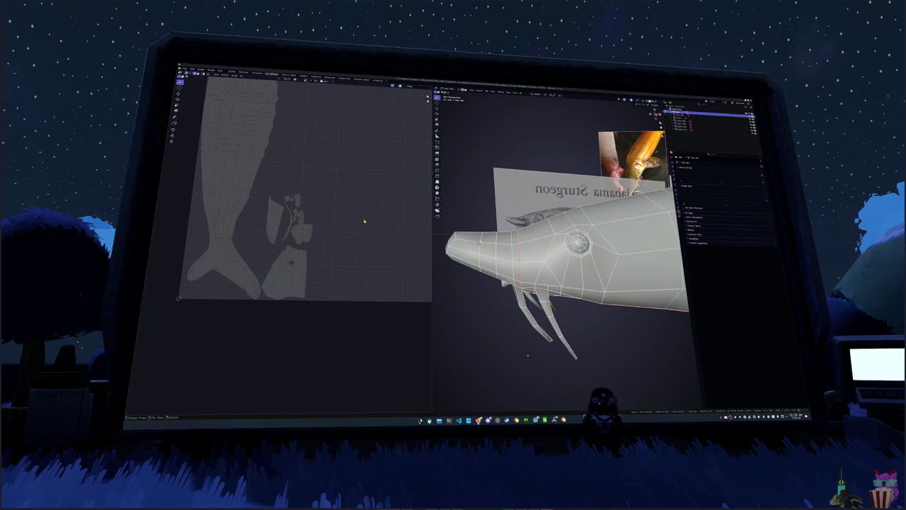
scroll(418, 225, up, 3)
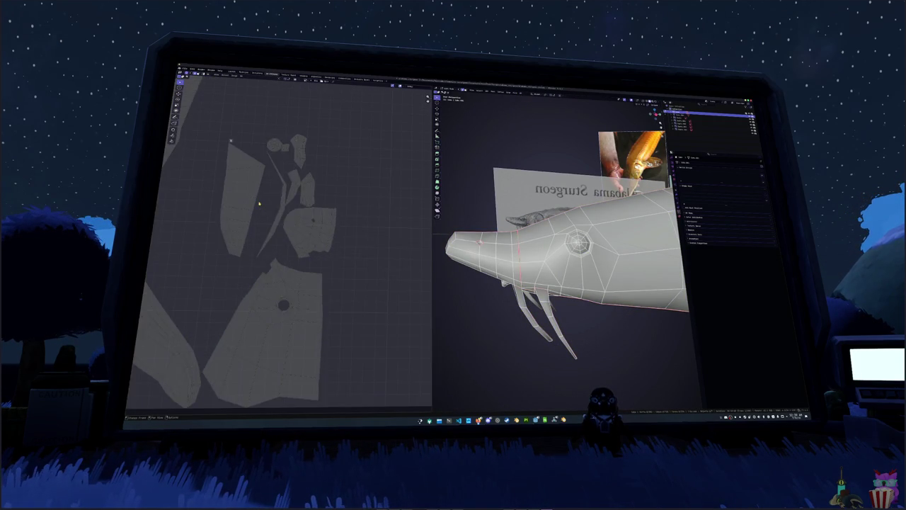
mouse_move(566, 247)
middle_down()
mouse_move(609, 234)
mouse_move(566, 297)
mouse_move(588, 340)
middle_up()
scroll(566, 248, up, 3)
middle_drag(566, 248, 553, 269)
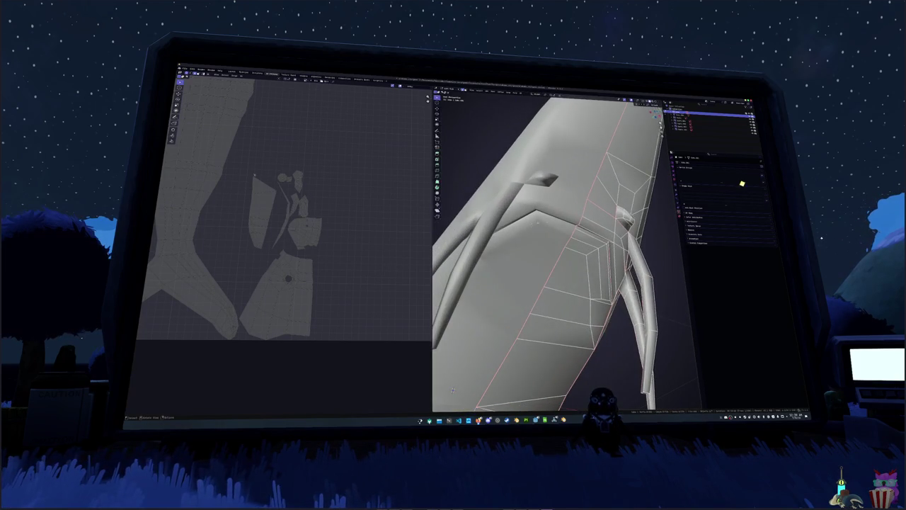
right_click(619, 222)
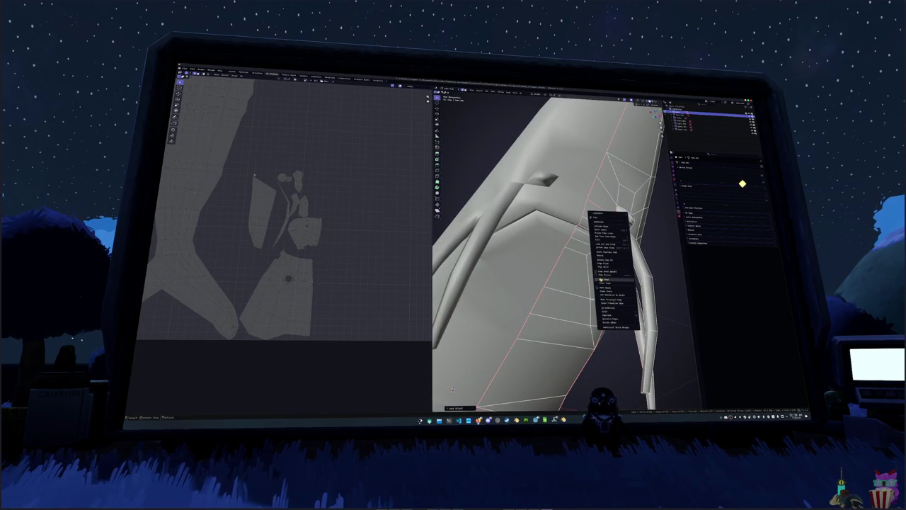
click(601, 280)
Mark two sets of fin edges as seams
middle_drag(601, 280, 566, 311)
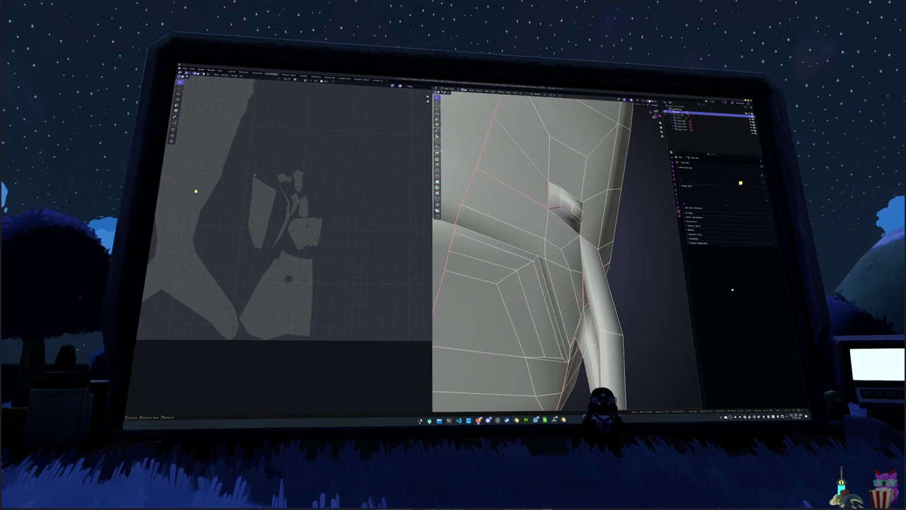
mouse_move(573, 214)
middle_down()
mouse_move(524, 214)
mouse_move(552, 247)
mouse_move(581, 199)
middle_up()
right_click(524, 215)
click(524, 215)
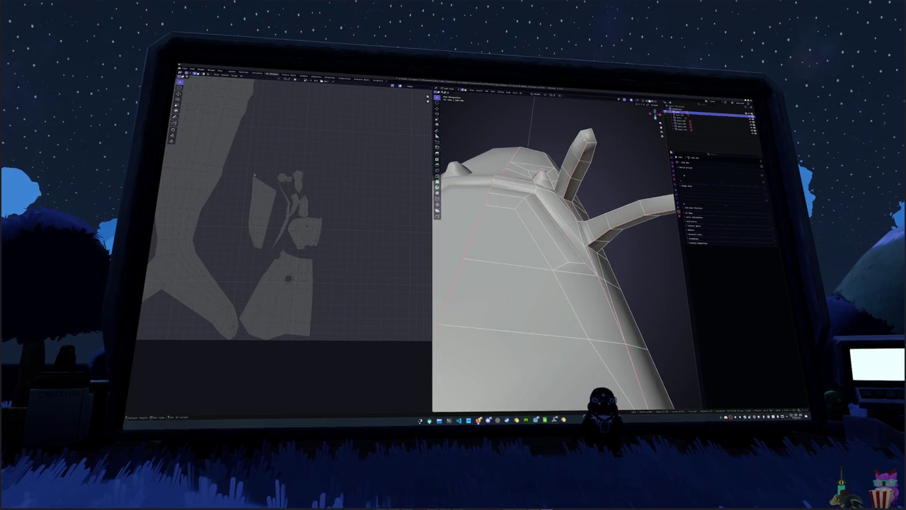
right_click(577, 139)
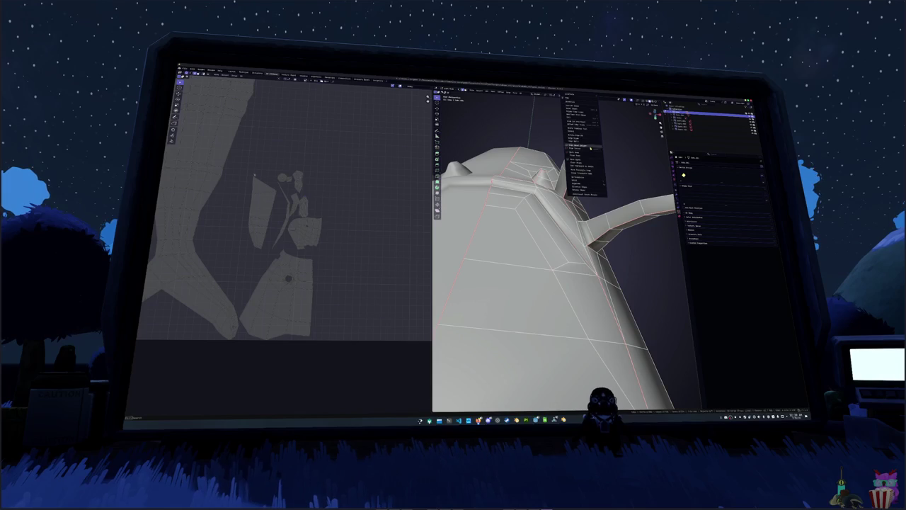
click(587, 153)
middle_drag(587, 153, 616, 163)
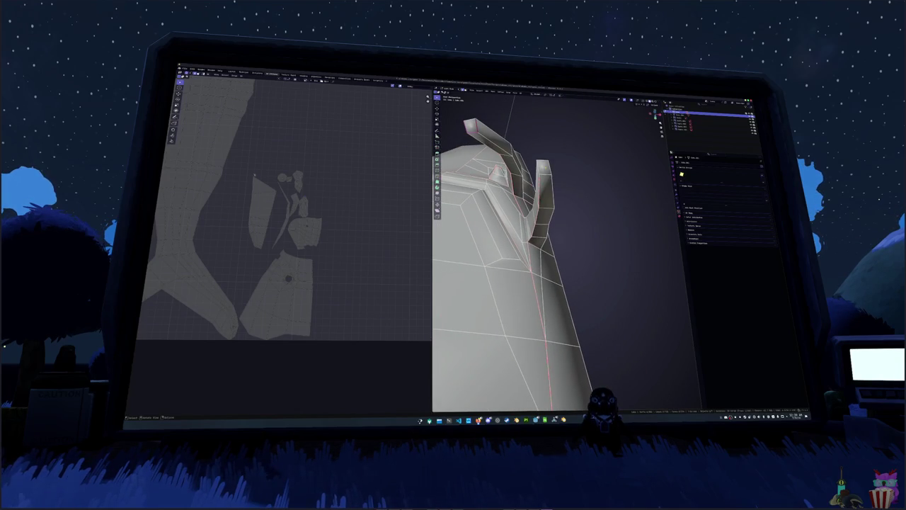
Select the whole sturgeon and re-unwrap it with the new fin seams
key(a)
key(u)
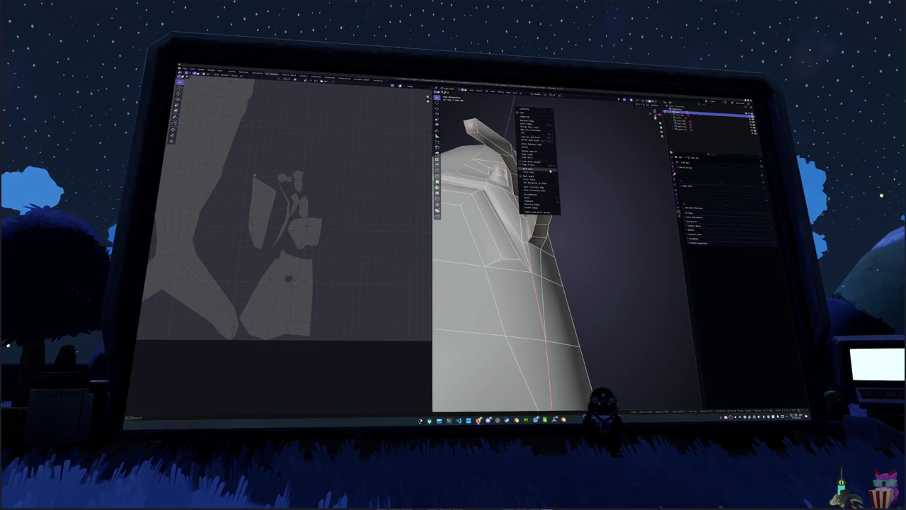
click(538, 117)
click(521, 94)
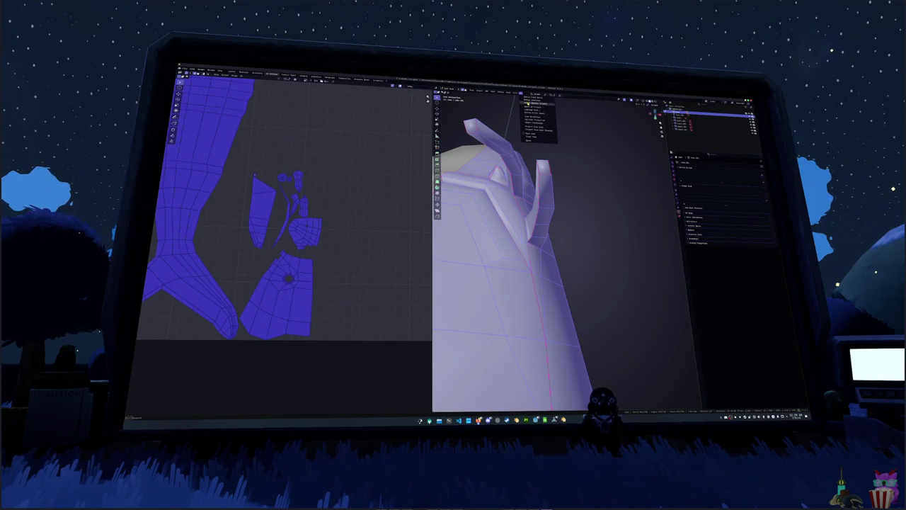
click(539, 103)
key(alt+a)
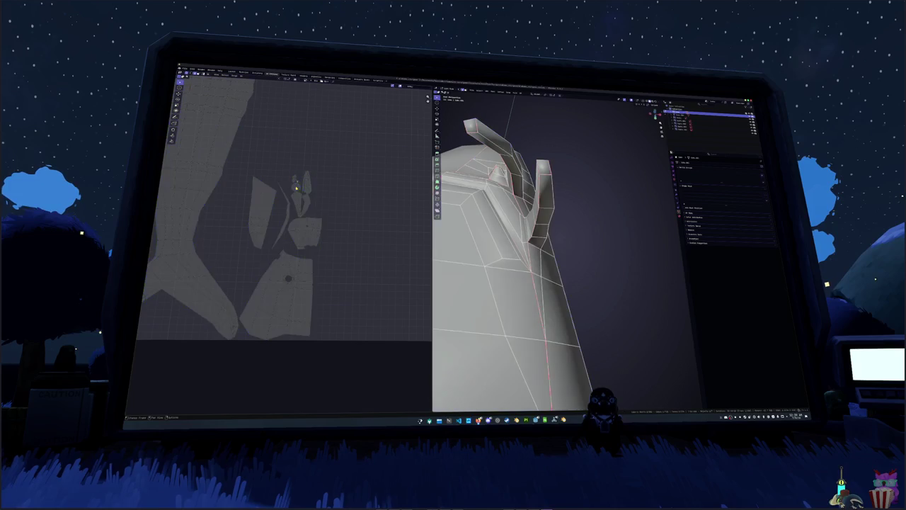
Mark further edges near the fins as a seam
mouse_move(524, 227)
middle_down()
mouse_move(553, 195)
mouse_move(597, 295)
middle_up()
scroll(553, 195, down, 5)
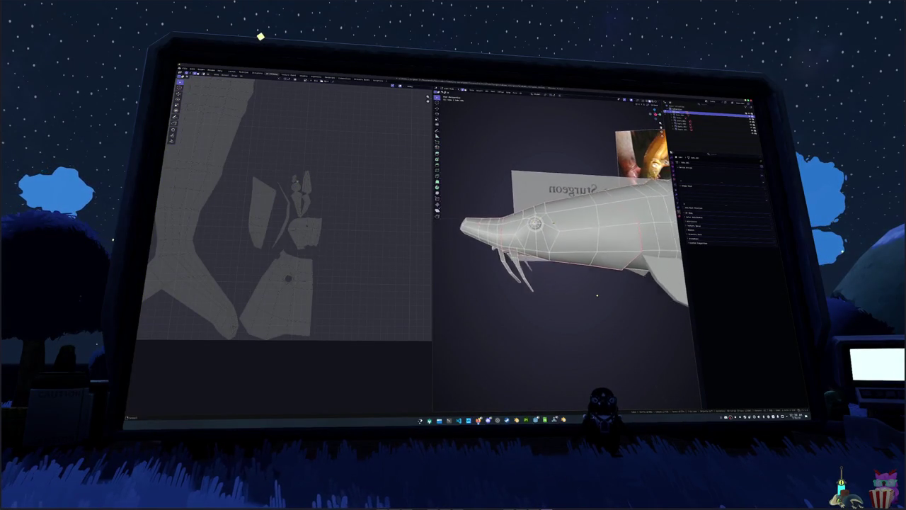
scroll(596, 295, up, 2)
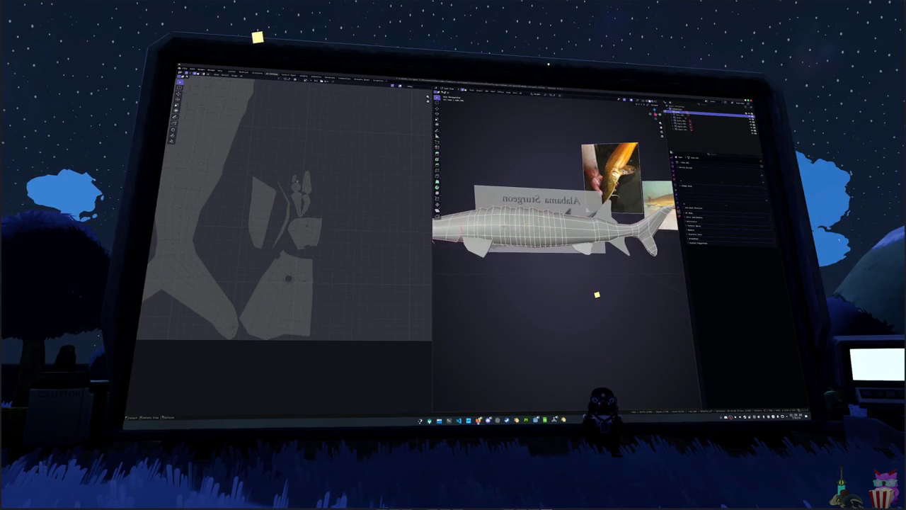
right_click(524, 219)
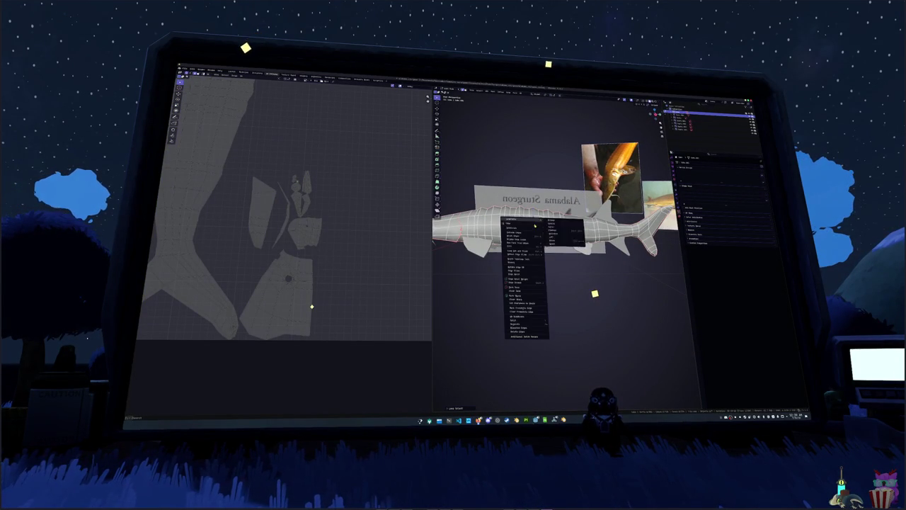
click(524, 288)
Mark the tail edges as a seam and check the seams around the fish
mouse_move(542, 262)
middle_down()
mouse_move(587, 311)
mouse_move(601, 290)
middle_up()
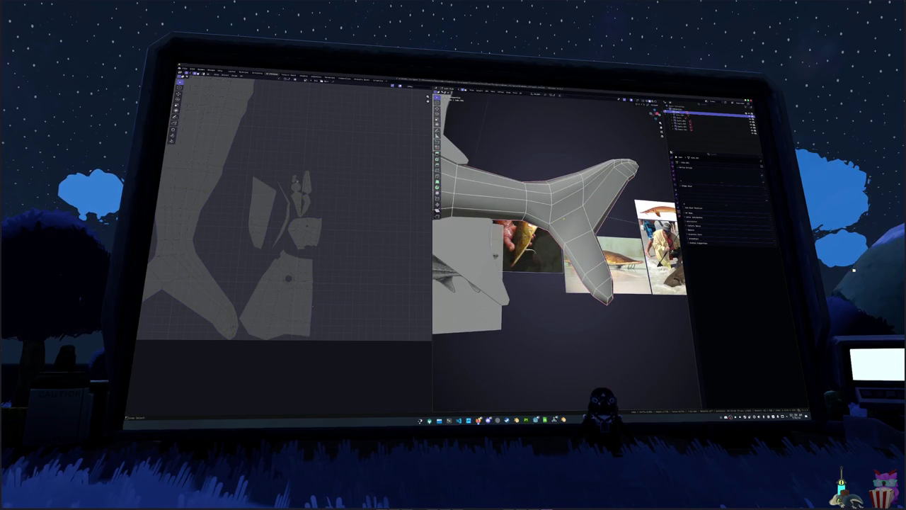
middle_drag(559, 248, 616, 212)
scroll(559, 233, down, 4)
right_click(543, 217)
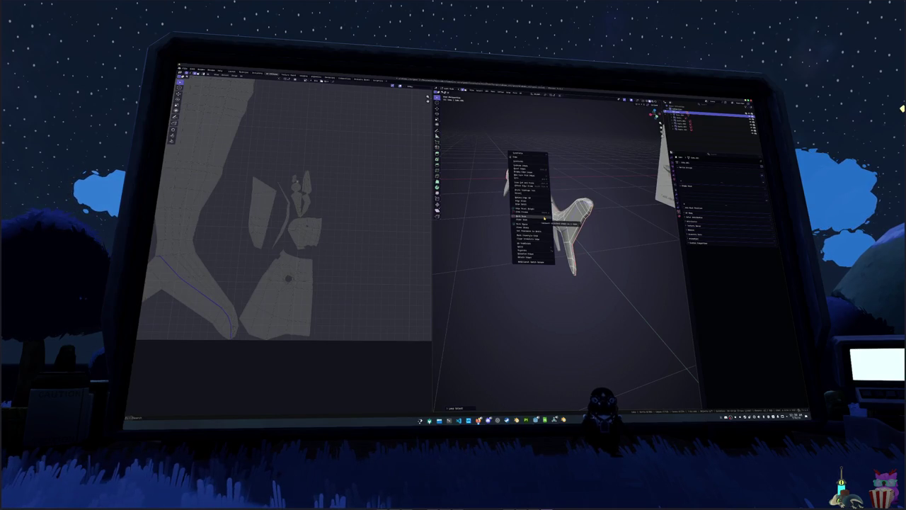
click(543, 218)
mouse_move(543, 217)
middle_down()
mouse_move(581, 237)
mouse_move(595, 226)
mouse_move(563, 230)
mouse_move(587, 231)
middle_up()
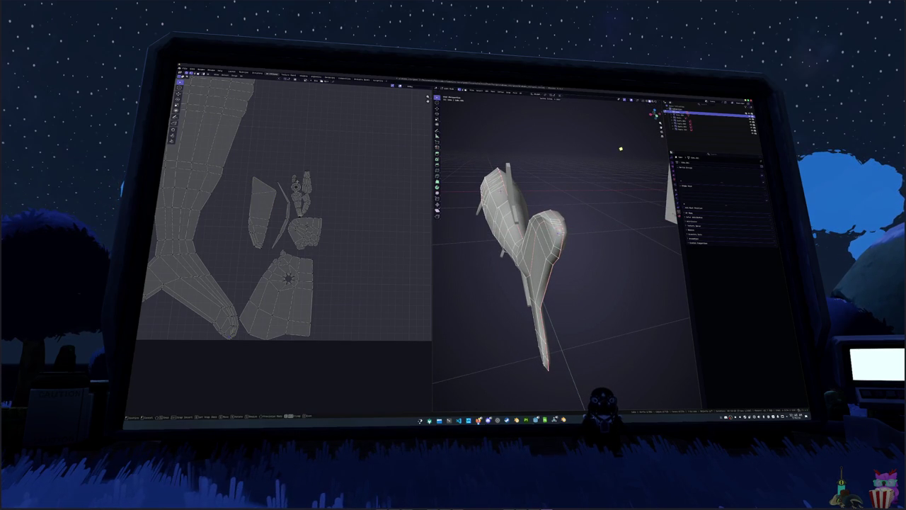
Select all and orbit around the sturgeon to check its seams from every side, toggling Edit Mode
key(a)
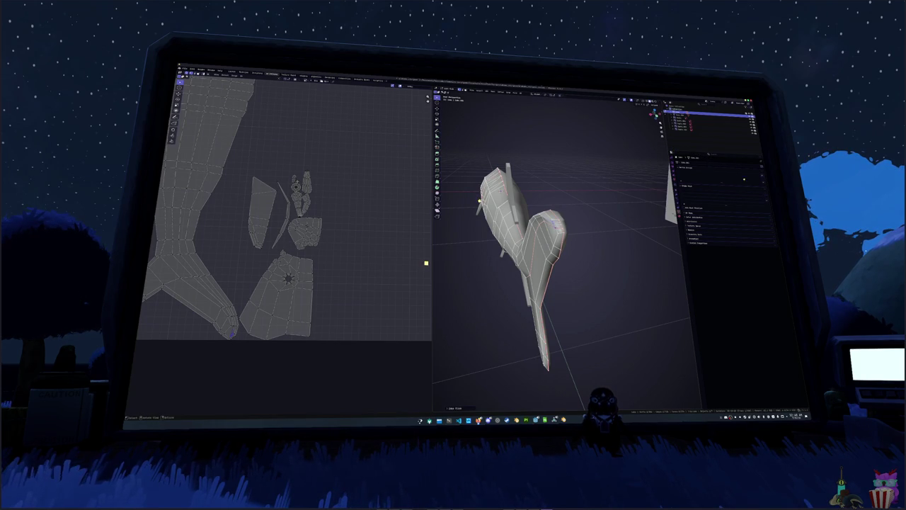
middle_drag(479, 201, 483, 204)
middle_drag(426, 267, 538, 255)
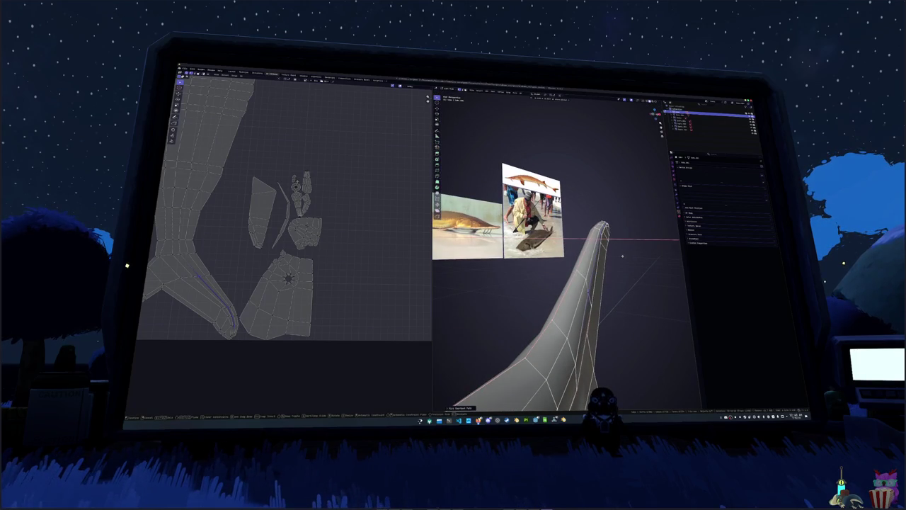
middle_drag(623, 257, 719, 248)
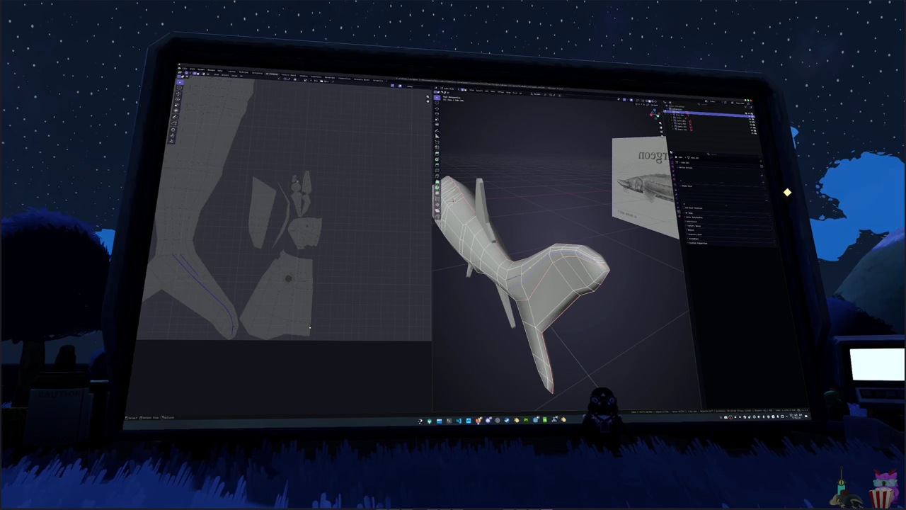
middle_drag(588, 255, 613, 247)
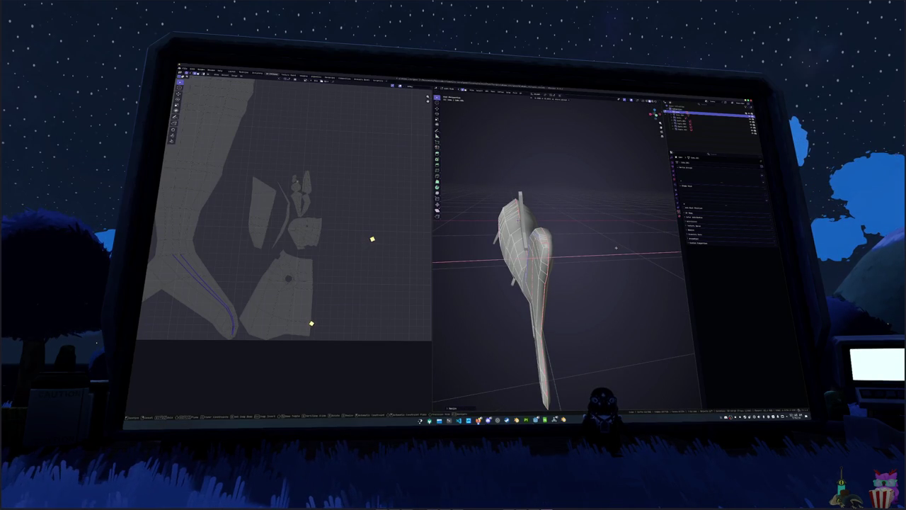
mouse_move(616, 248)
middle_down()
mouse_move(529, 260)
mouse_move(538, 269)
middle_up()
key(Tab)
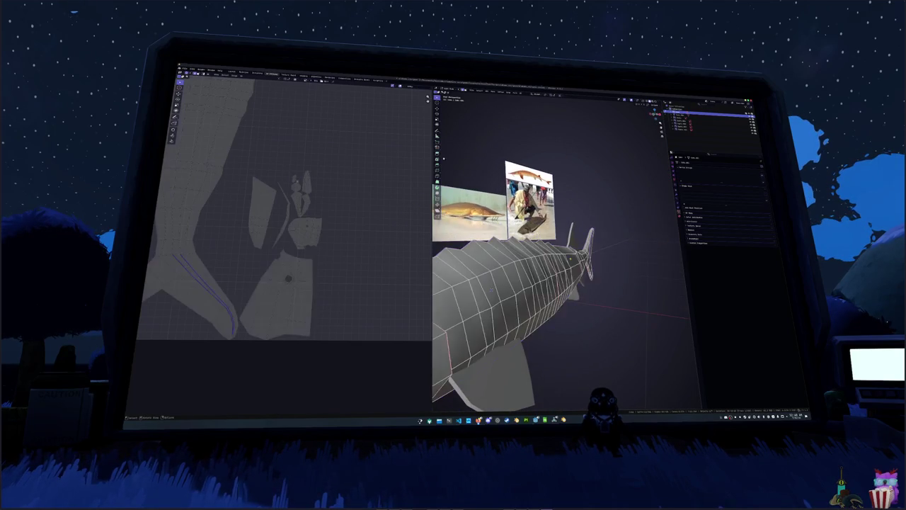
middle_drag(448, 123, 601, 257)
key(Tab)
key(Tab)
Unwrap the whole sturgeon mesh into a new UV layout
key(a)
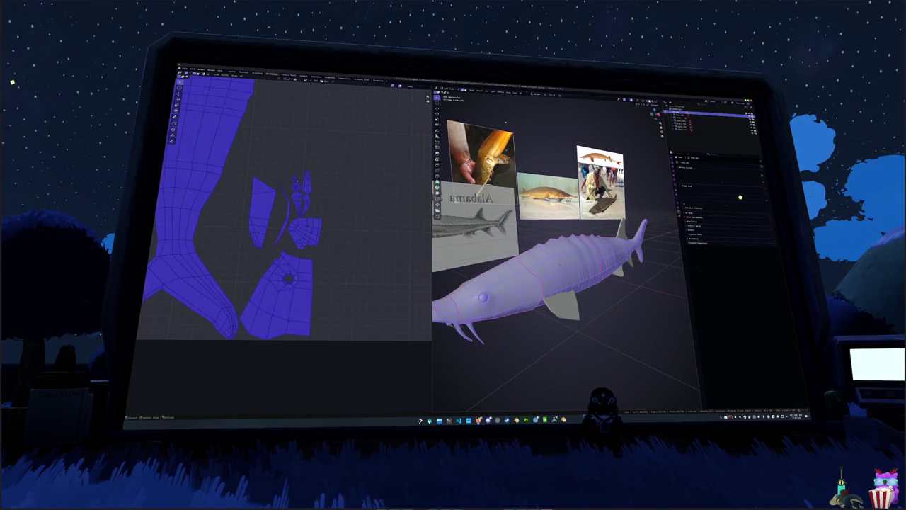
key(u)
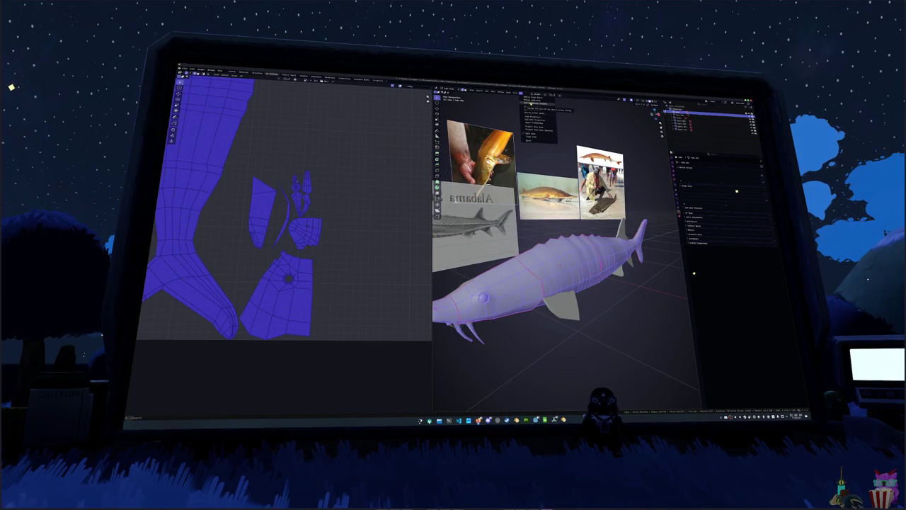
click(539, 108)
key(alt+a)
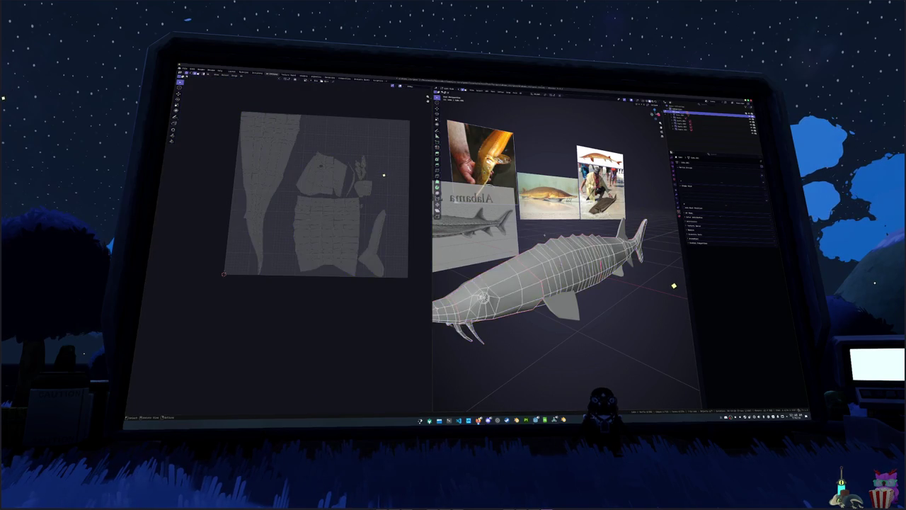
middle_drag(674, 285, 611, 302)
Mark one more edge run as a seam and unwrap the full mesh again
key(a)
scroll(583, 300, up, 3)
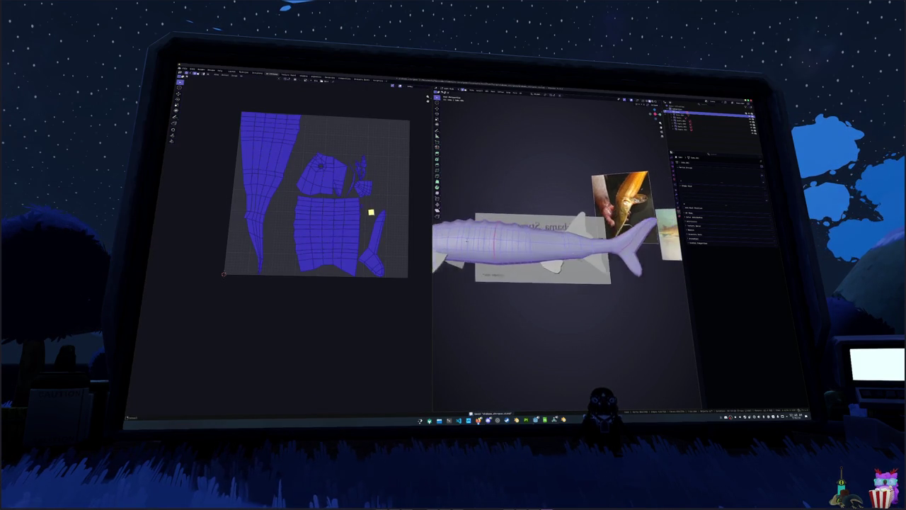
key(alt+a)
right_click(551, 311)
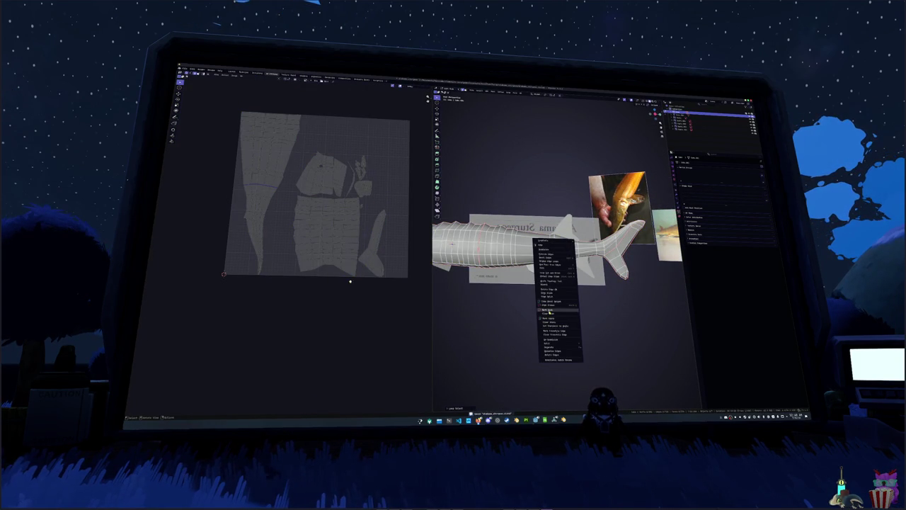
click(549, 310)
key(a)
click(525, 94)
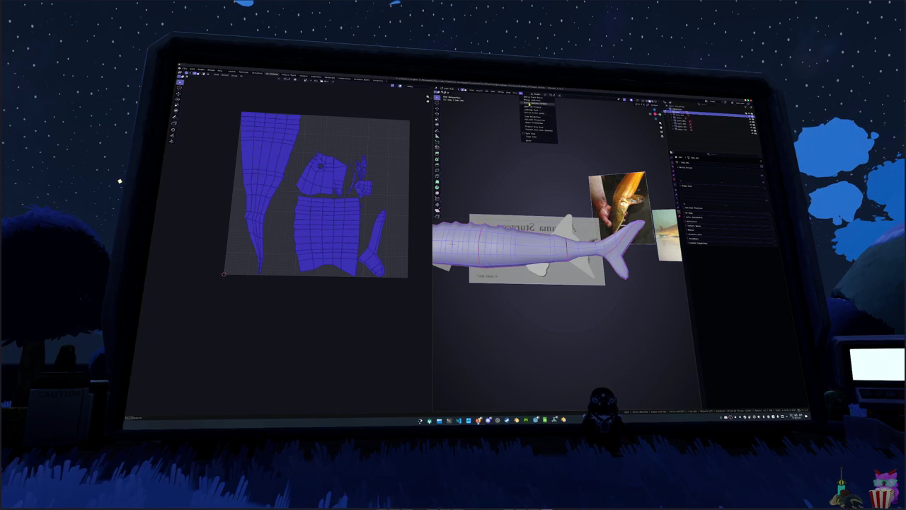
click(527, 104)
Reselect the entire sturgeon and re-unwrap it into a fresh island layout
middle_drag(495, 233, 555, 201)
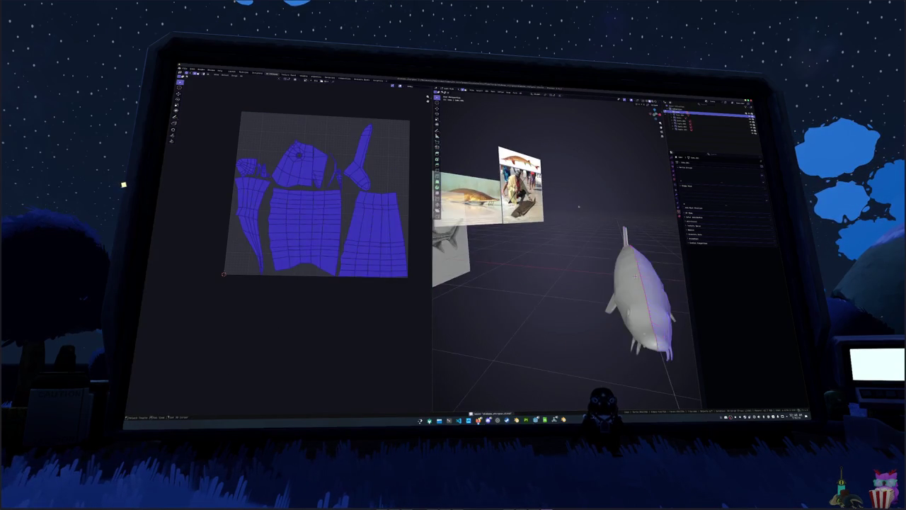
key(alt+a)
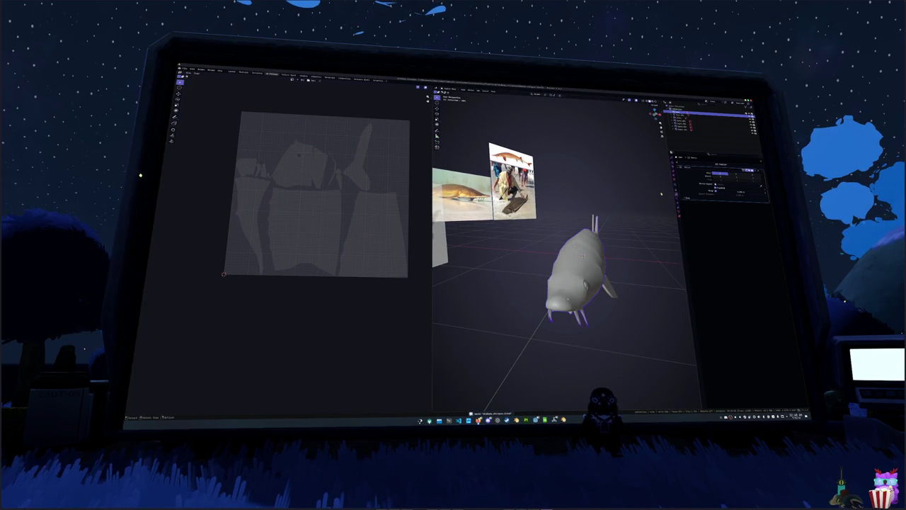
key(a)
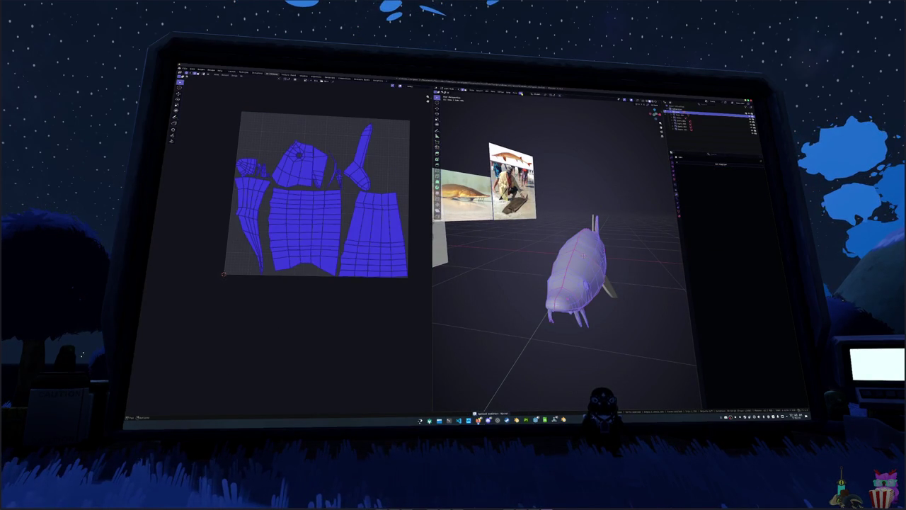
key(u)
click(530, 103)
Select all UV islands and start packing them into the UV square
key(alt+a)
key(a)
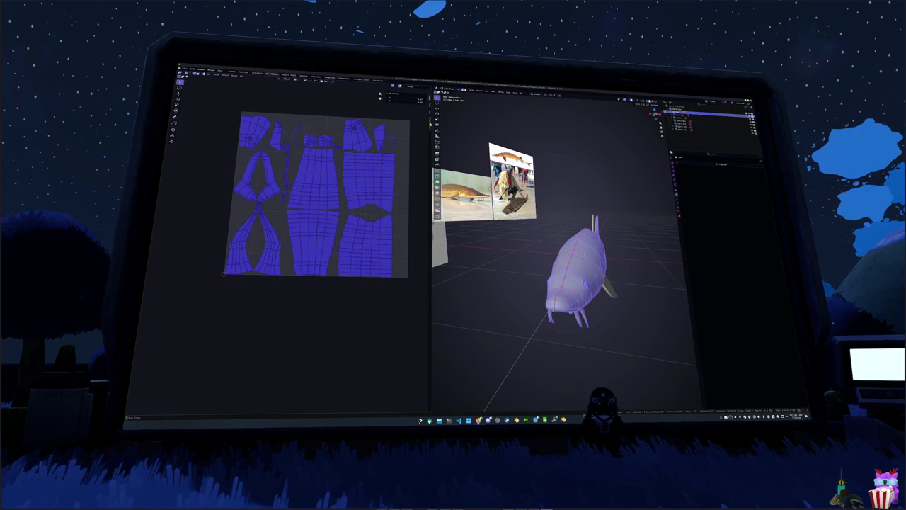
click(421, 101)
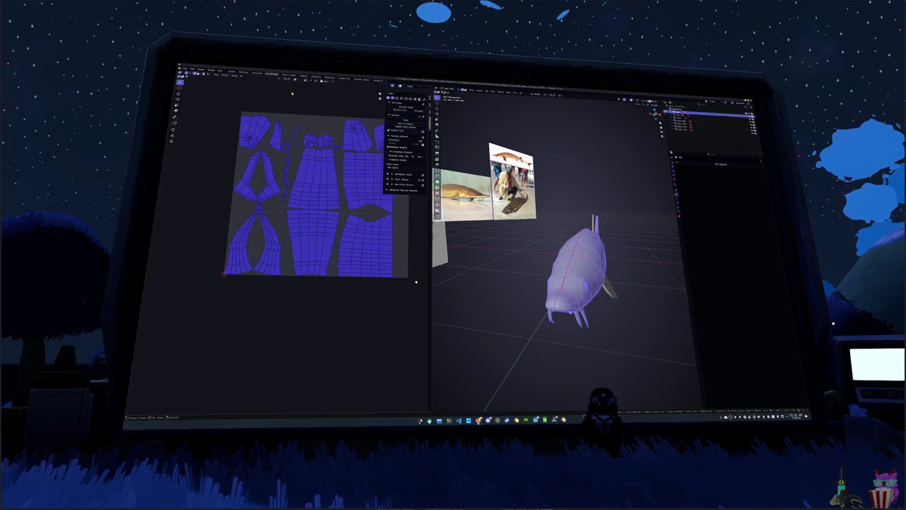
click(403, 117)
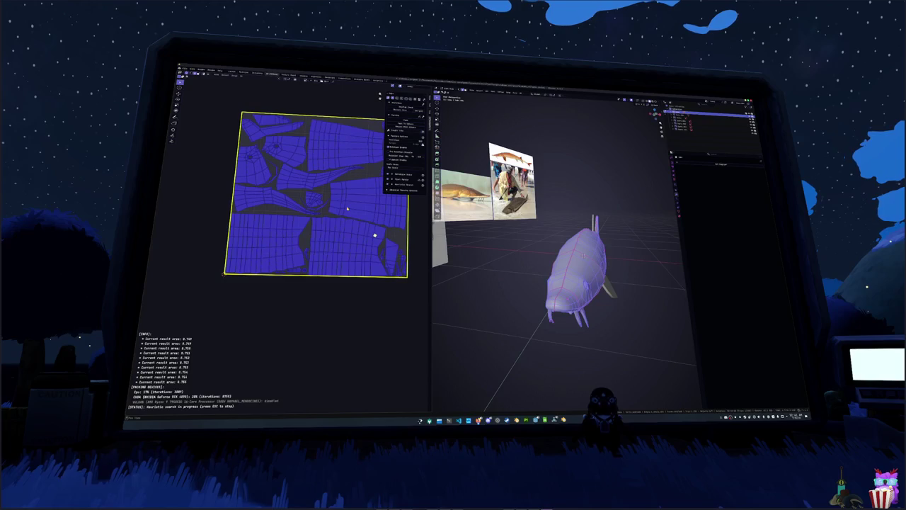
Finish the first pack, return to Object Mode, and re-enter Edit Mode on the sturgeon
key(Escape)
key(Tab)
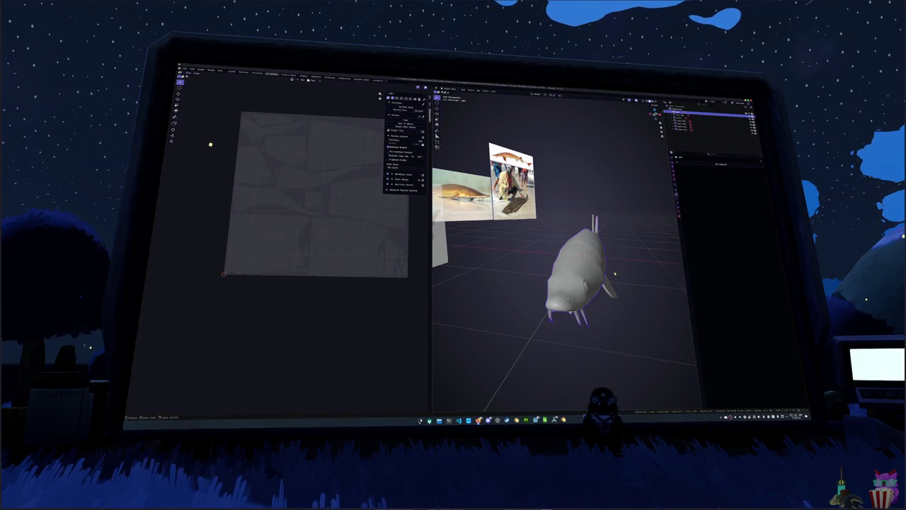
middle_drag(538, 297, 604, 275)
click(572, 290)
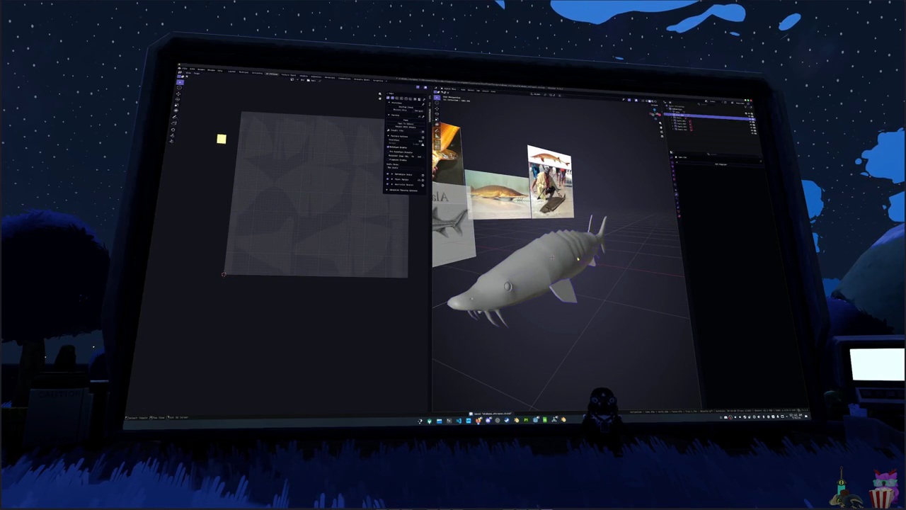
key(Tab)
Repack the UV islands with Ctrl+P, accept the layout, and save the file
key(ctrl+p)
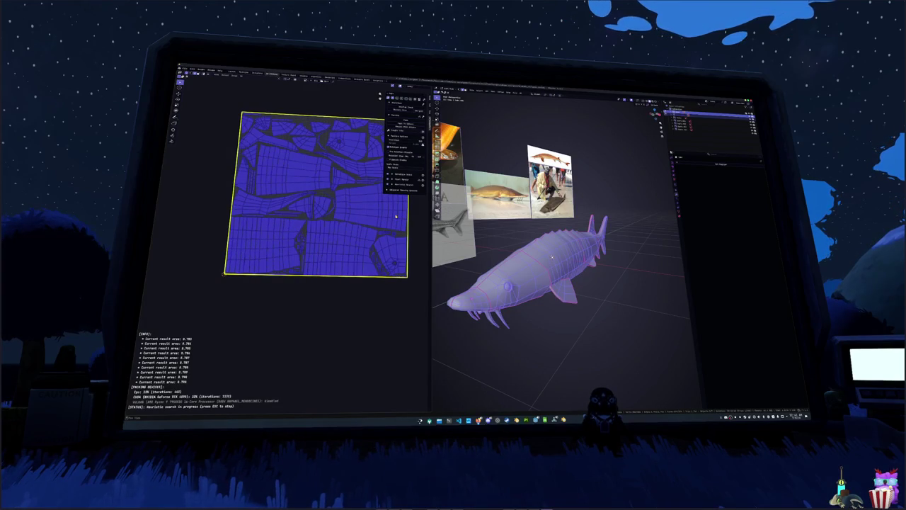
key(Escape)
key(Tab)
key(ctrl+s)
Apply an option from the sturgeon's object context menu and begin renaming it
right_click(528, 255)
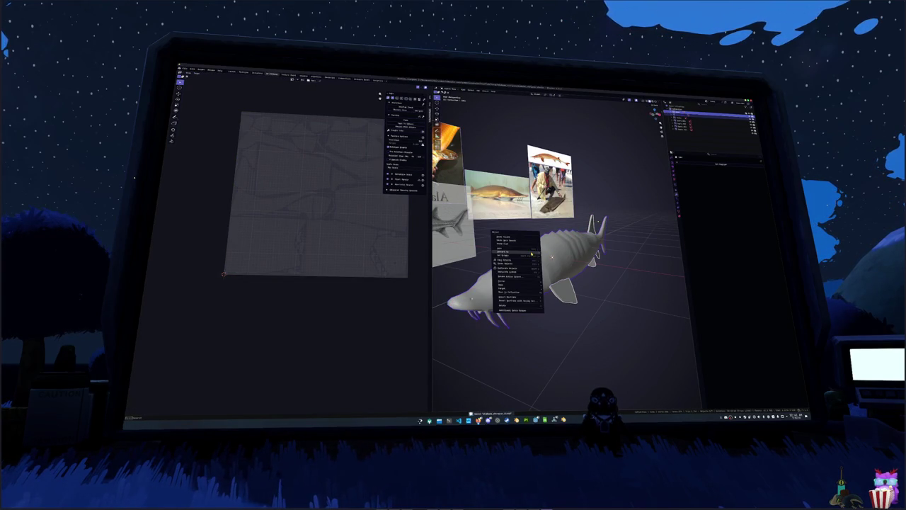
click(567, 253)
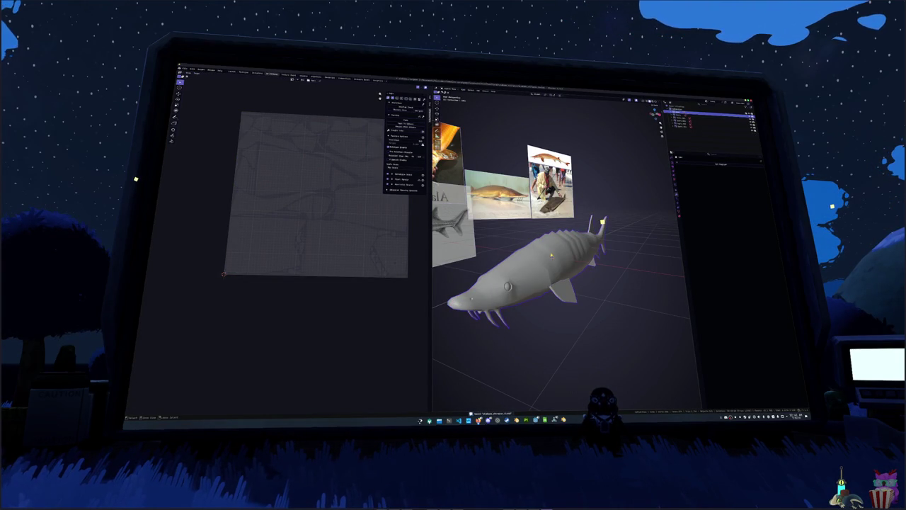
middle_drag(551, 255, 567, 246)
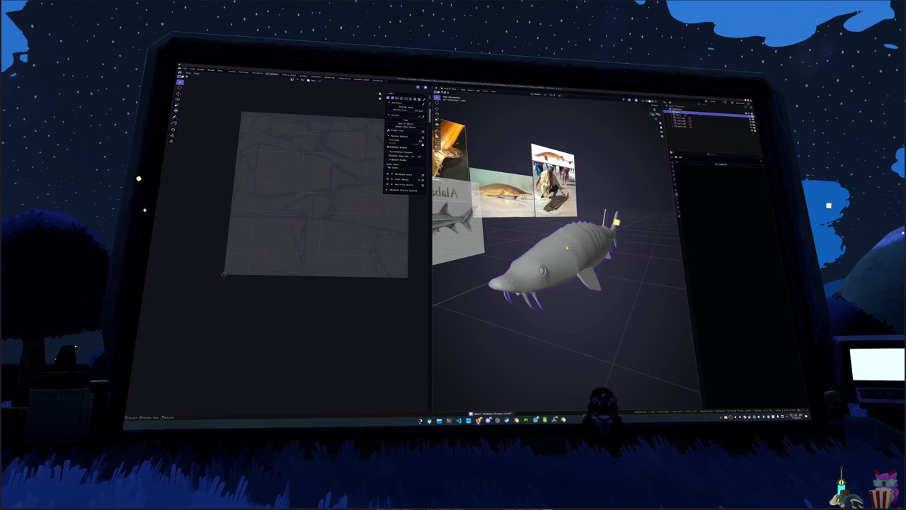
key(F2)
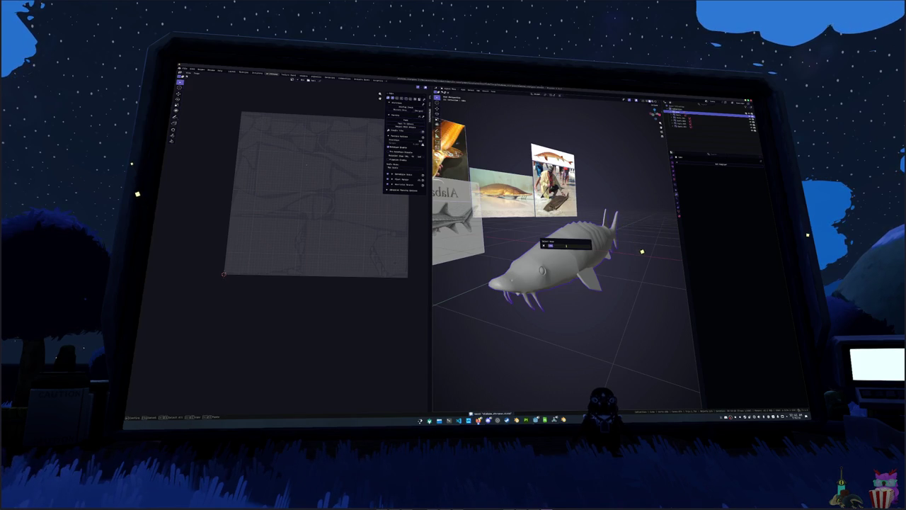
Rename the object to 'sturgeoneon' and adjust its object properties
text(sturgeoneon)
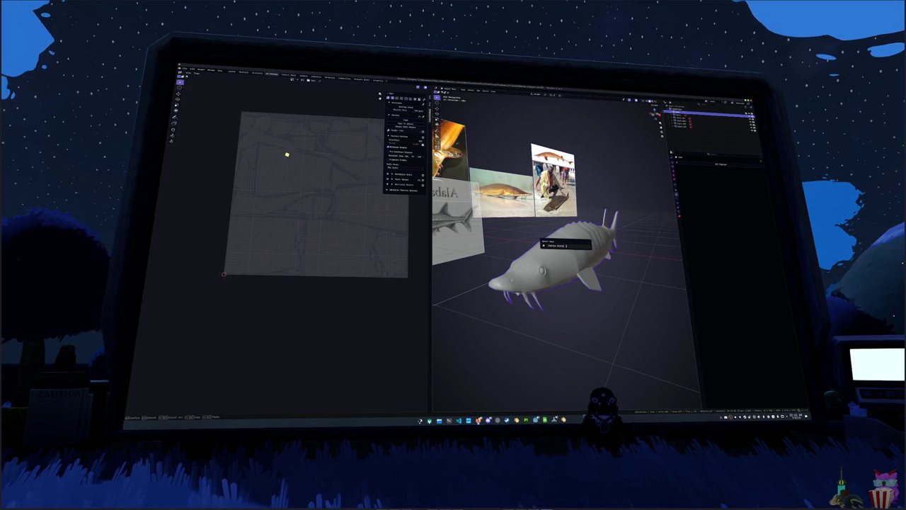
key(Return)
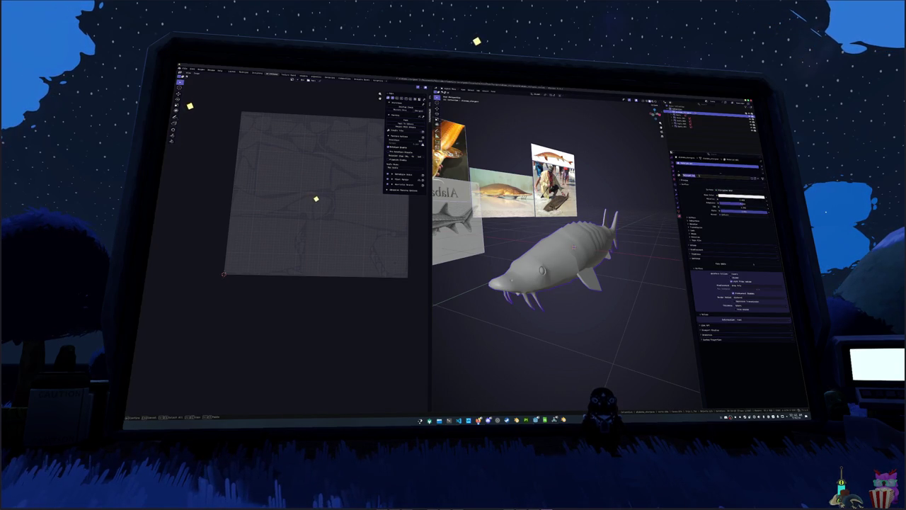
click(703, 230)
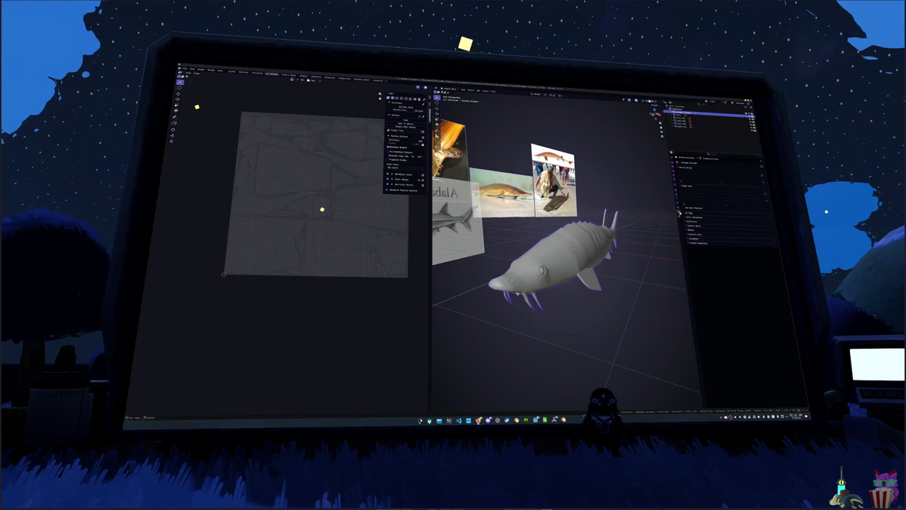
click(703, 231)
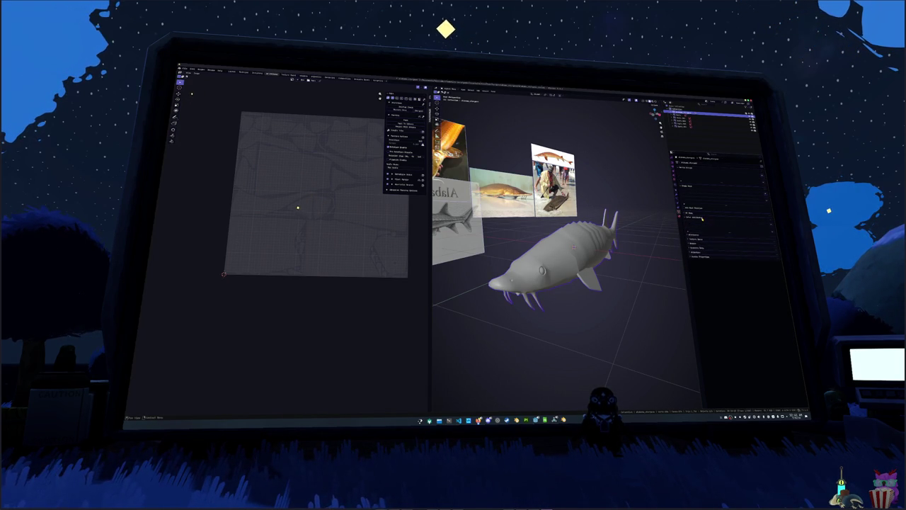
click(765, 225)
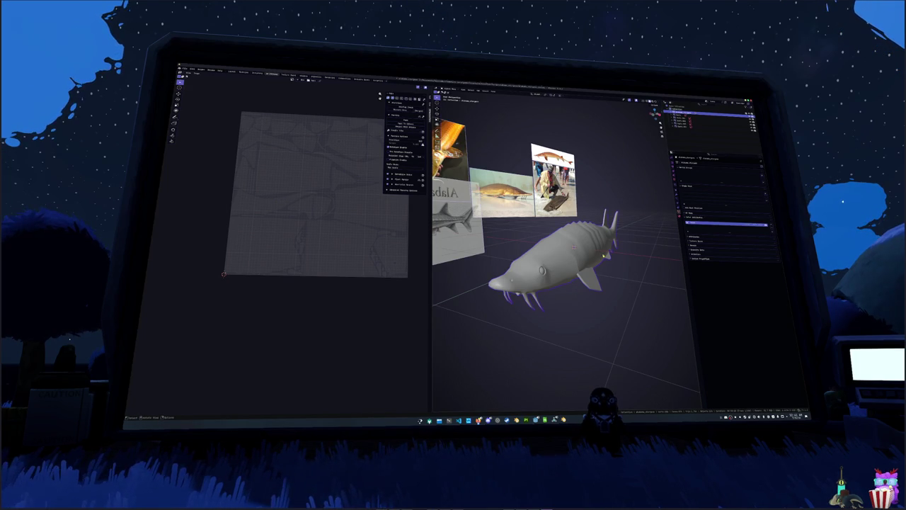
Apply all transforms to the sturgeon, save, rotate it, and switch to the fishing game
key(ctrl+a)
click(588, 262)
key(ctrl+s)
middle_drag(610, 276, 621, 242)
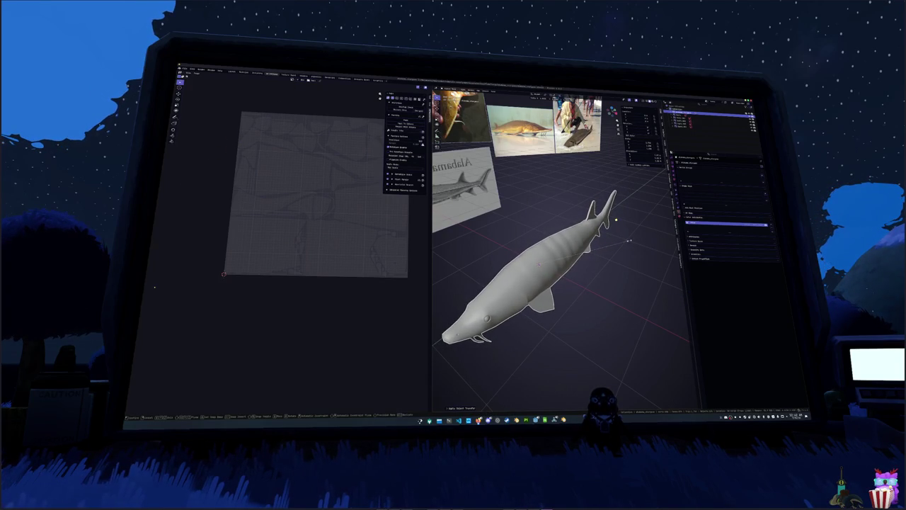
click(629, 241)
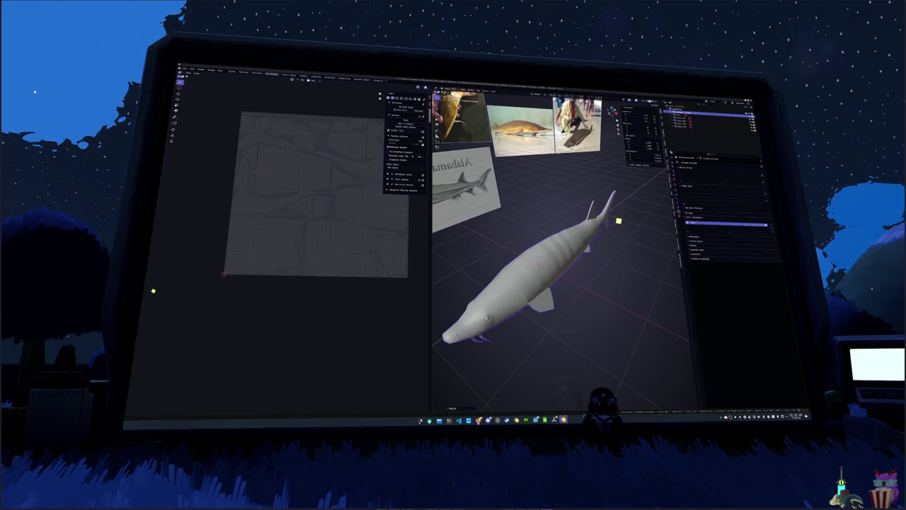
mouse_move(553, 420)
click(552, 390)
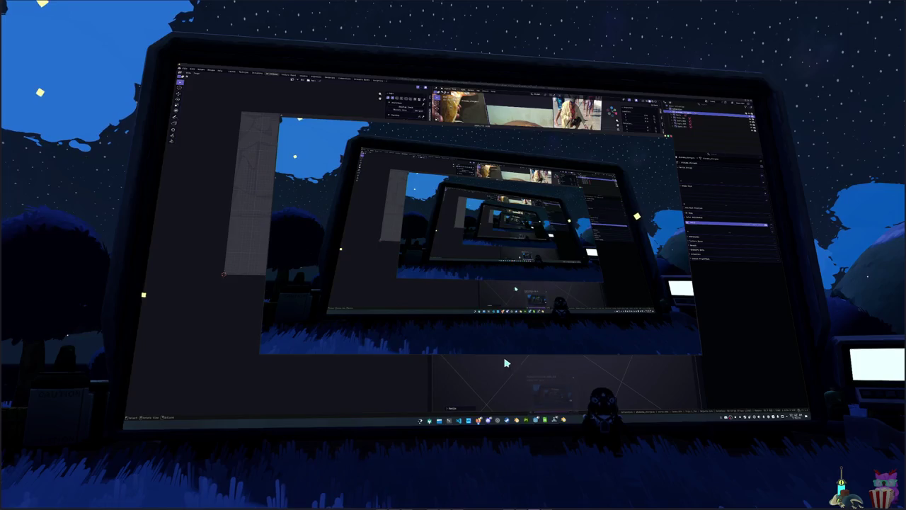
key(Escape)
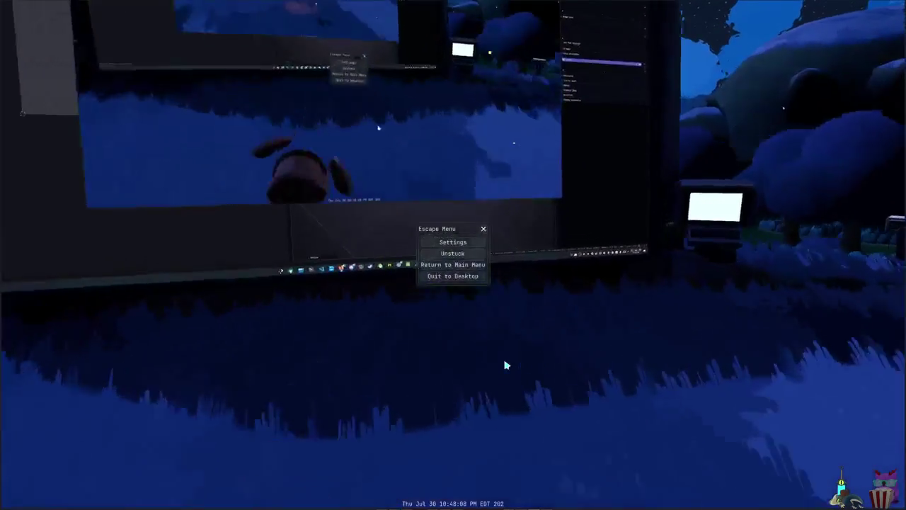
key(Escape)
key(Tab)
click(394, 17)
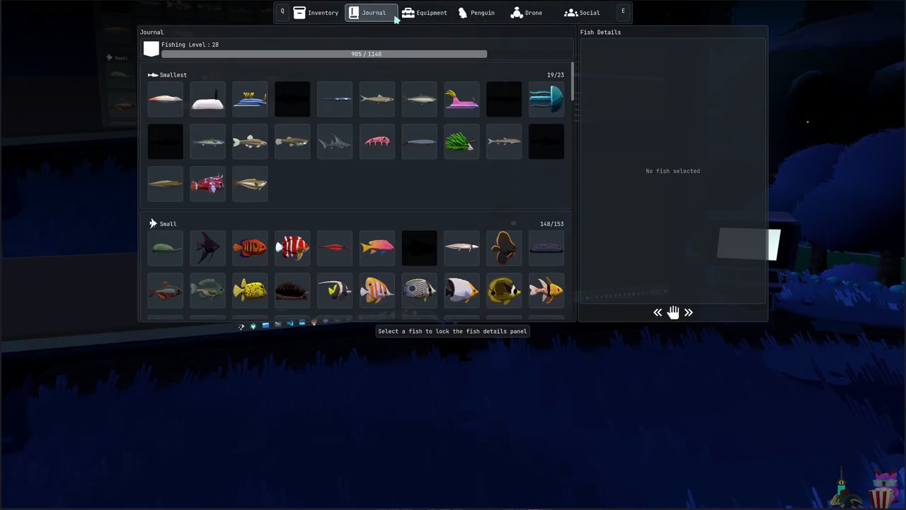
scroll(360, 170, down, 5)
scroll(362, 177, down, 5)
scroll(366, 184, down, 5)
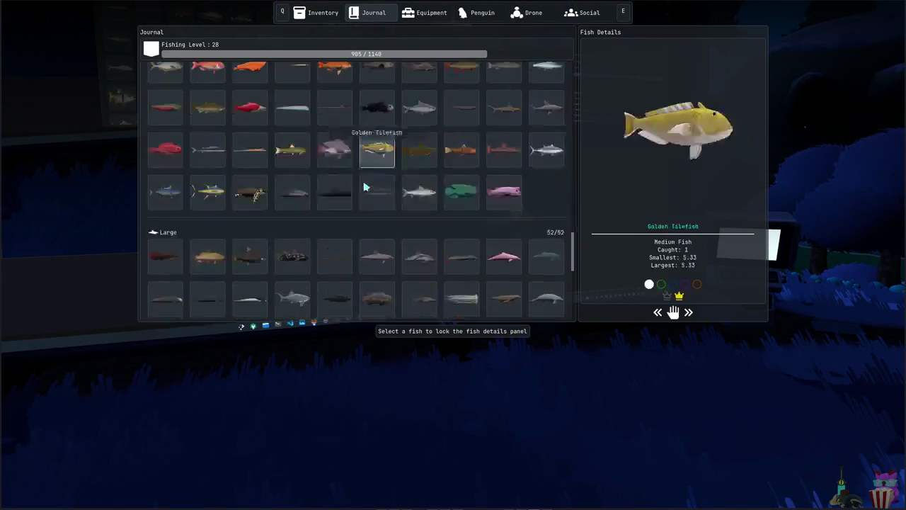
scroll(364, 185, down, 5)
scroll(364, 185, up, 3)
scroll(364, 181, down, 2)
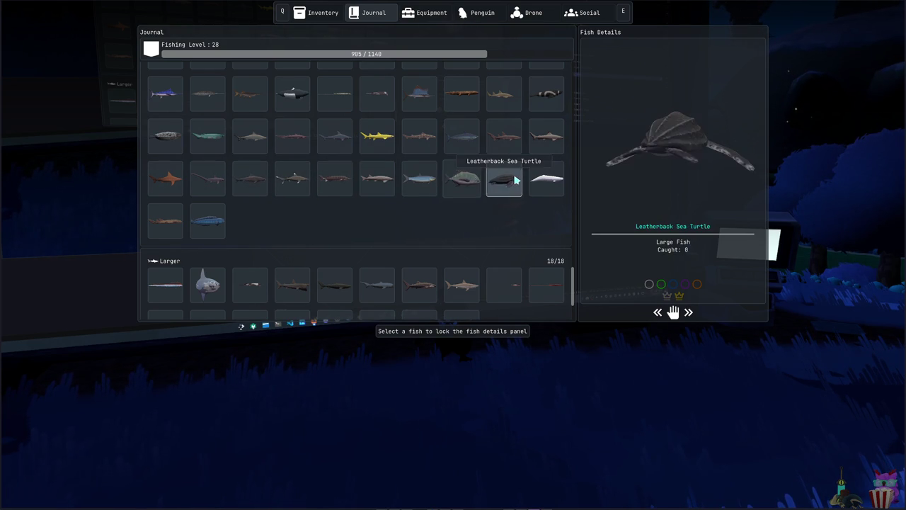
key(Escape)
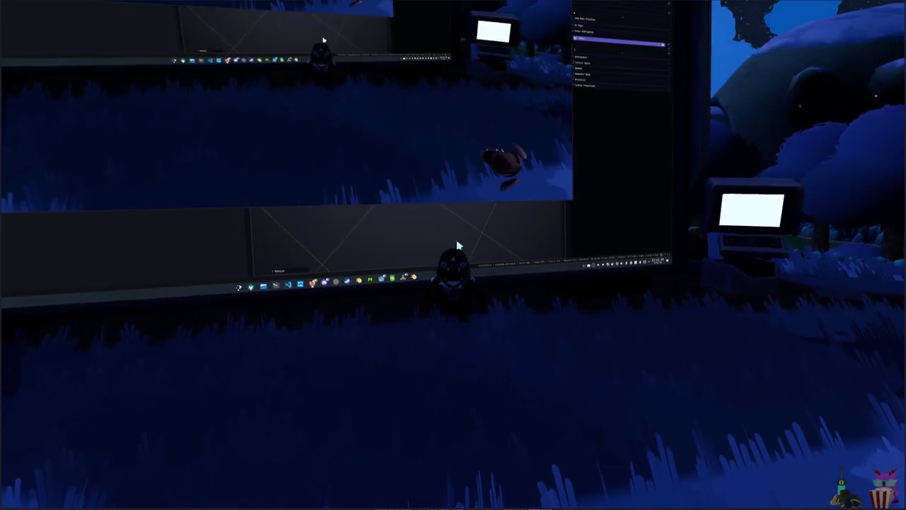
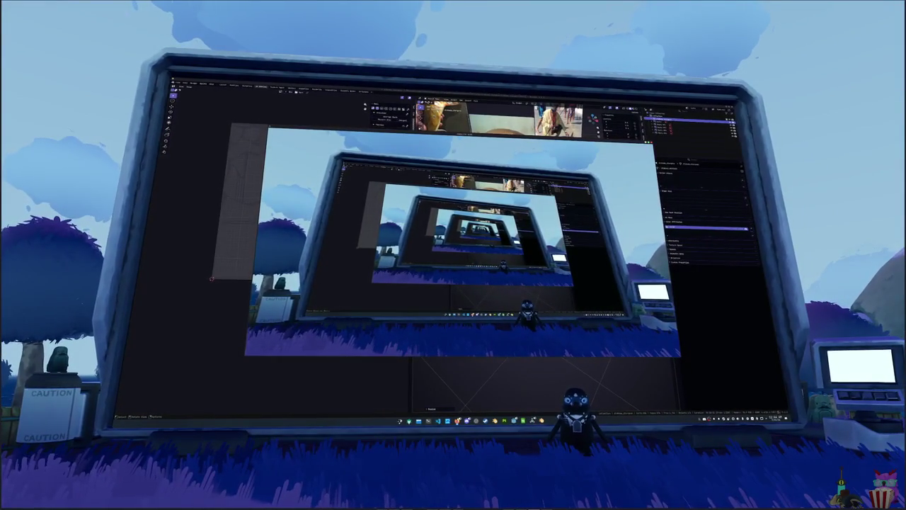
Check the sturgeon's UV islands in Edit Mode, then export the mesh
key(alt+Tab)
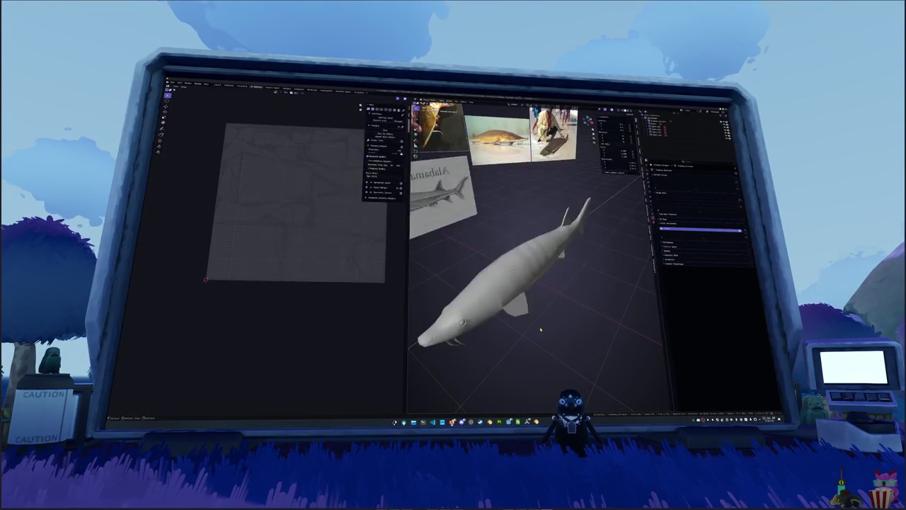
key(Tab)
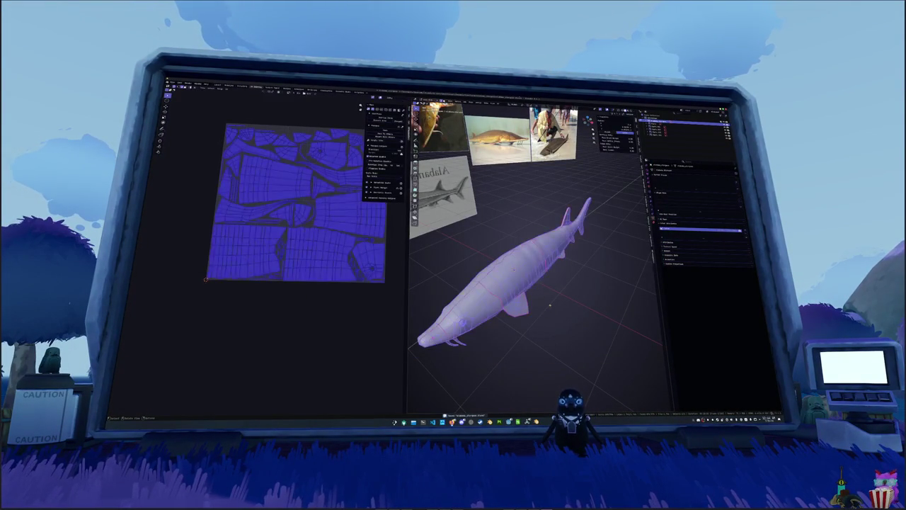
key(Tab)
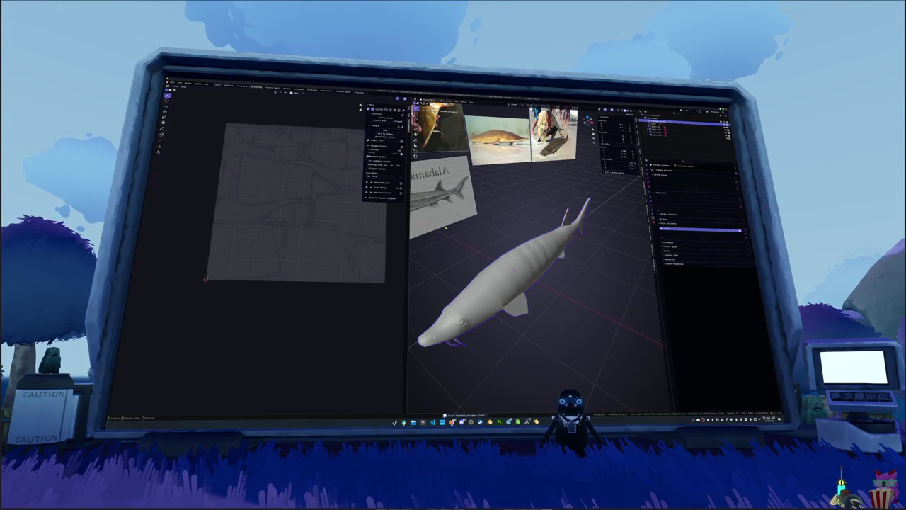
click(175, 84)
mouse_move(173, 139)
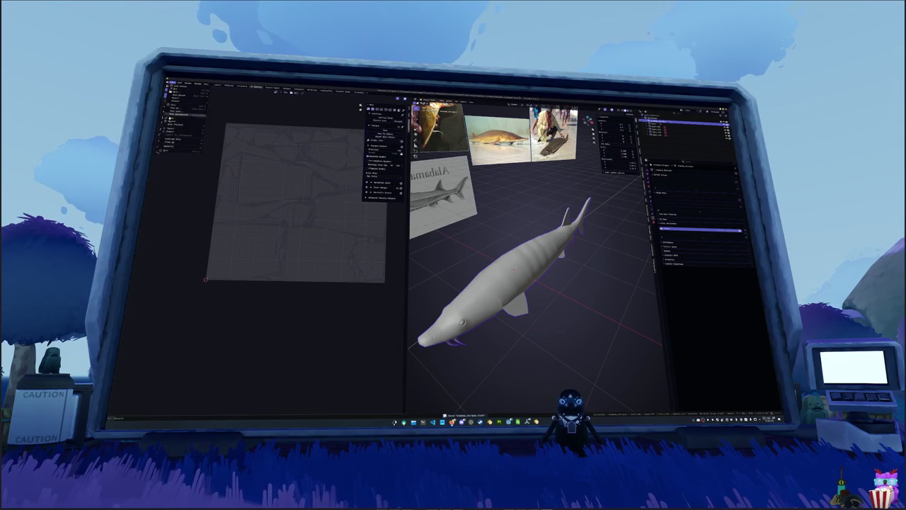
click(221, 162)
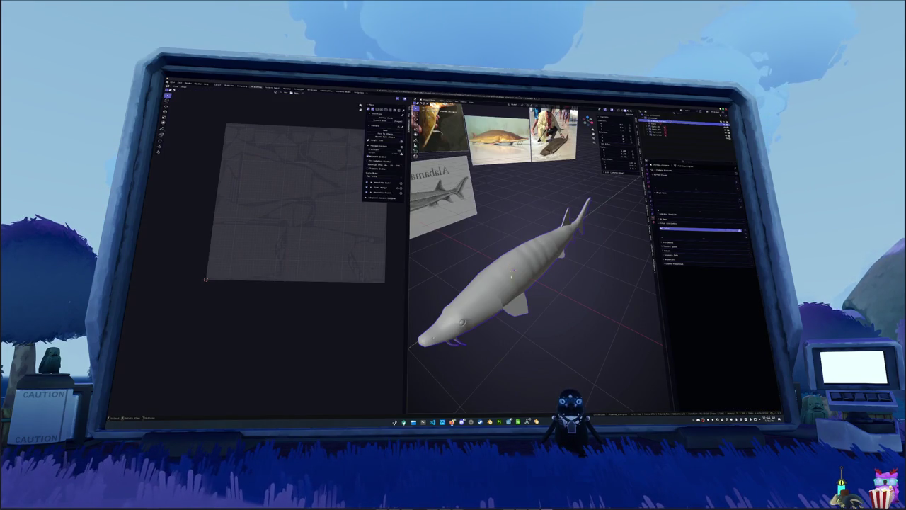
Cancel a stray rotation, change the sturgeon's surface shading, and reopen the export file browser
key(Tab)
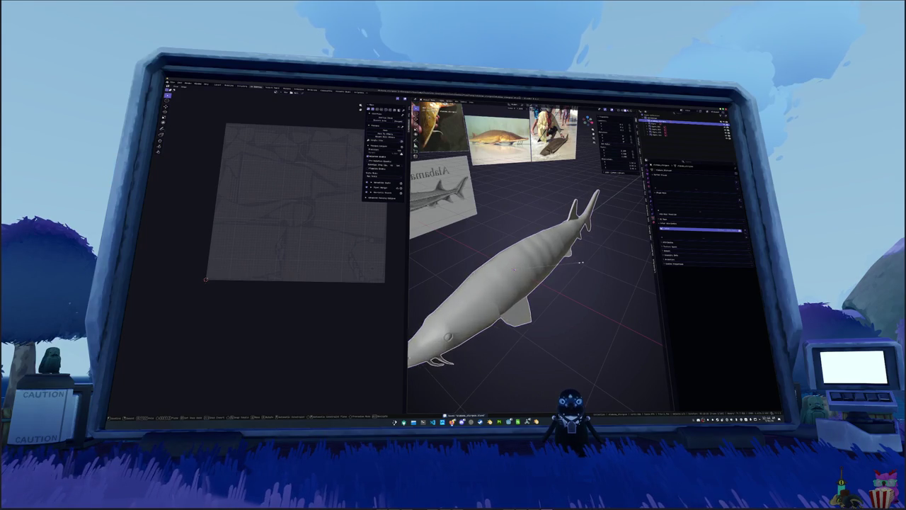
key(r)
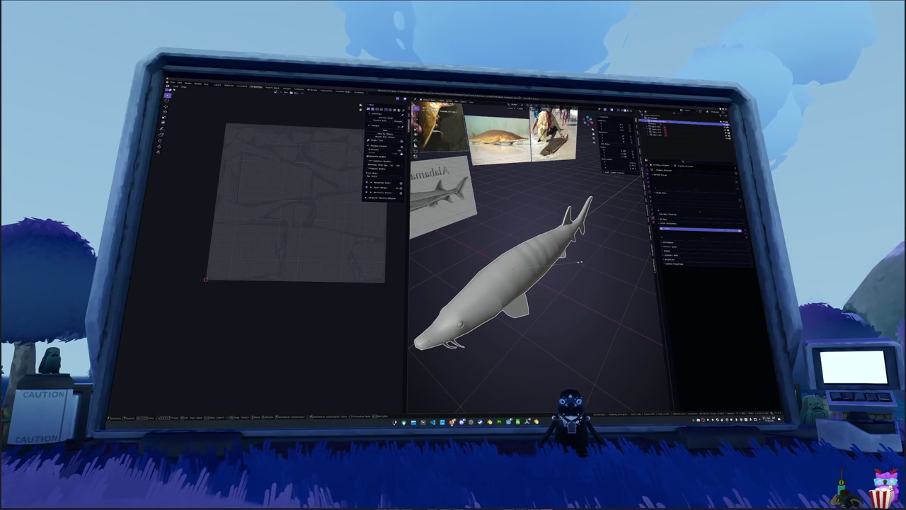
right_click(580, 262)
right_click(566, 255)
key(Tab)
right_click(524, 262)
click(555, 262)
click(172, 84)
mouse_move(173, 132)
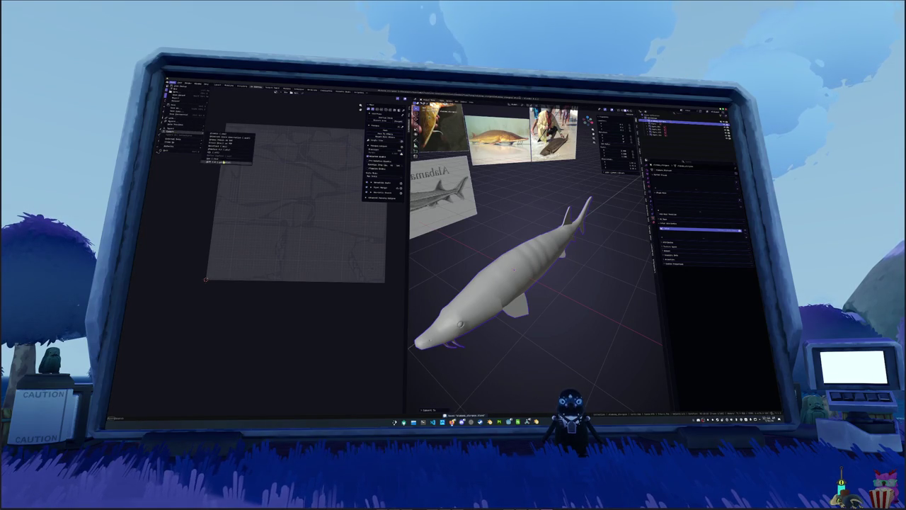
click(221, 161)
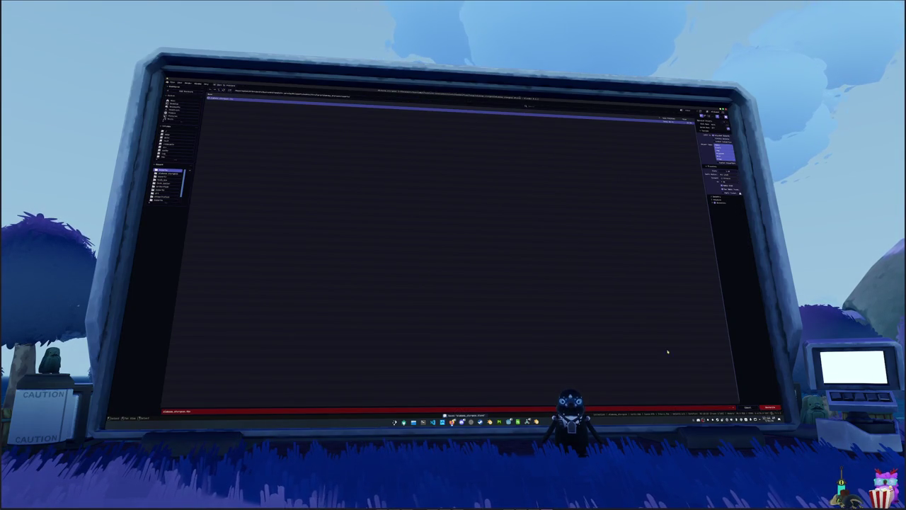
Apply the sturgeon's transforms, export it, and delete the shader node in the Shading workspace
key(ctrl+a)
click(472, 281)
click(175, 83)
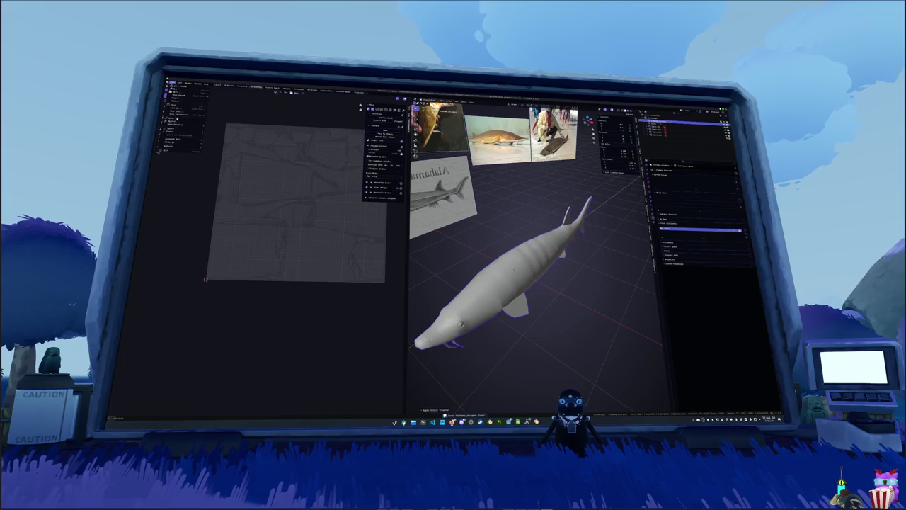
click(228, 138)
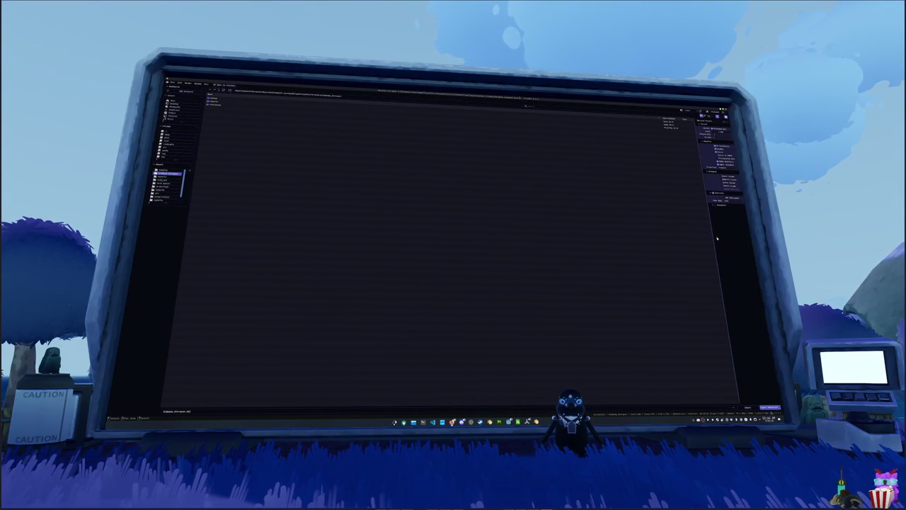
click(770, 408)
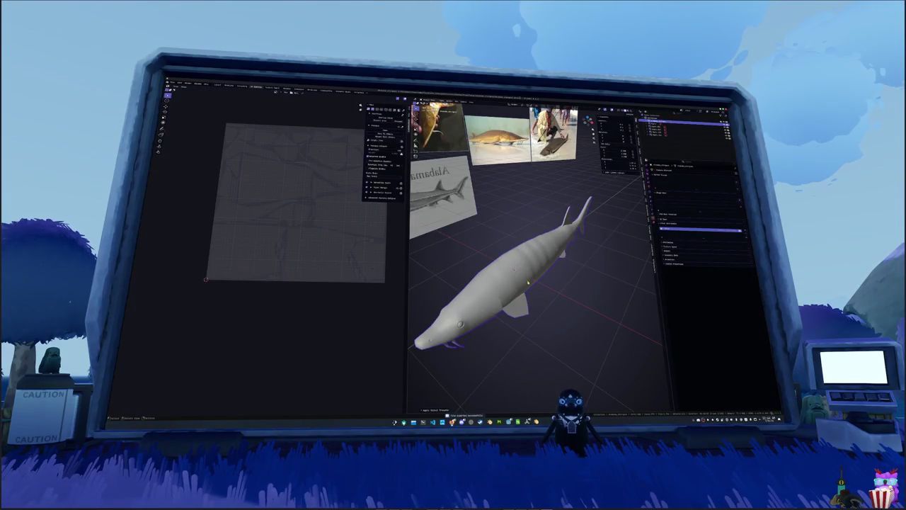
click(286, 89)
key(Delete)
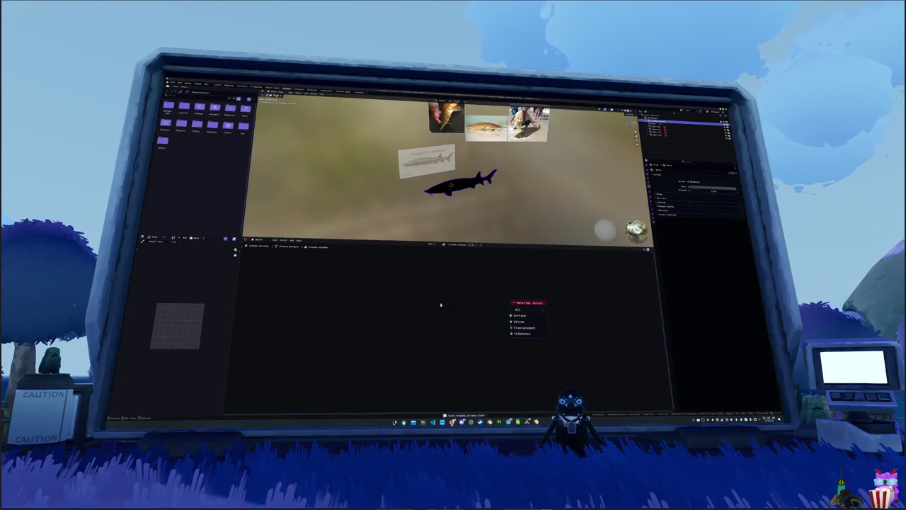
Replace the texture mapping nodes with a Color Attribute node in the sturgeon's material
key(ctrl+t)
key(ctrl+x)
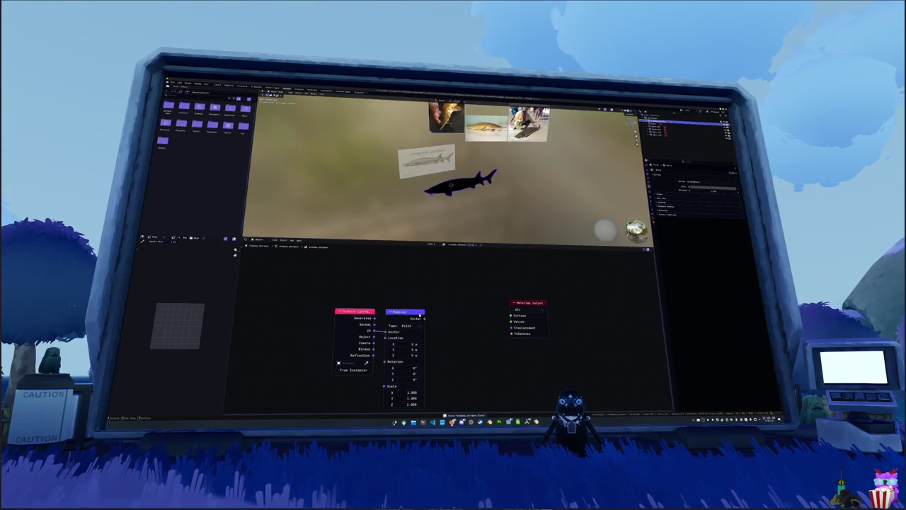
key(ctrl+x)
key(shift+a)
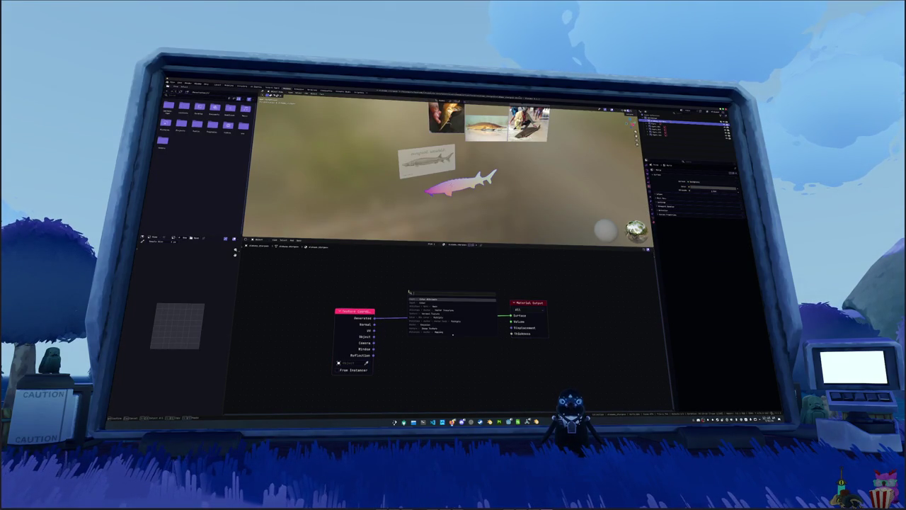
click(418, 302)
click(383, 260)
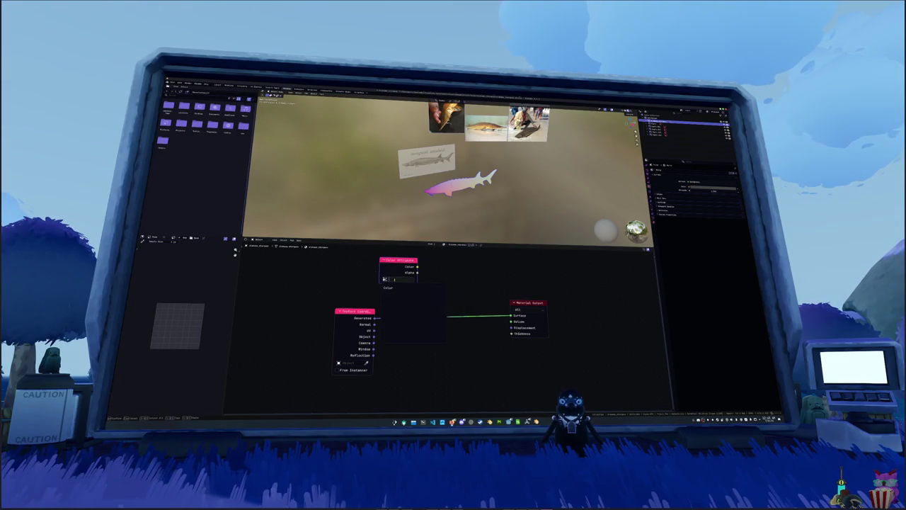
middle_drag(425, 177, 462, 186)
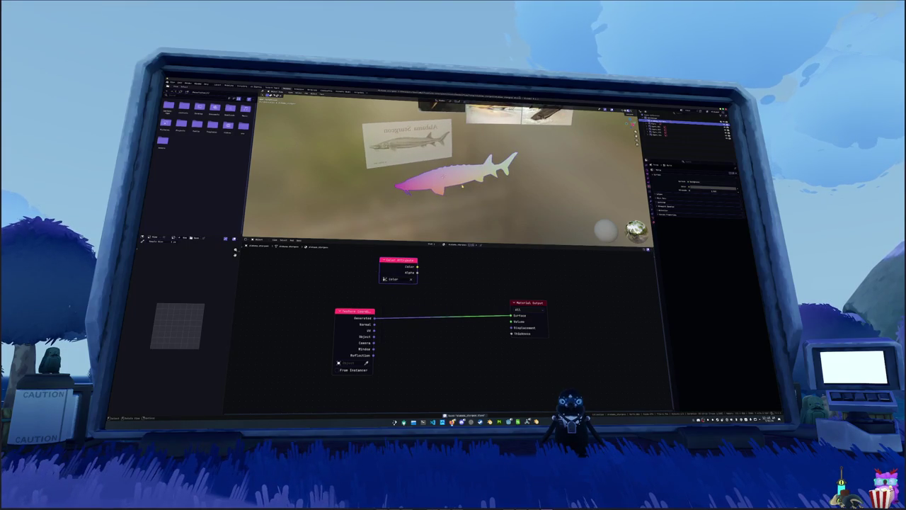
right_click(462, 187)
key(Escape)
scroll(463, 186, down, 1)
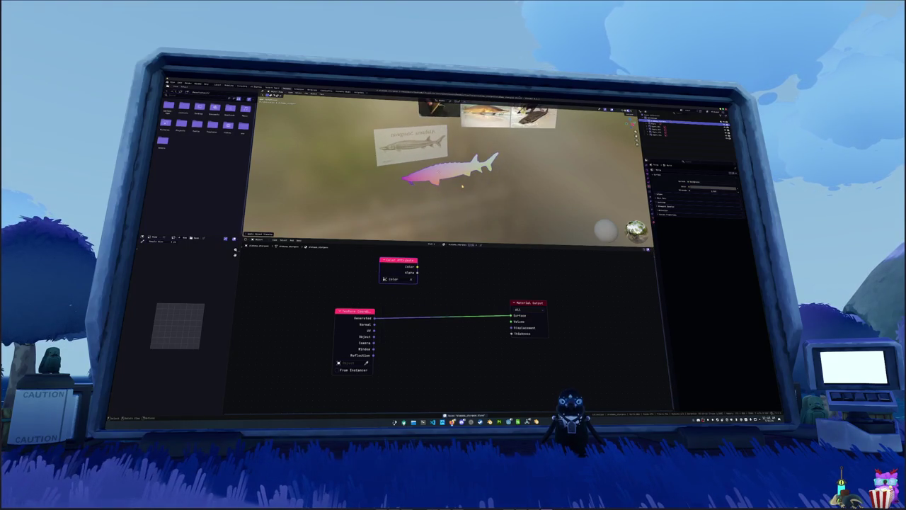
scroll(462, 186, up, 5)
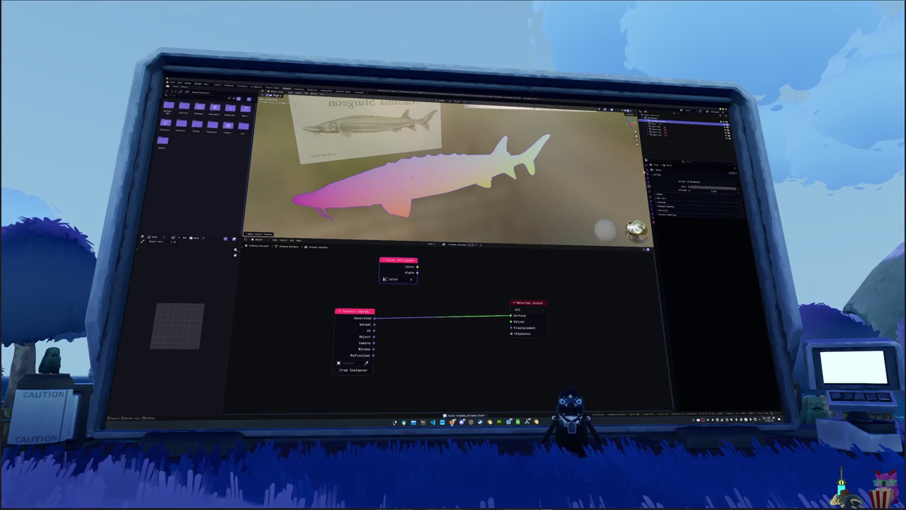
Set the render engine to Cycles, choose the bake target, and link the Color Attribute to the output
click(650, 171)
click(697, 172)
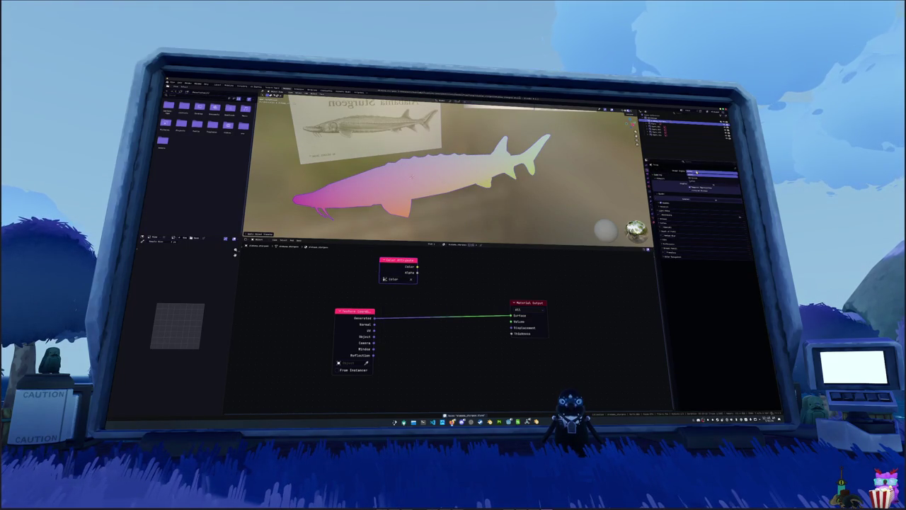
click(692, 183)
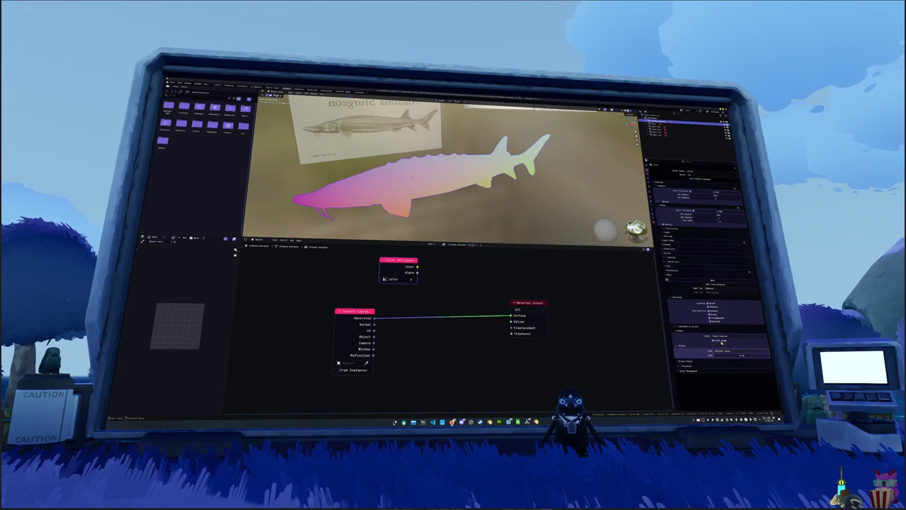
click(722, 338)
click(721, 344)
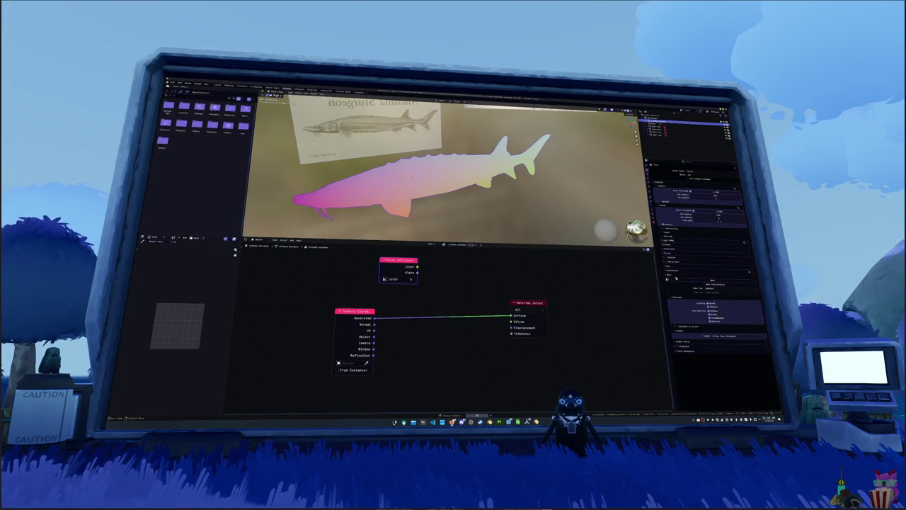
ctrl+shift+click(398, 261)
Apply an object command to the sturgeon, run File > Import, and launch Substance 3D Painter
right_click(423, 191)
click(393, 181)
click(175, 85)
mouse_move(170, 132)
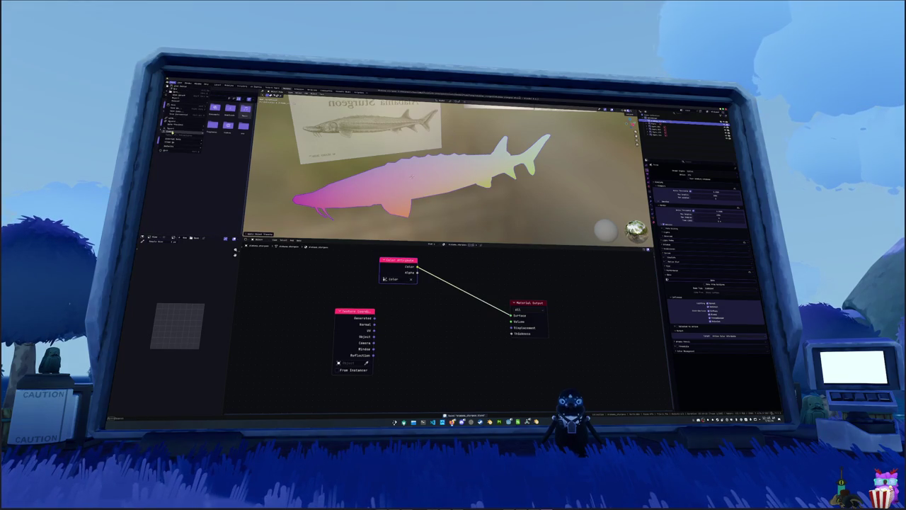
click(217, 153)
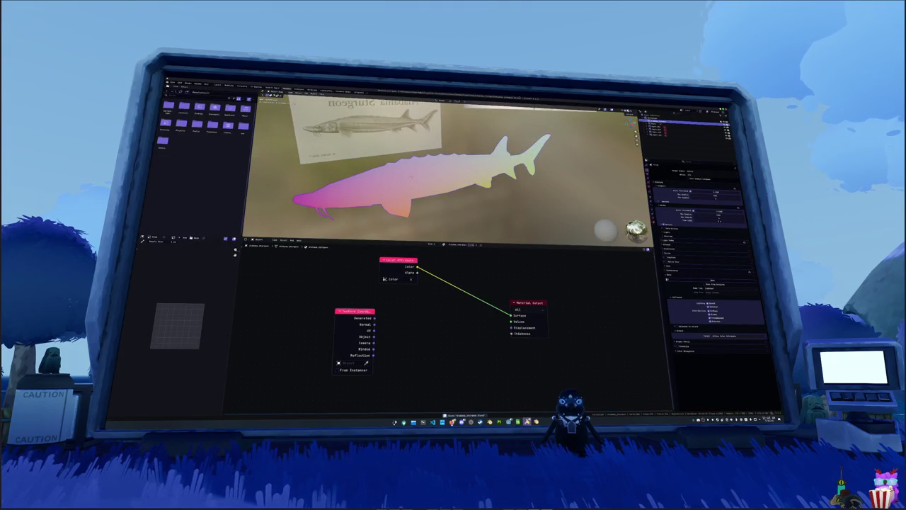
mouse_move(509, 422)
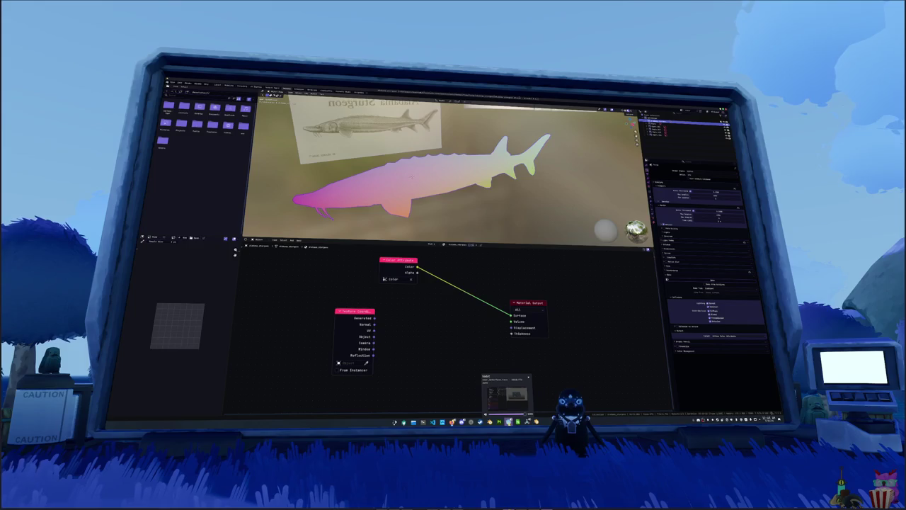
click(508, 421)
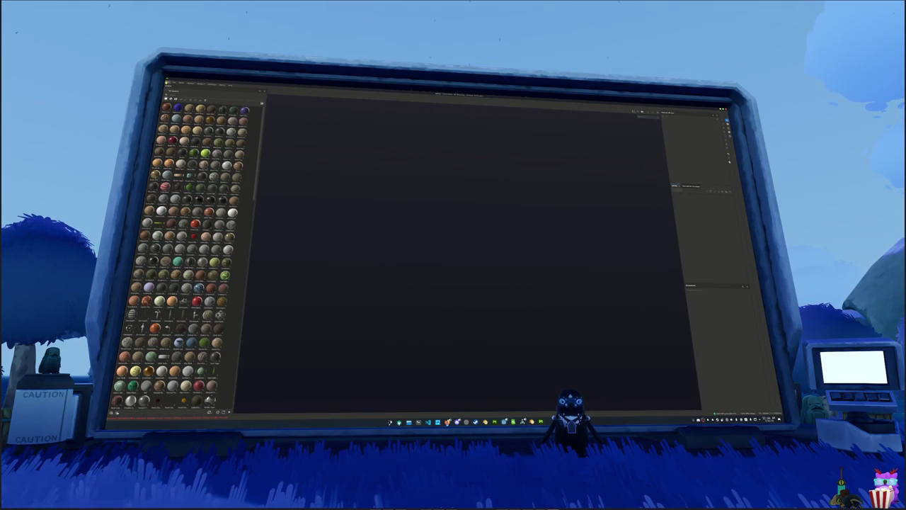
Create a new project from the exported sturgeon mesh with the chosen texture resolution
click(170, 83)
click(171, 88)
click(493, 208)
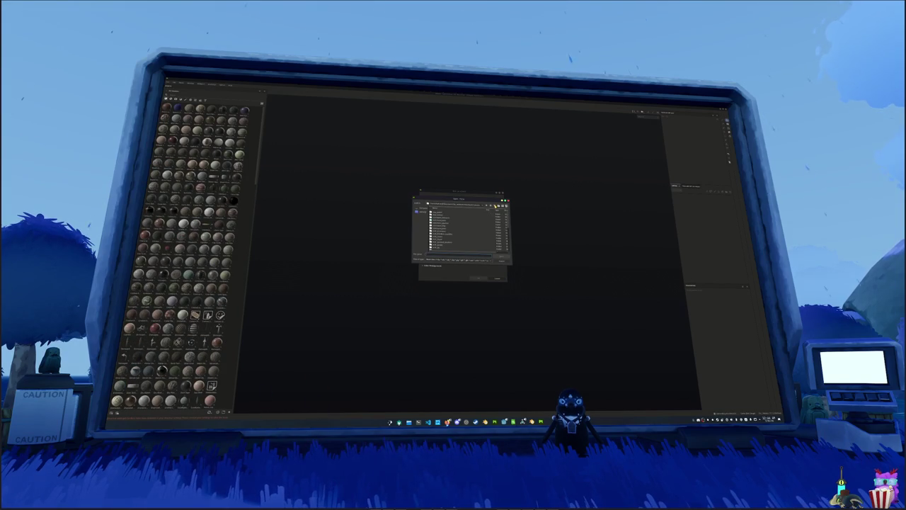
click(477, 206)
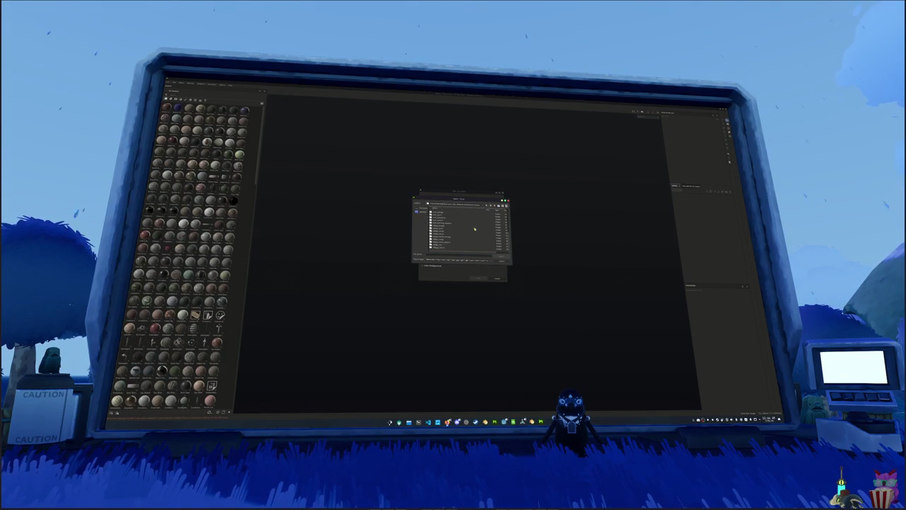
double_click(435, 221)
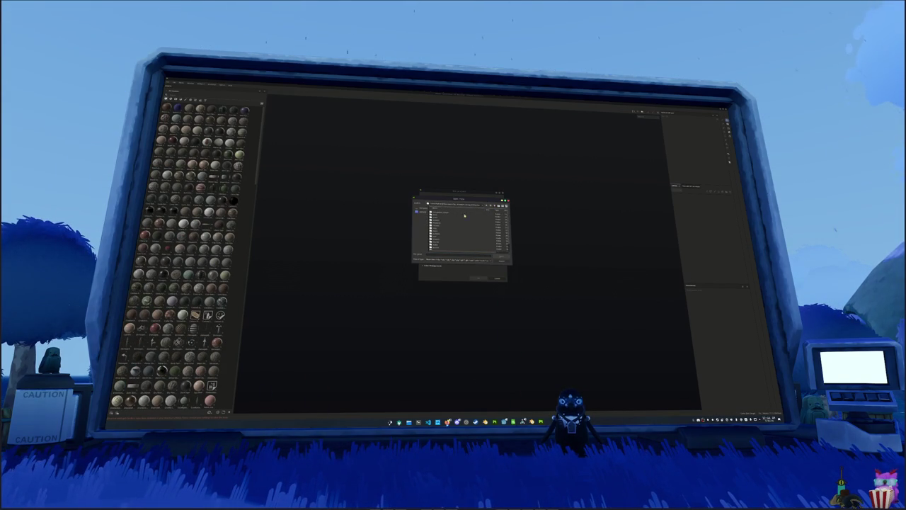
double_click(436, 221)
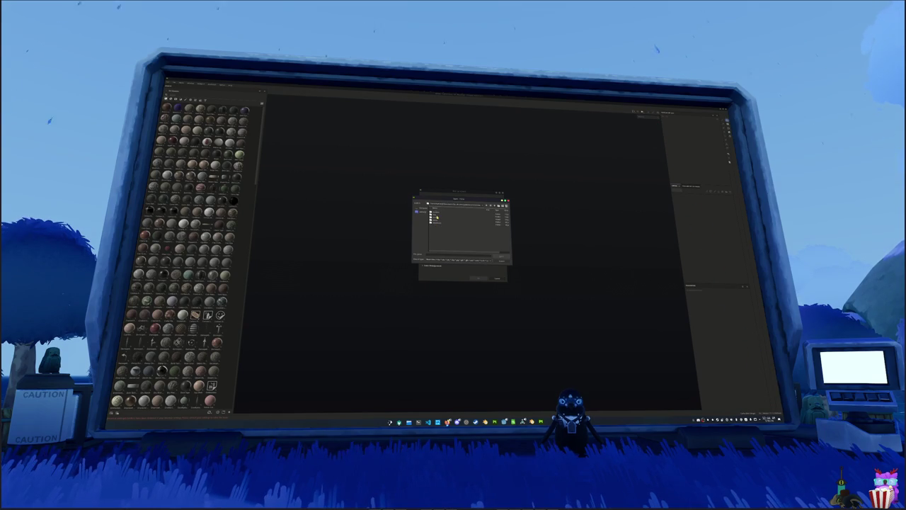
double_click(436, 218)
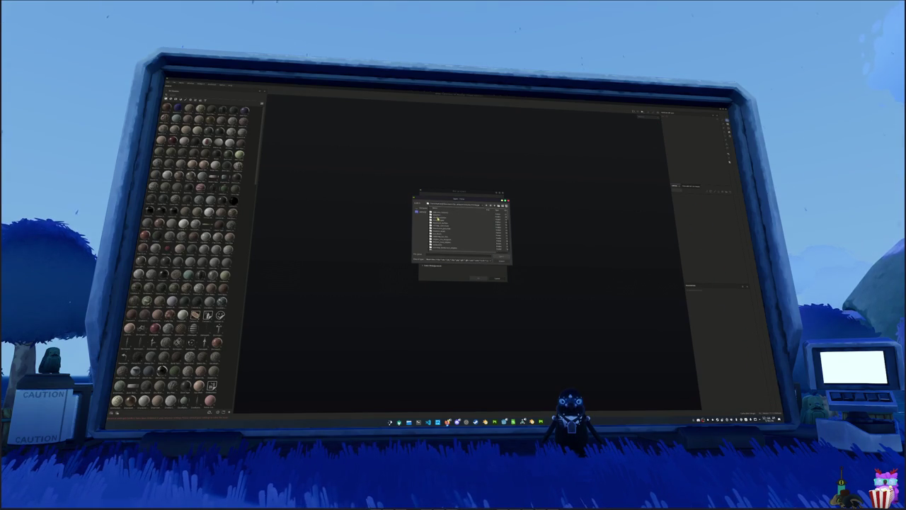
double_click(446, 214)
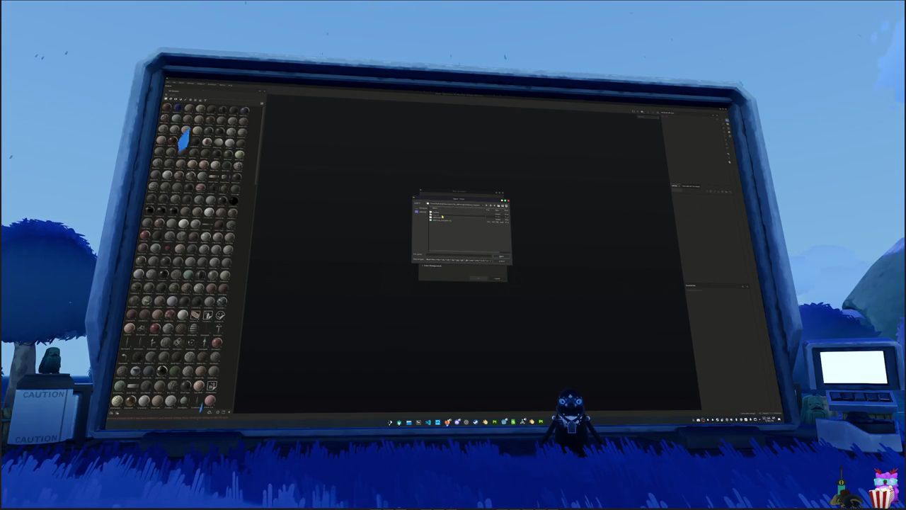
double_click(443, 217)
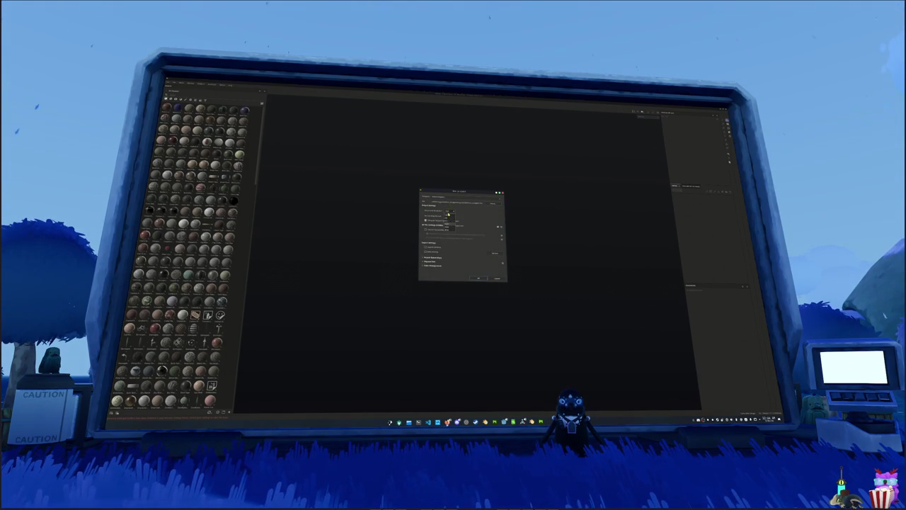
click(449, 222)
click(477, 278)
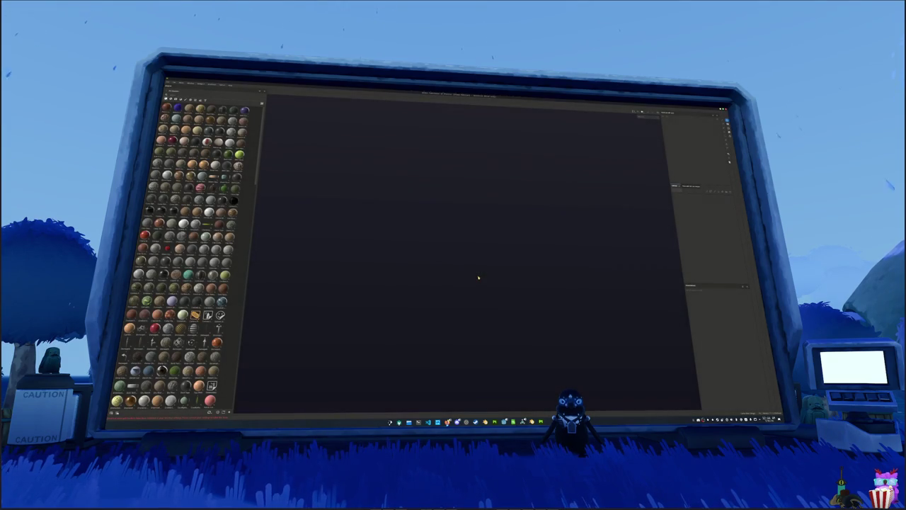
mouse_move(435, 289)
alt+mouse_down()
mouse_move(452, 286)
mouse_move(433, 296)
alt+mouse_up()
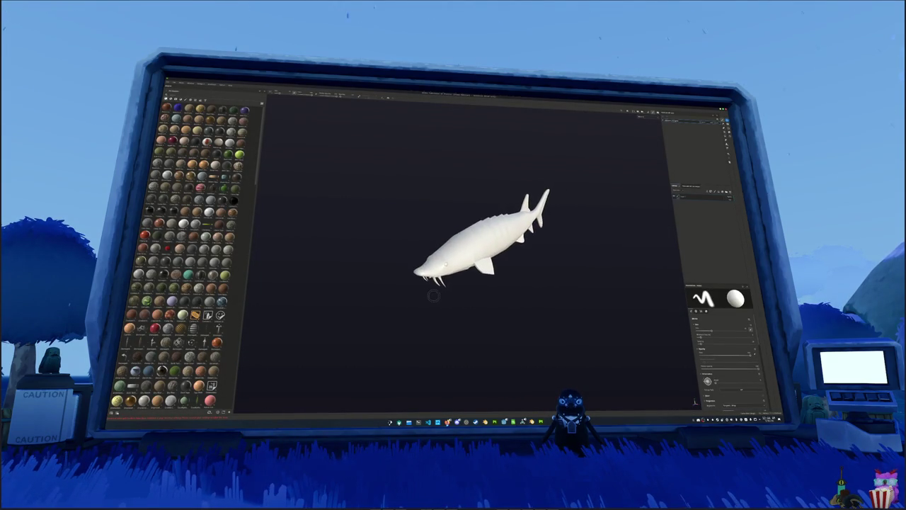
Bake the sturgeon's mesh maps and return to painting
key(ctrl+shift+b)
click(425, 403)
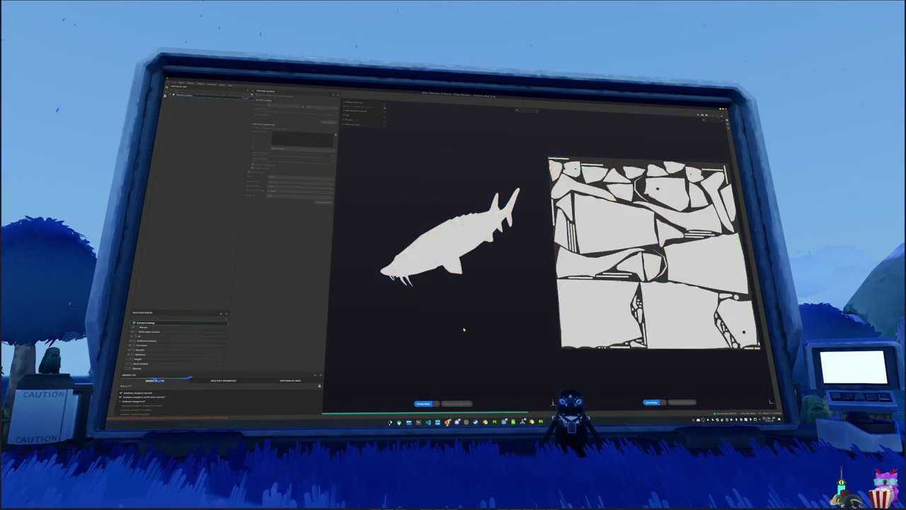
mouse_move(464, 324)
alt+mouse_down()
mouse_move(491, 318)
mouse_move(475, 333)
alt+mouse_up()
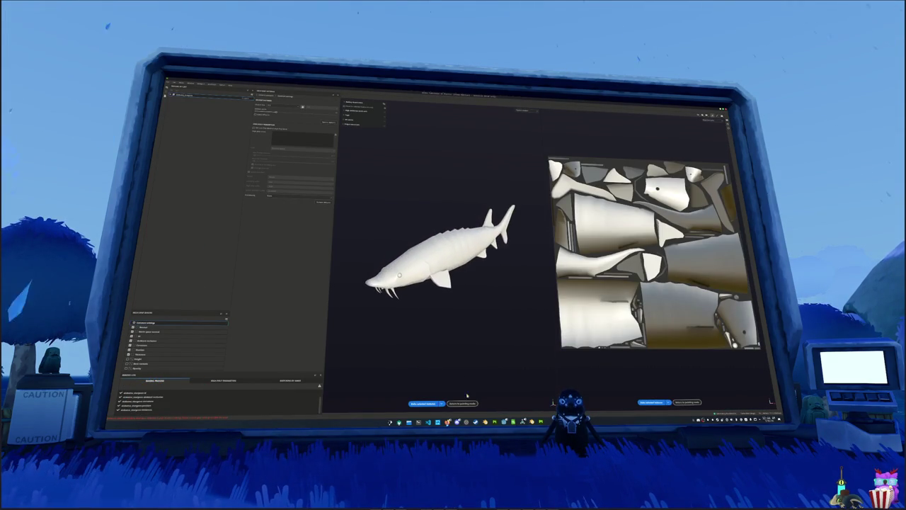
click(461, 403)
Apply an orange material from the shelf to the whole sturgeon
scroll(197, 277, down, 3)
scroll(197, 277, down, 3)
scroll(197, 277, down, 3)
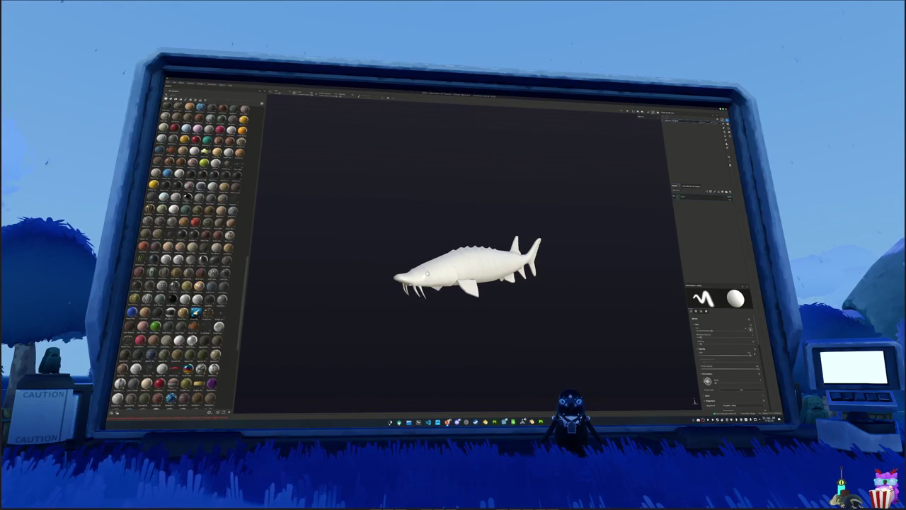
click(196, 312)
scroll(599, 188, up, 3)
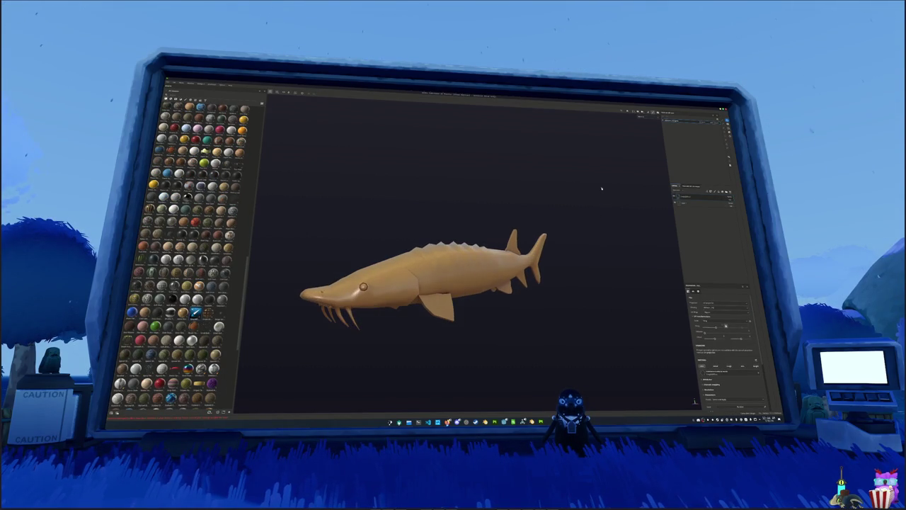
mouse_move(626, 142)
alt+mouse_down()
mouse_move(465, 253)
mouse_move(472, 210)
mouse_move(480, 225)
alt+mouse_up()
Rebake the sturgeon's mesh maps and go back to painting
key(ctrl+b)
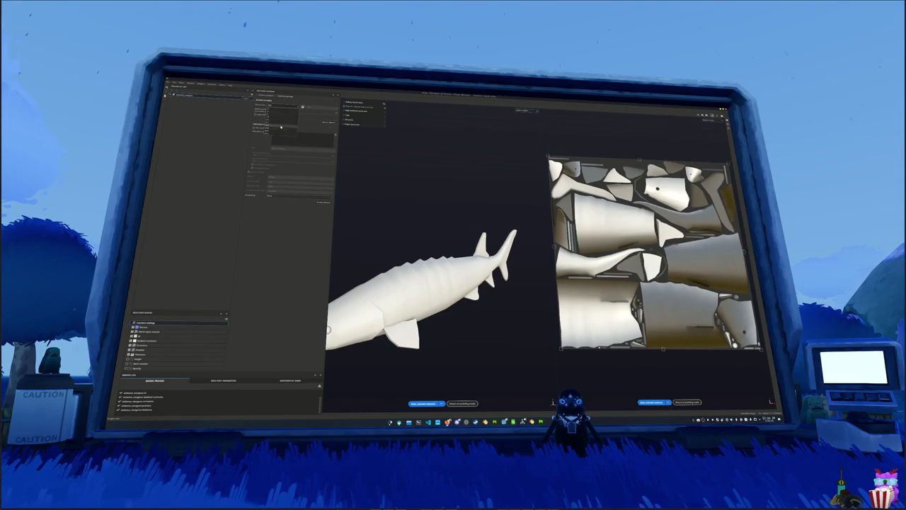
click(423, 403)
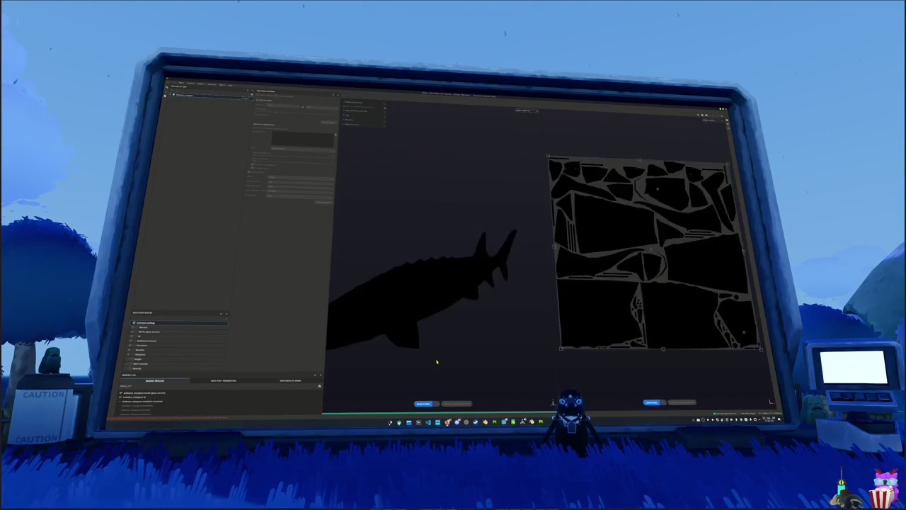
key(ctrl+b)
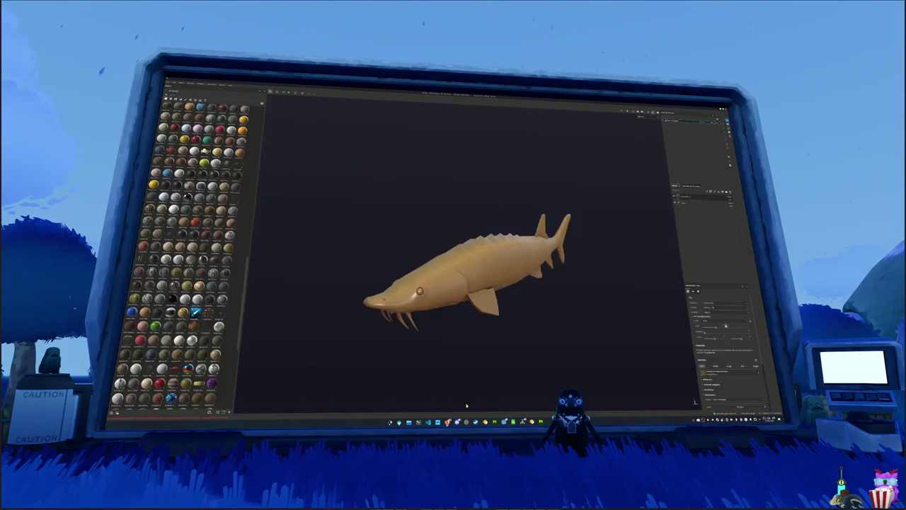
Turn the sturgeon to an angled side view and preview reference images in a file browser
alt+drag(524, 321, 560, 261)
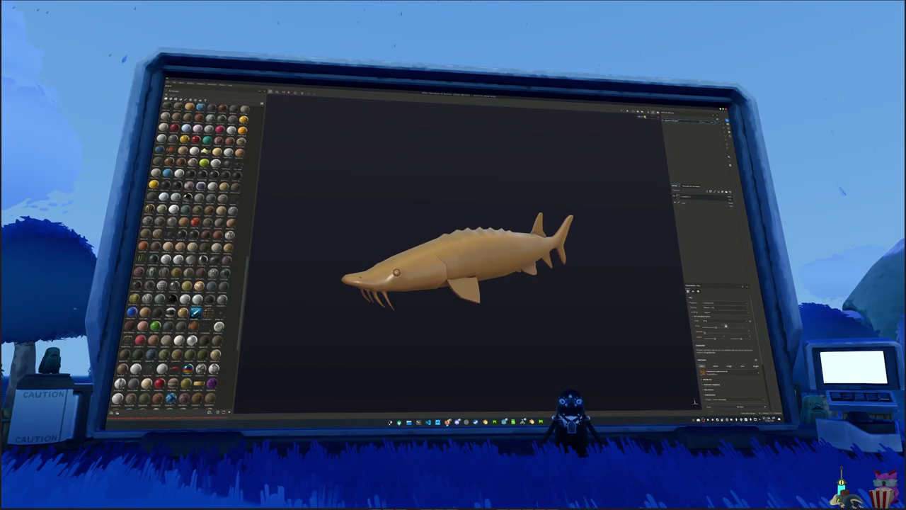
alt+drag(645, 126, 626, 201)
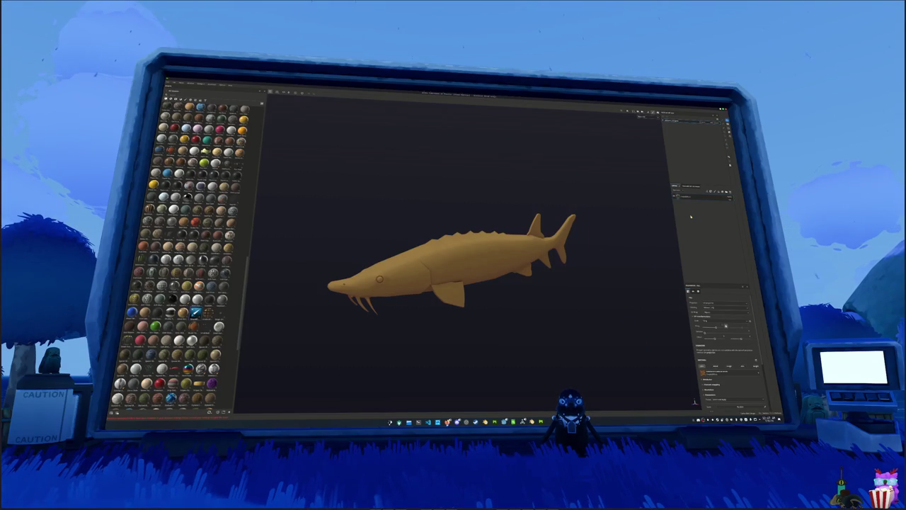
mouse_move(574, 229)
middle_down()
mouse_move(599, 236)
mouse_move(474, 280)
mouse_move(390, 265)
mouse_move(576, 250)
mouse_move(497, 258)
mouse_move(511, 252)
mouse_move(503, 247)
mouse_move(519, 283)
middle_up()
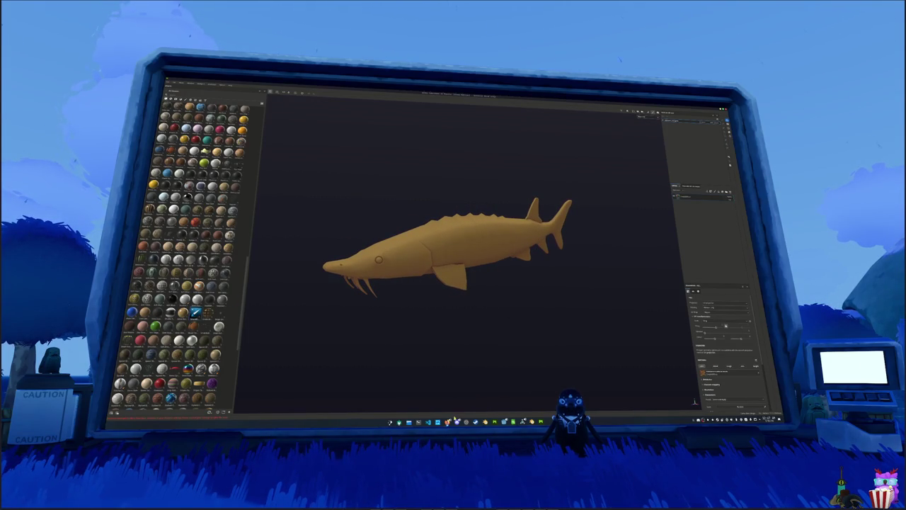
key(ctrl+o)
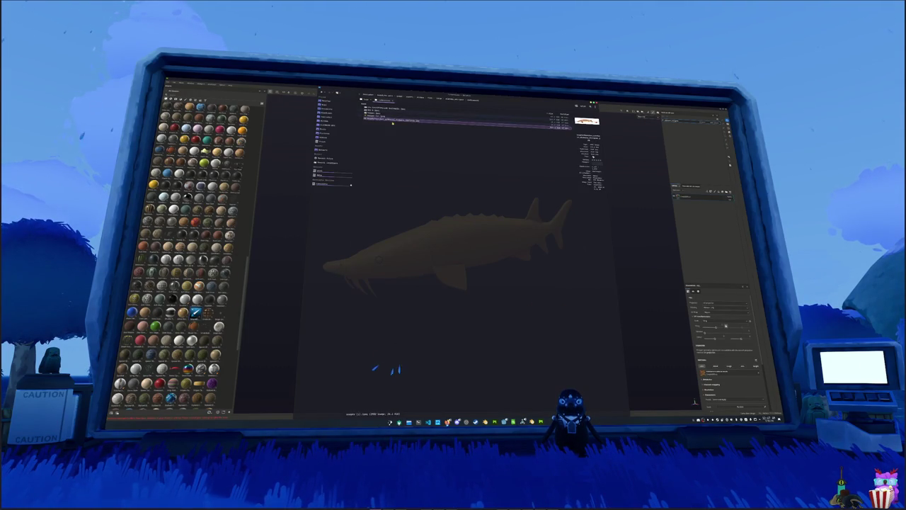
click(398, 113)
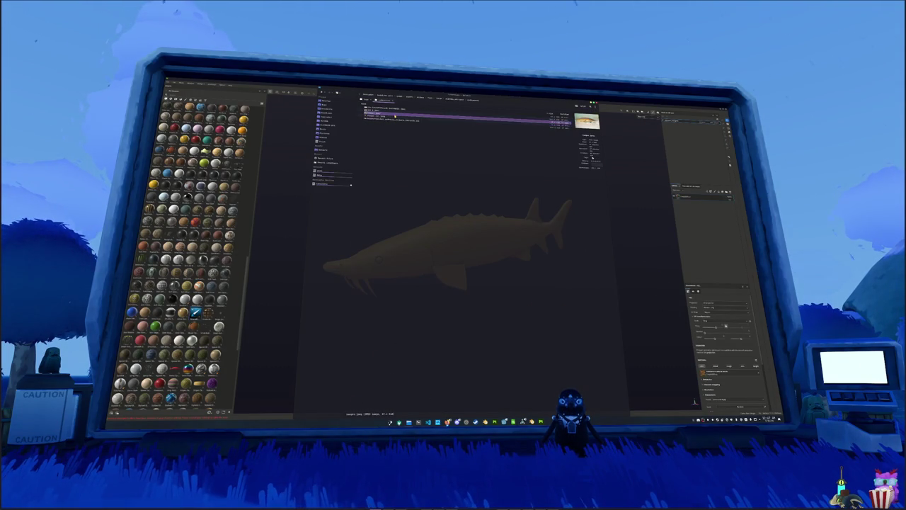
click(397, 111)
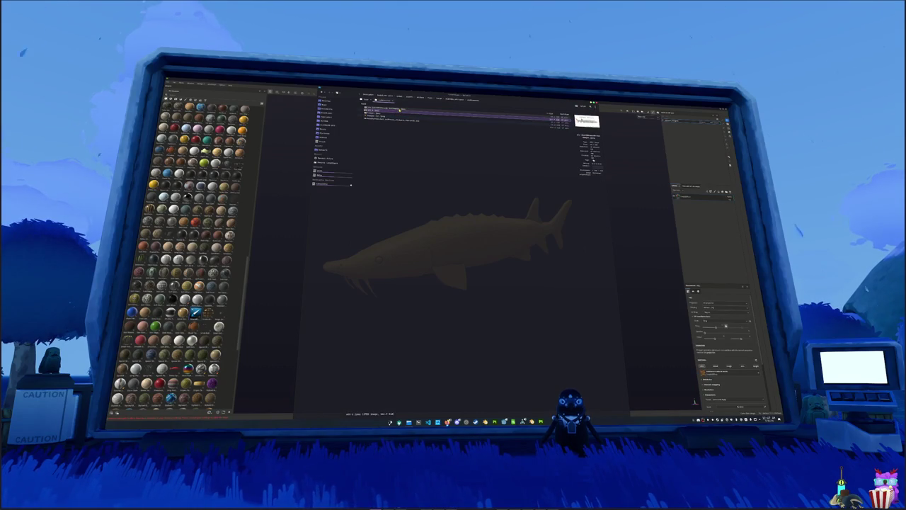
Open the sturgeon side-view reference in Photos and position it at the upper left
double_click(398, 118)
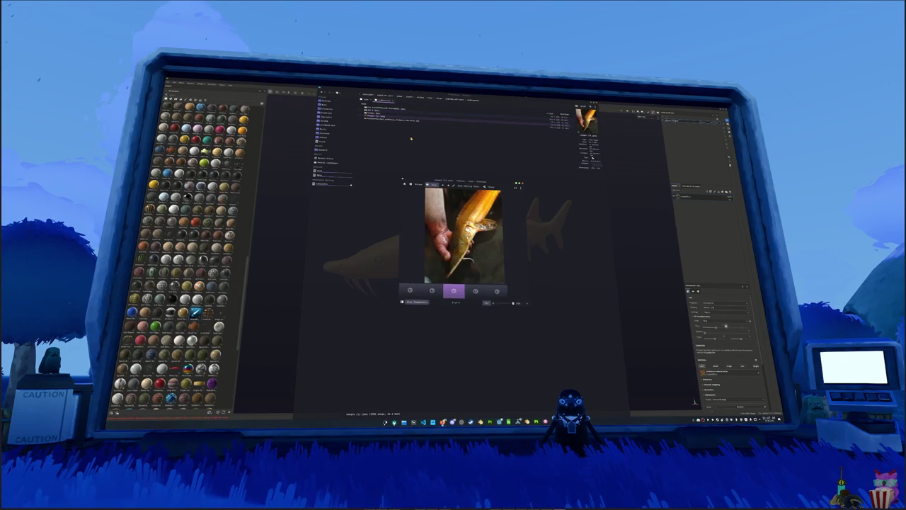
click(408, 121)
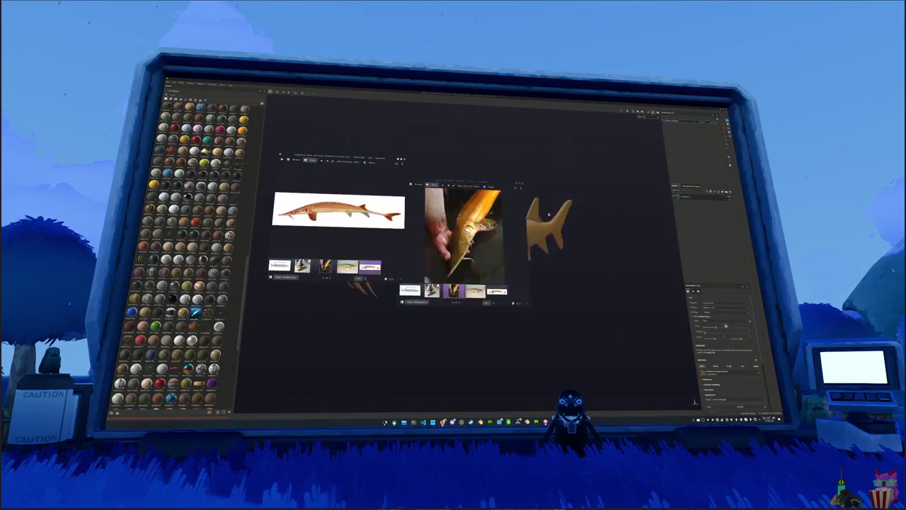
drag(340, 160, 329, 103)
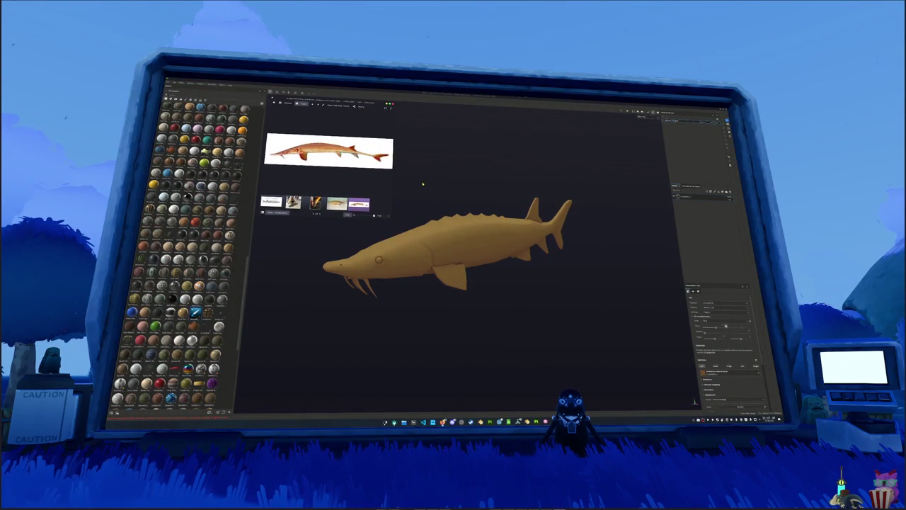
mouse_move(432, 234)
middle_down()
mouse_move(480, 209)
mouse_move(429, 203)
mouse_move(436, 219)
mouse_move(478, 220)
mouse_move(435, 217)
mouse_move(451, 220)
middle_up()
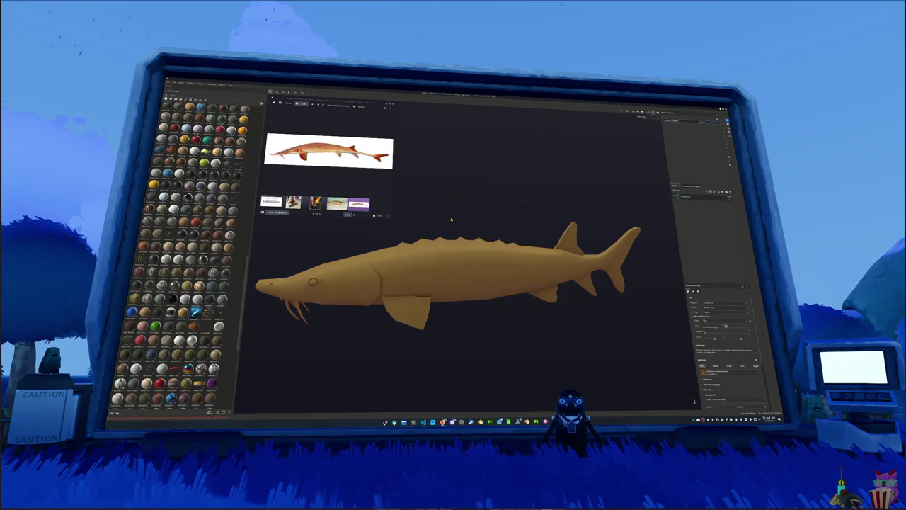
key(super)
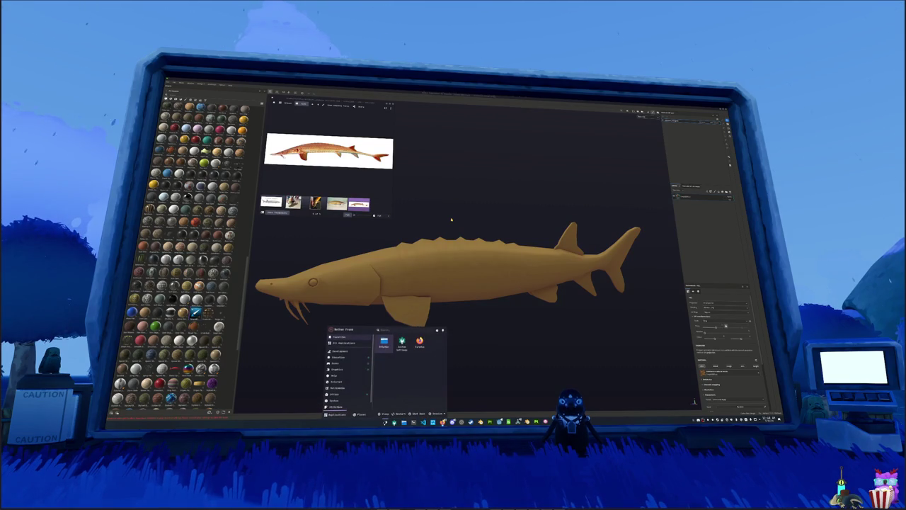
Launch Krita and sample a lighter colour from the reference sturgeon image
text(krita)
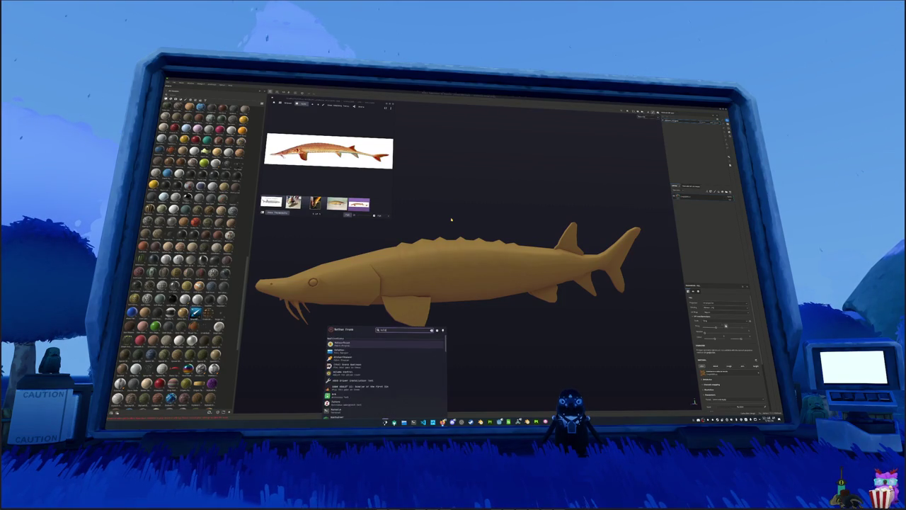
drag(460, 206, 442, 107)
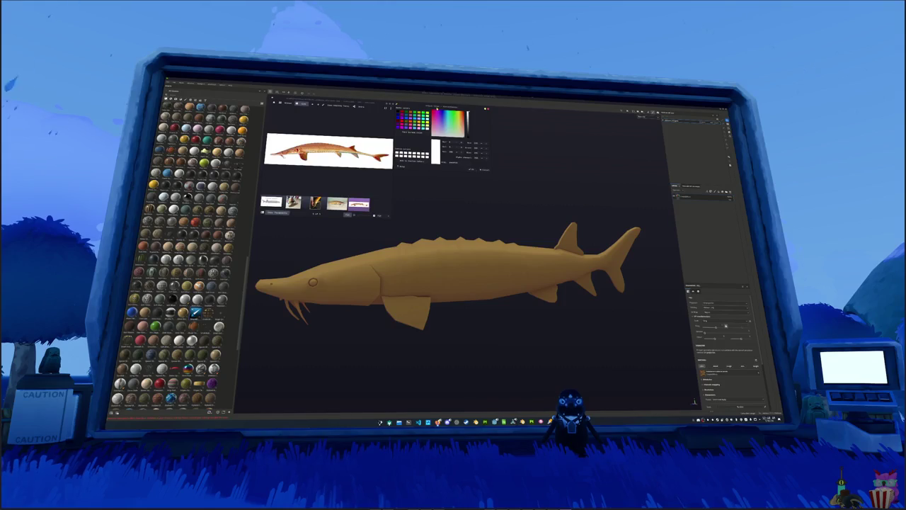
click(419, 131)
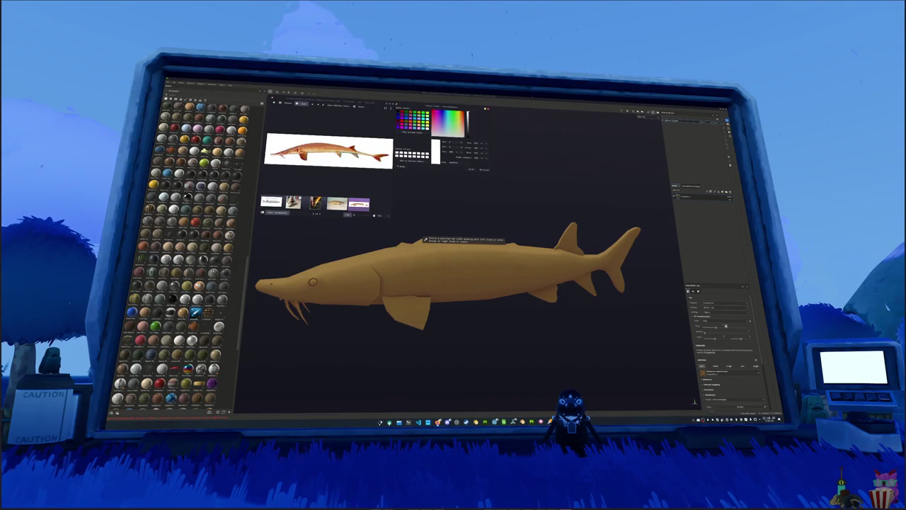
scroll(283, 152, up, 3)
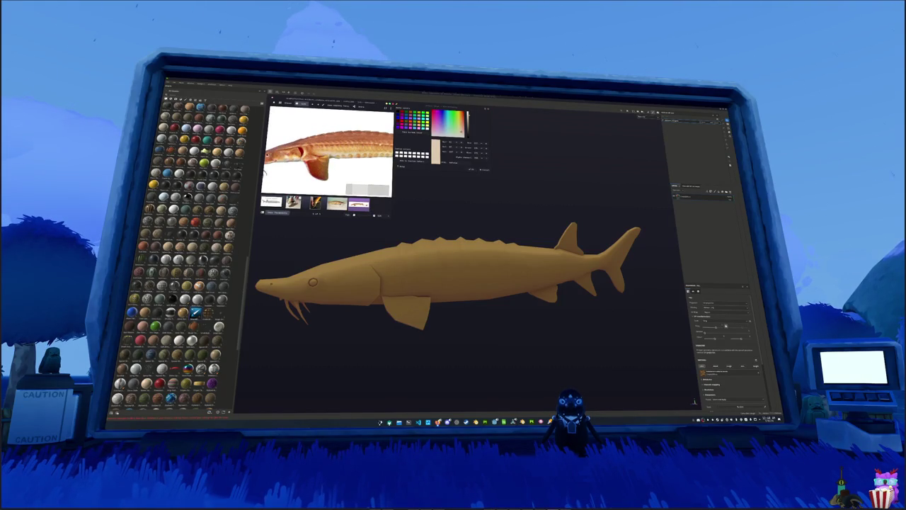
scroll(298, 152, up, 2)
click(420, 132)
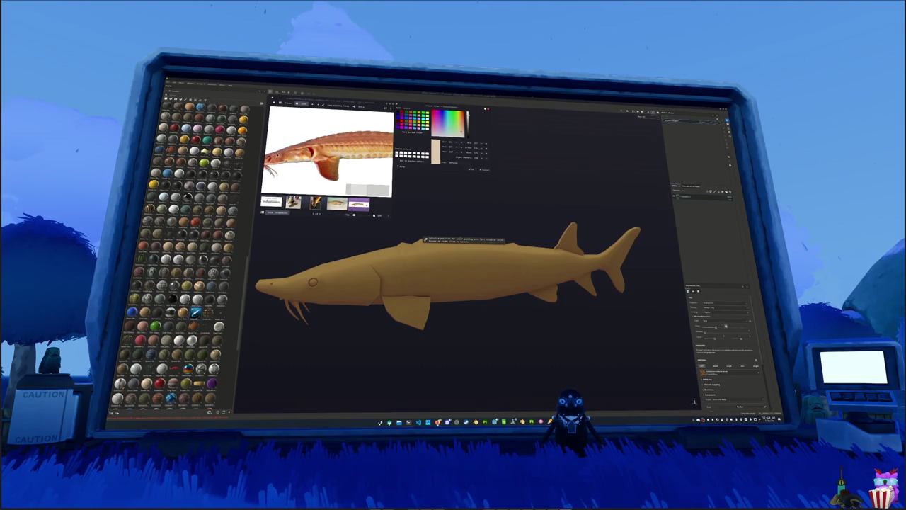
click(423, 239)
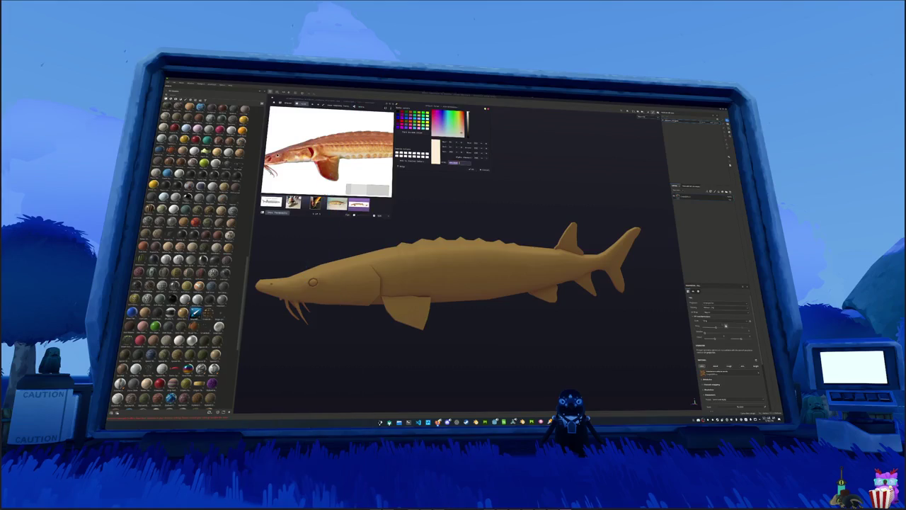
Set the fill layer's Base Color to pale cream
drag(473, 215, 509, 213)
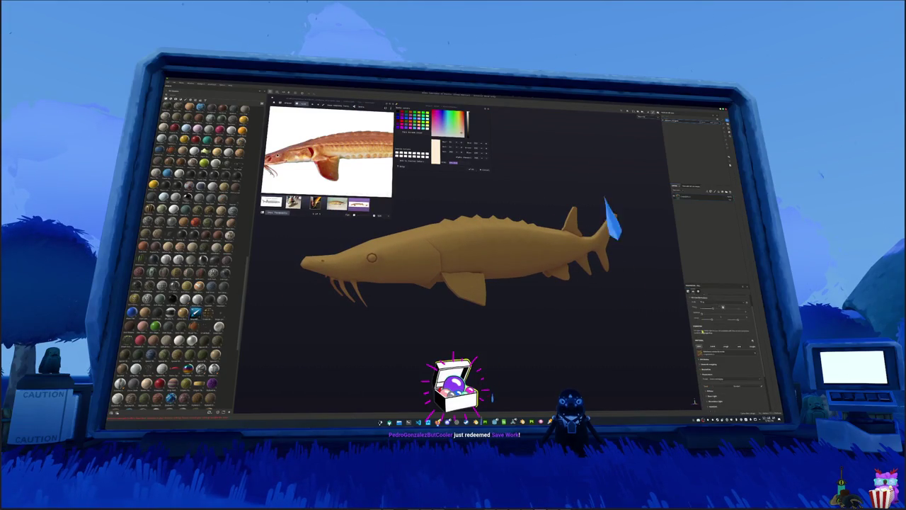
click(715, 386)
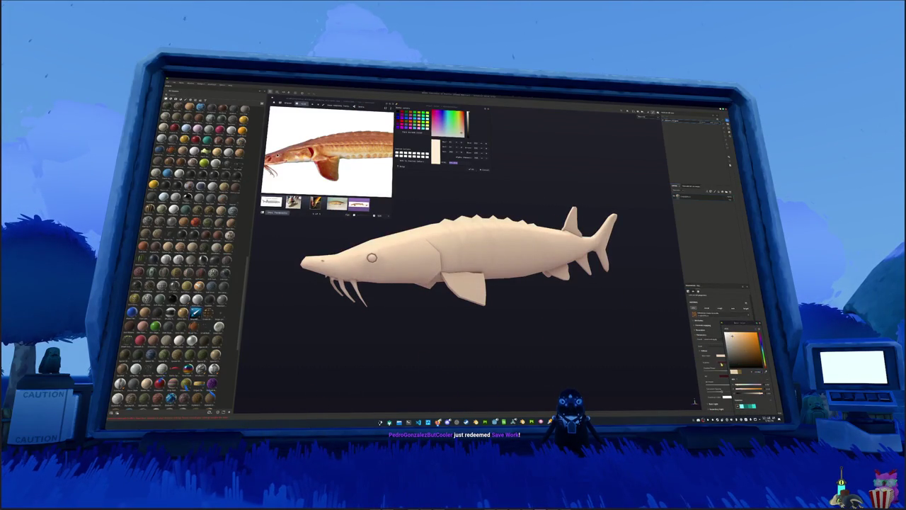
drag(762, 365, 762, 357)
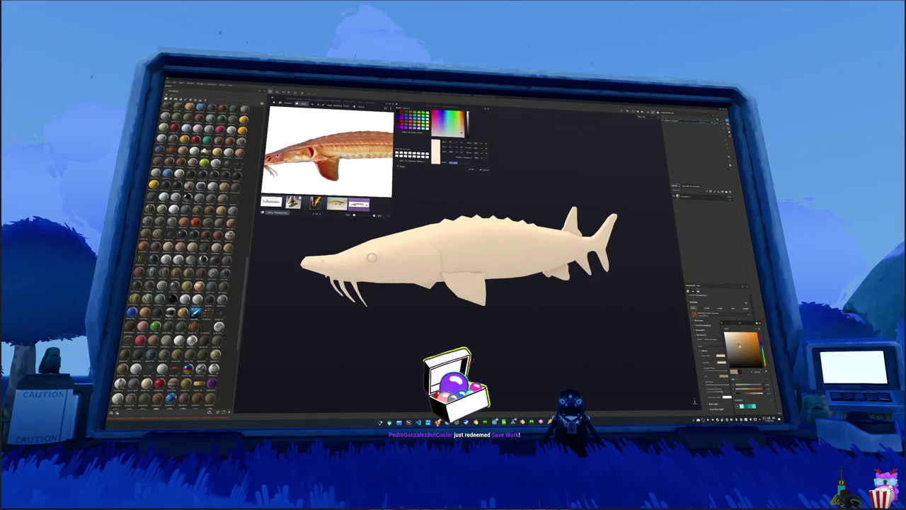
key(ctrl+s)
Save the sturgeon project into a different folder
double_click(487, 225)
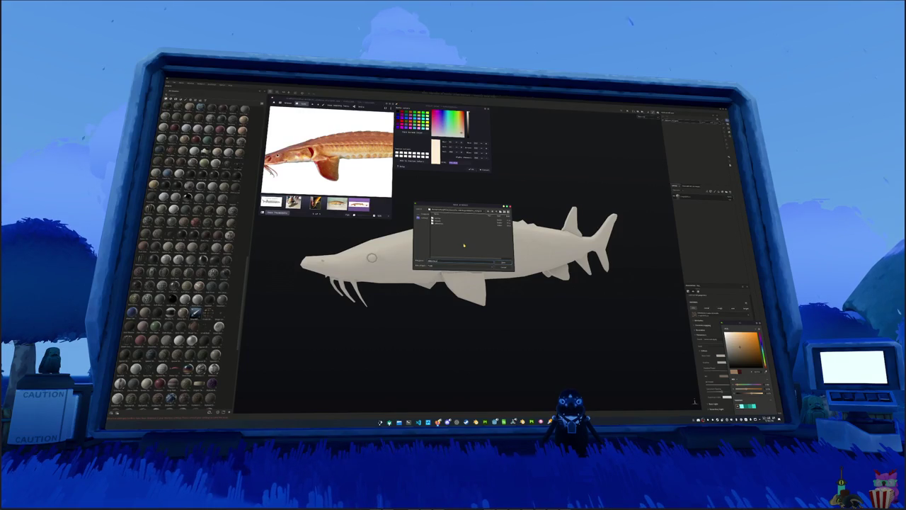
key(Return)
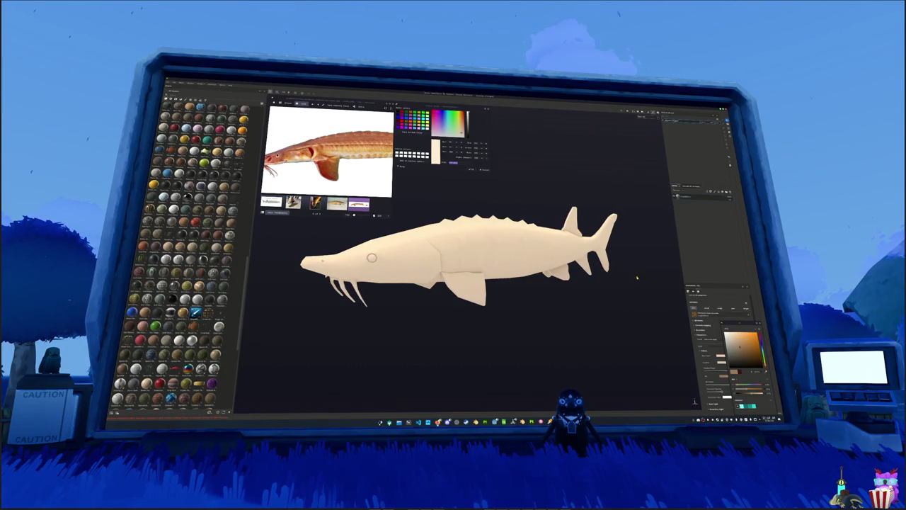
alt+drag(636, 278, 665, 273)
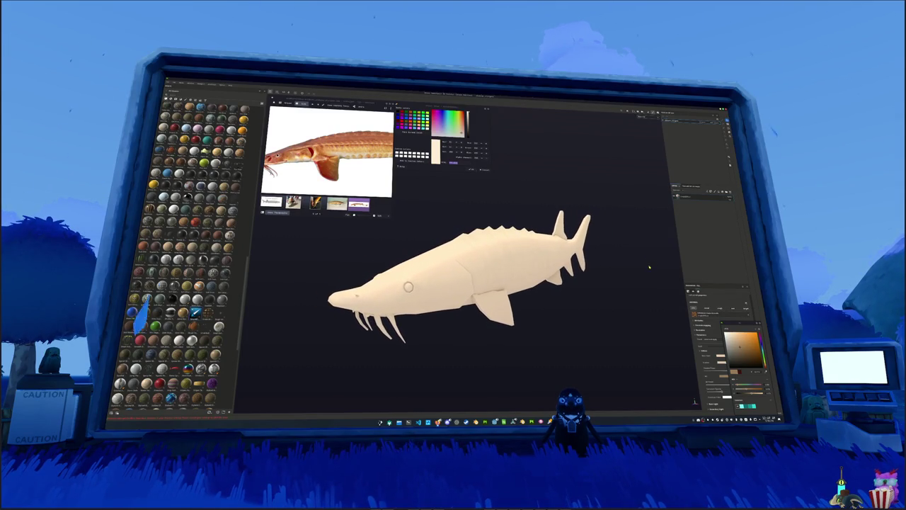
Add a fill layer with a slightly darkened orange Base Color sampled from the reference photo
click(696, 203)
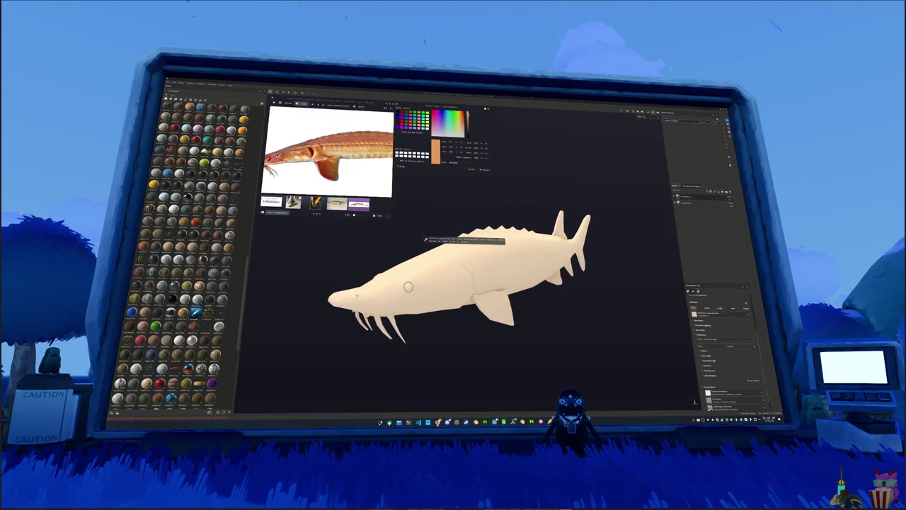
click(340, 152)
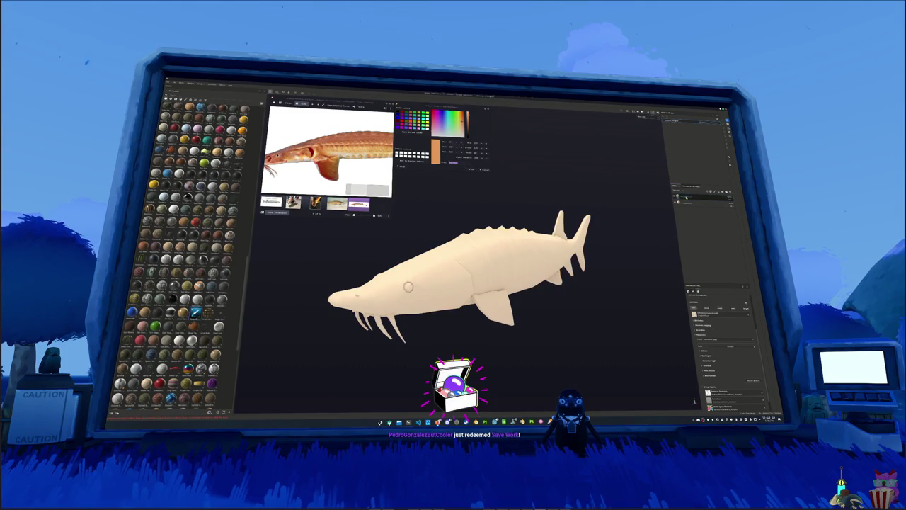
click(718, 299)
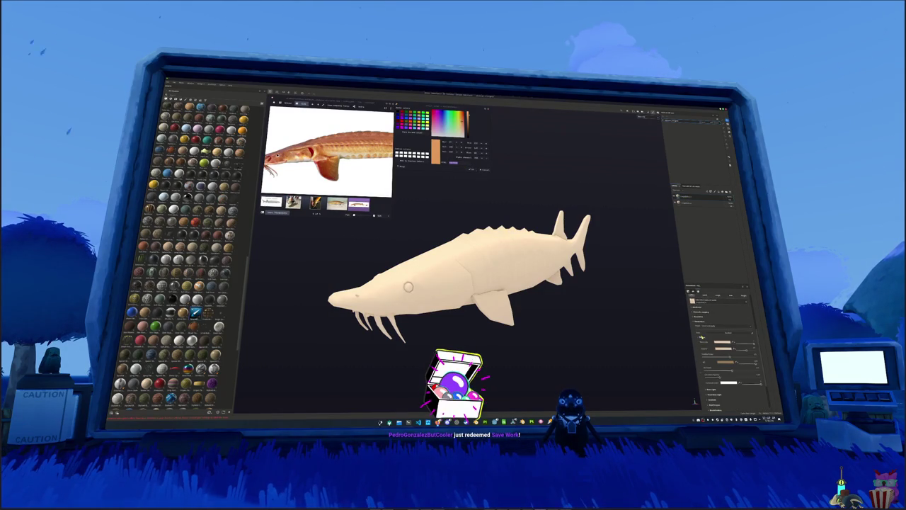
click(721, 343)
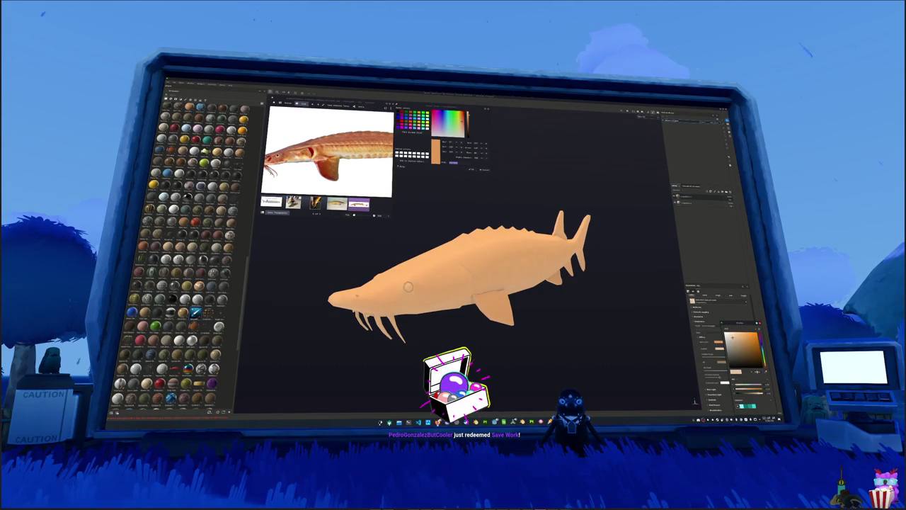
click(743, 342)
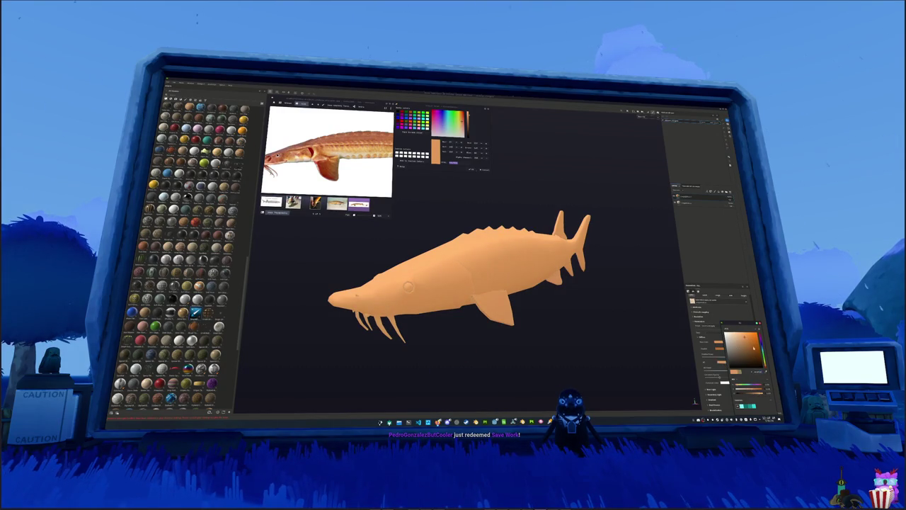
Add a mask to the orange layer from its right-click options
right_click(690, 200)
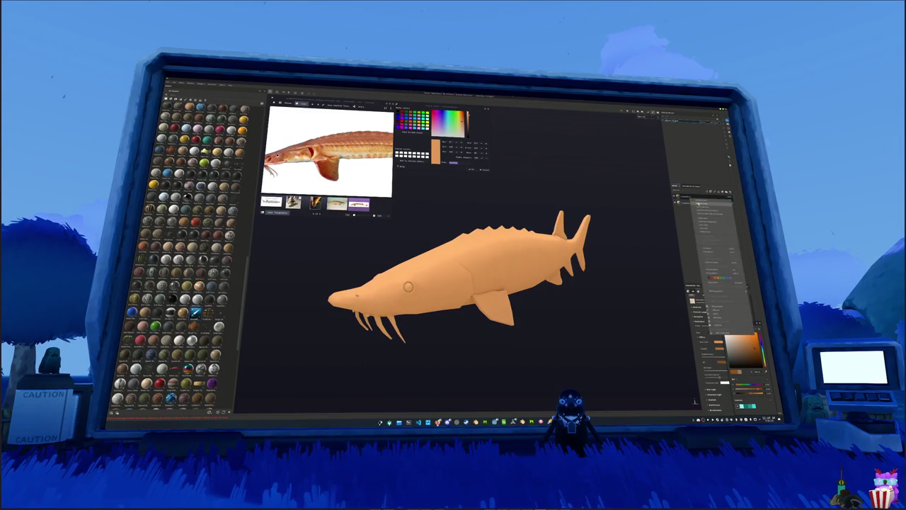
click(708, 233)
right_click(687, 198)
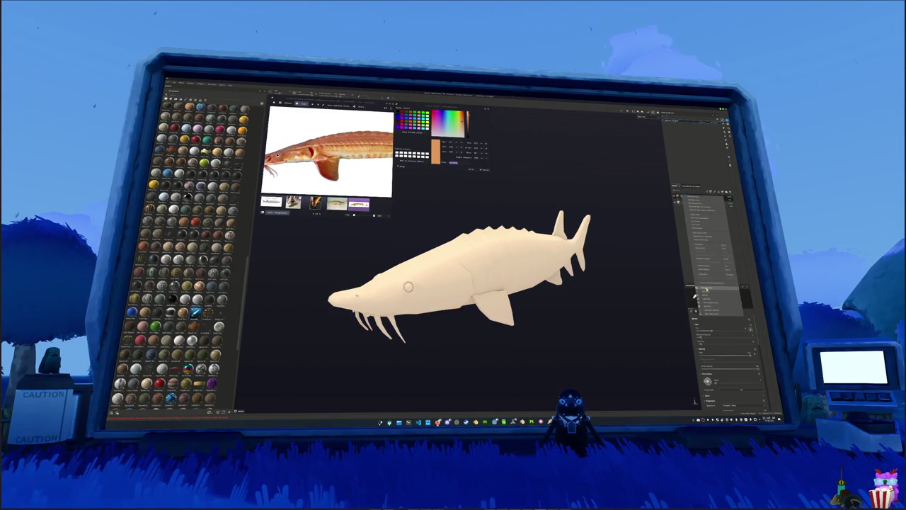
click(706, 290)
click(730, 330)
click(747, 337)
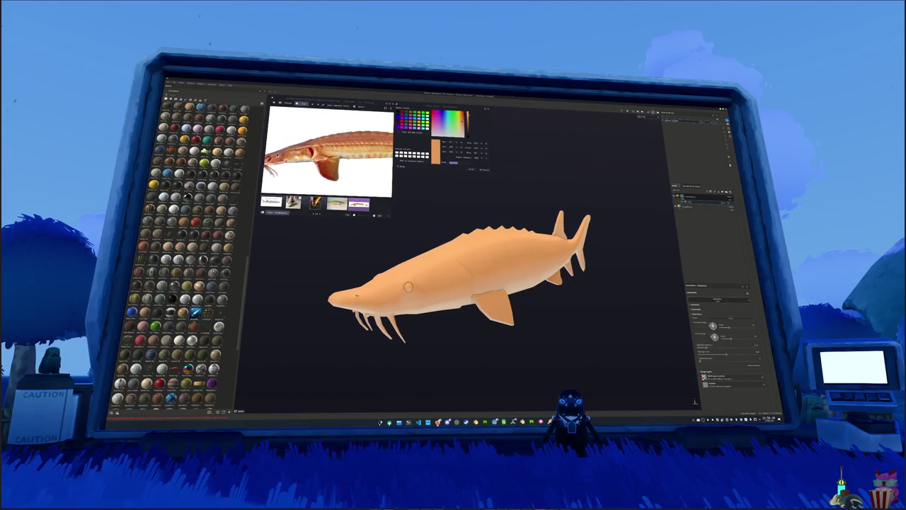
Sample a deeper red-orange from the reference and apply it to a new fill layer's Base Color
scroll(327, 152, down, 2)
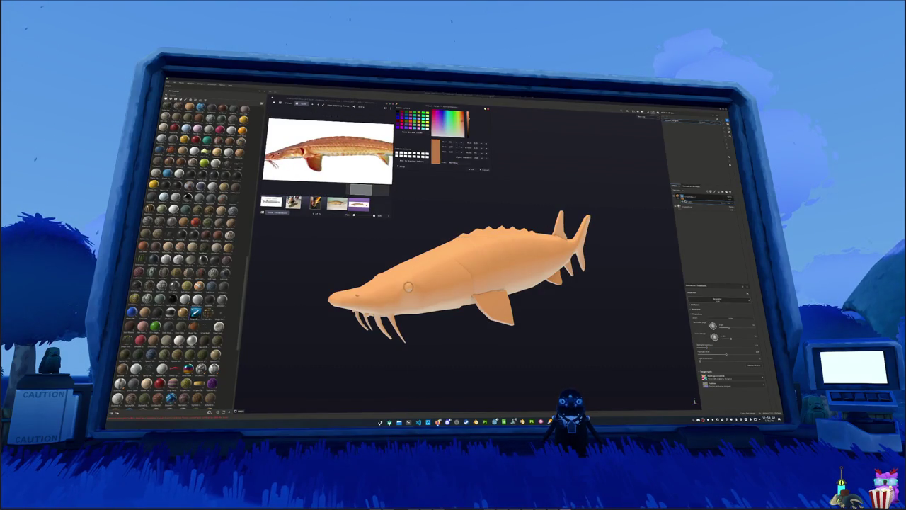
scroll(386, 142, up, 3)
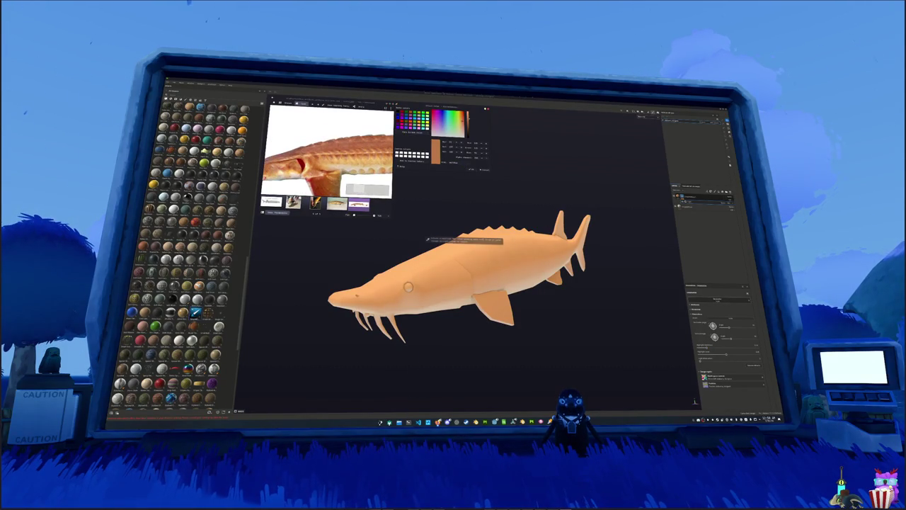
click(453, 162)
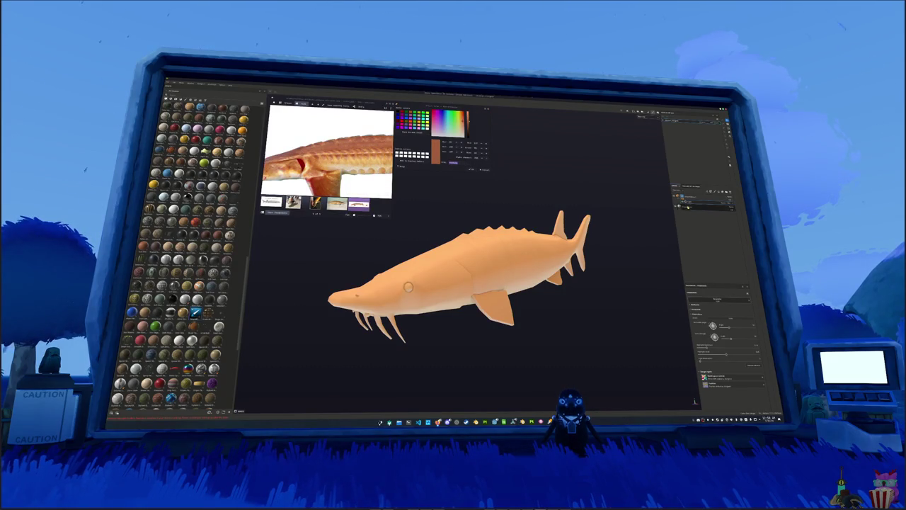
click(684, 204)
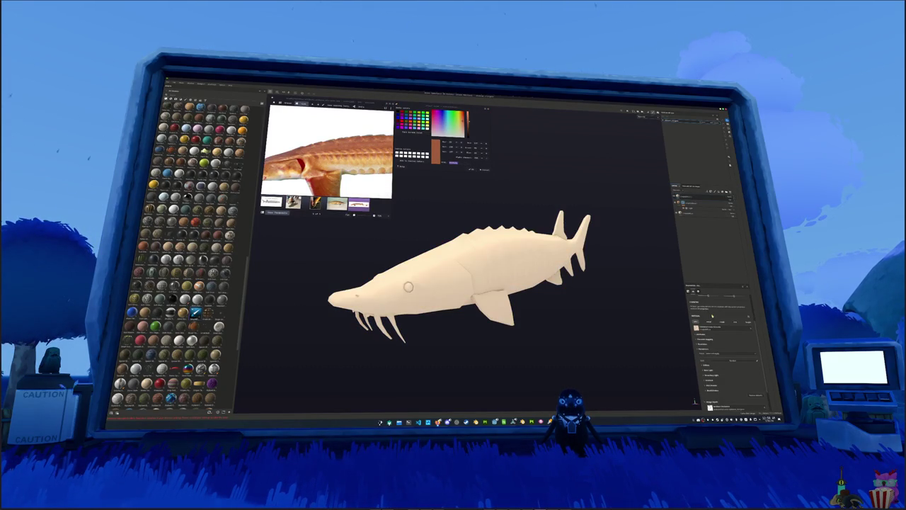
scroll(711, 316, down, 2)
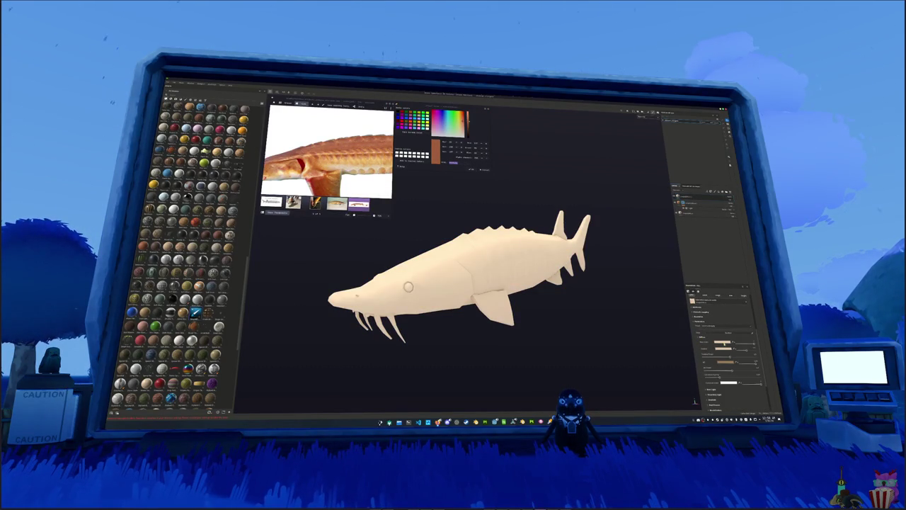
click(719, 344)
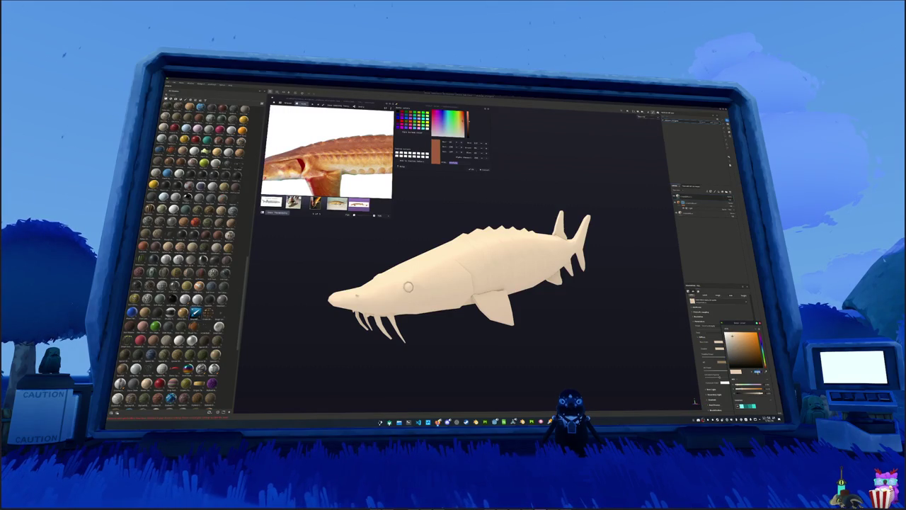
click(743, 345)
Make the red-orange darker and more saturated, then bring up the layer's options
click(750, 347)
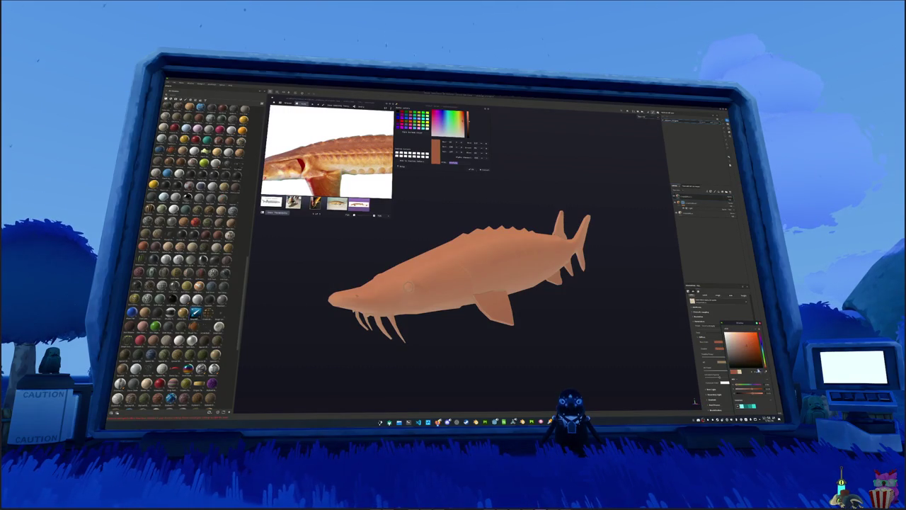
click(763, 340)
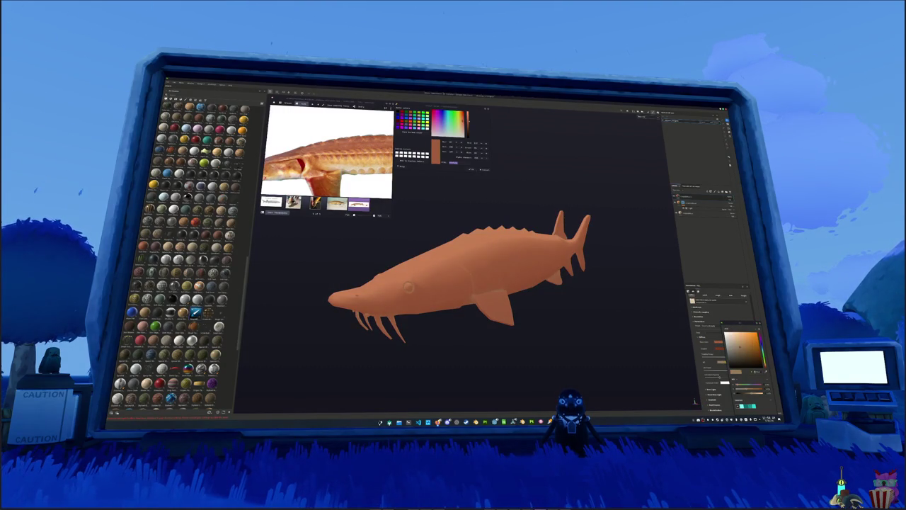
click(755, 351)
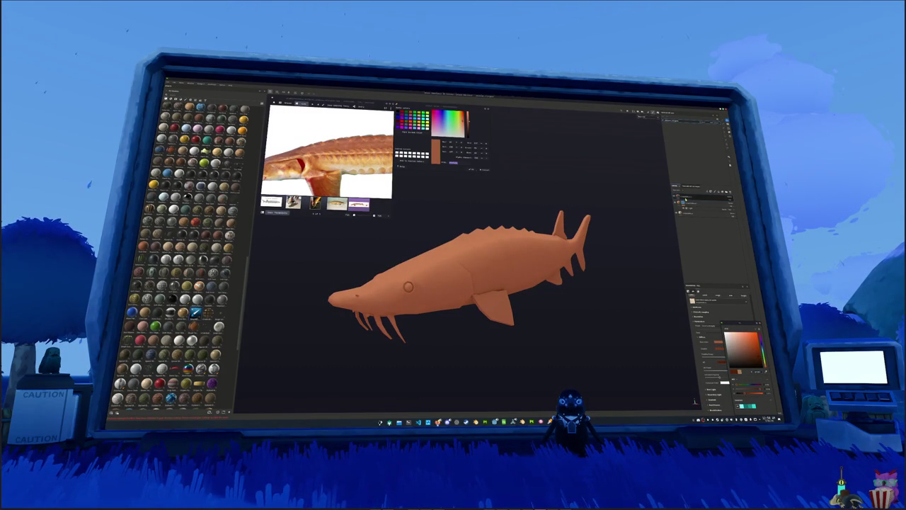
key(Escape)
right_click(681, 195)
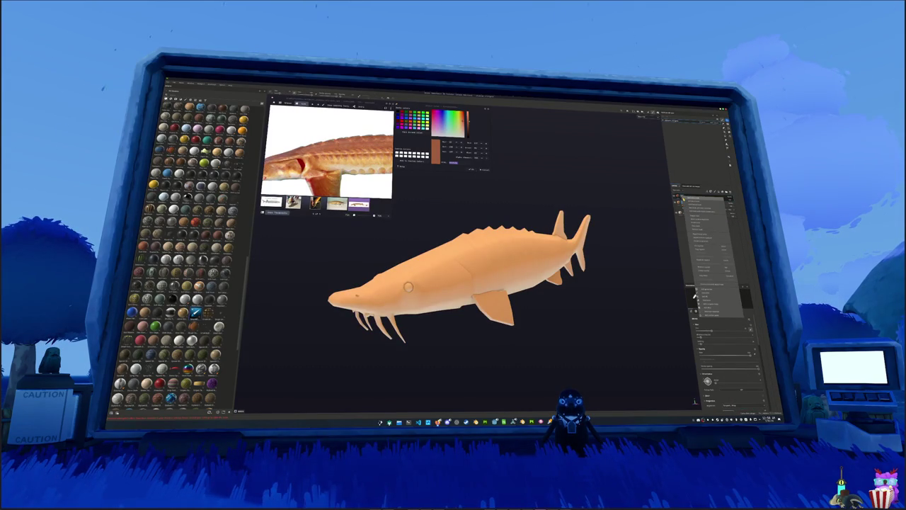
Add a mask to the red-orange layer and deepen the shading along the back ridges
click(713, 285)
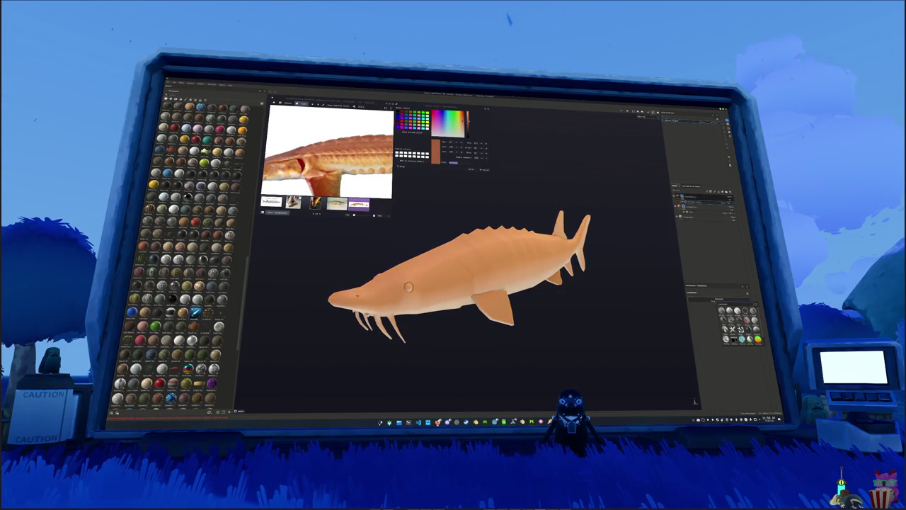
mouse_move(633, 328)
alt+mouse_down()
mouse_move(613, 348)
mouse_move(688, 353)
alt+mouse_up()
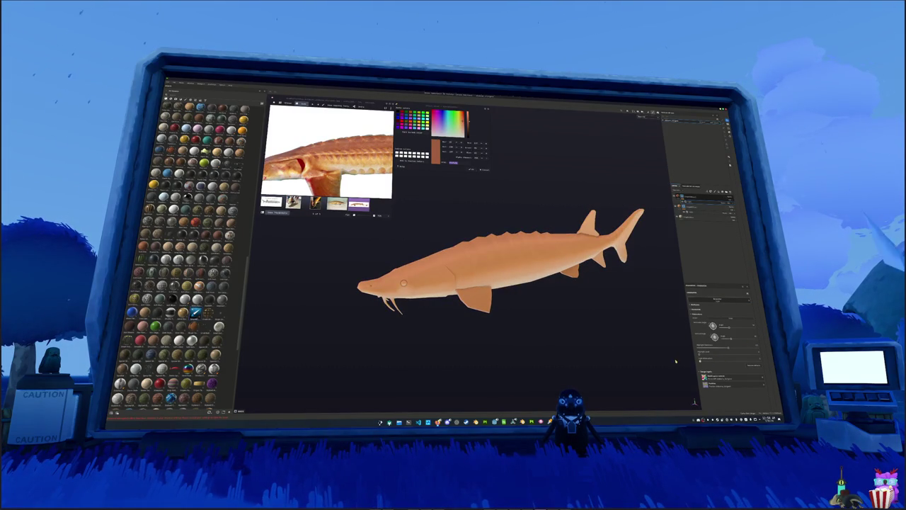
mouse_move(717, 362)
mouse_down()
mouse_move(725, 354)
mouse_move(715, 348)
mouse_up()
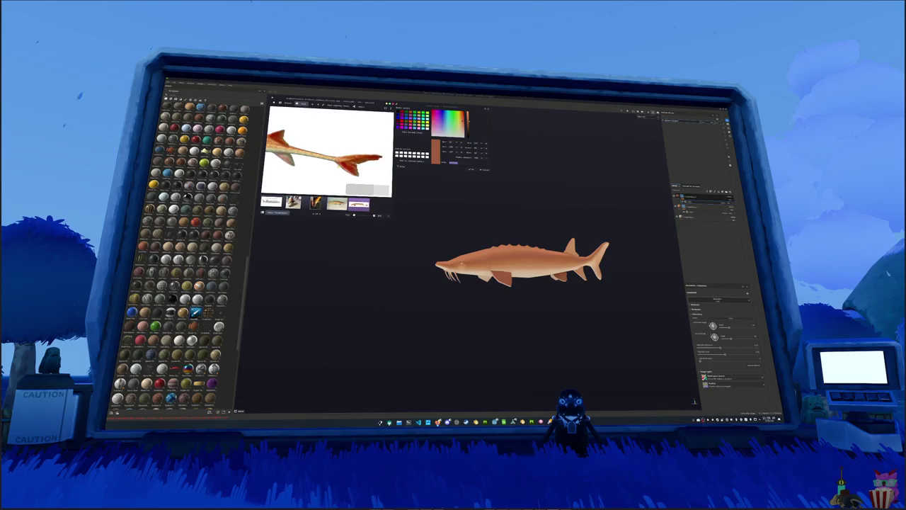
Hide the orange colouring and turn the sturgeon side-on to inspect it
mouse_move(546, 217)
alt+mouse_down()
mouse_move(538, 224)
mouse_move(522, 218)
mouse_move(535, 193)
alt+mouse_up()
click(694, 217)
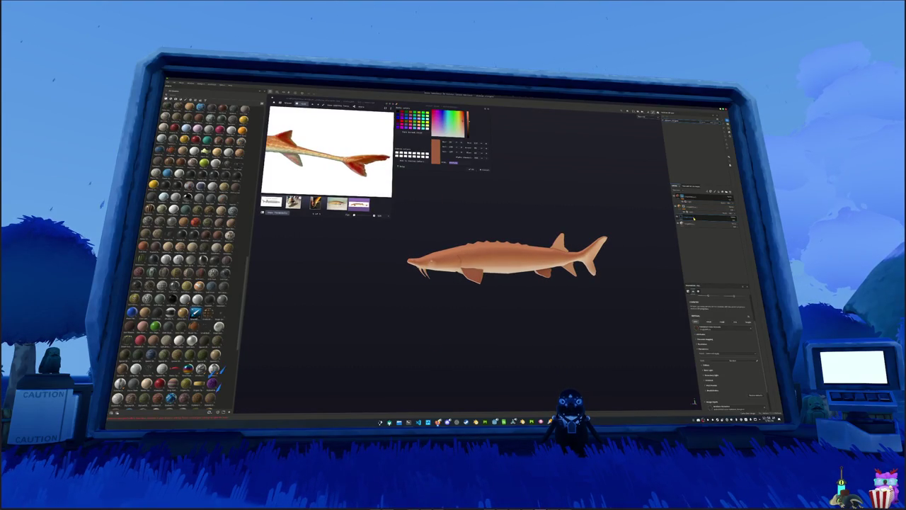
click(679, 202)
scroll(616, 215, up, 1)
scroll(614, 218, up, 1)
mouse_move(614, 218)
alt+mouse_down()
mouse_move(552, 211)
mouse_move(495, 184)
alt+mouse_up()
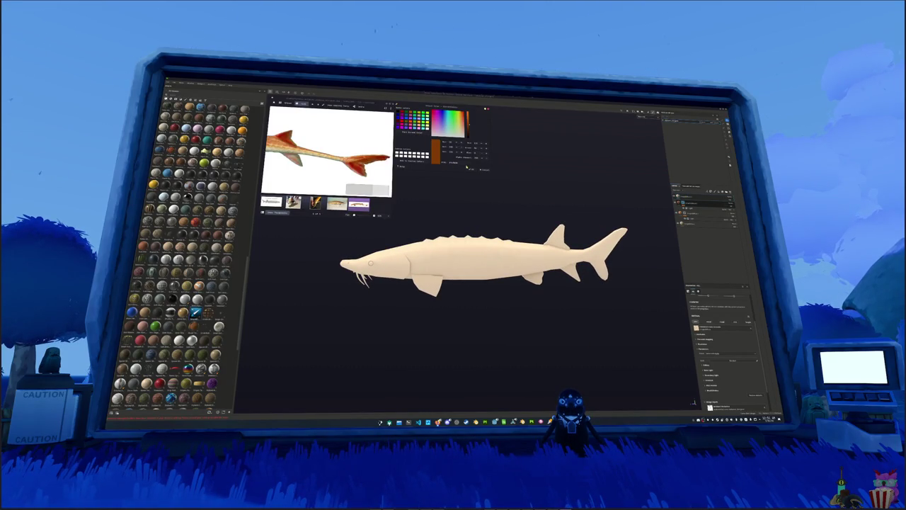
Set the fish's colour layer Base Color to a deep, saturated orange
click(692, 200)
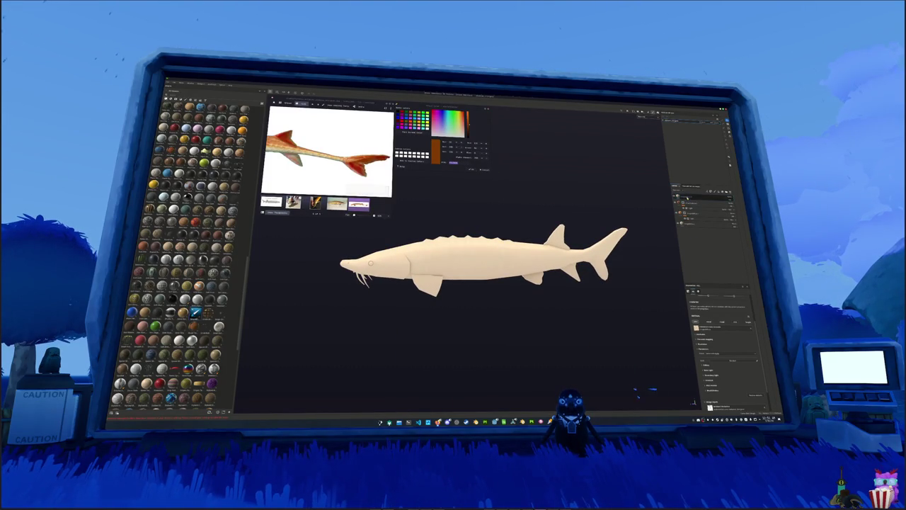
click(727, 370)
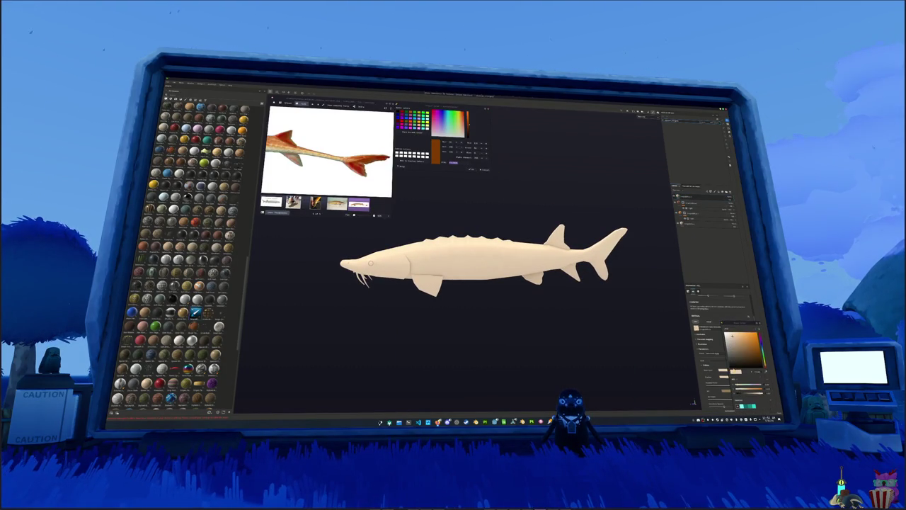
click(736, 371)
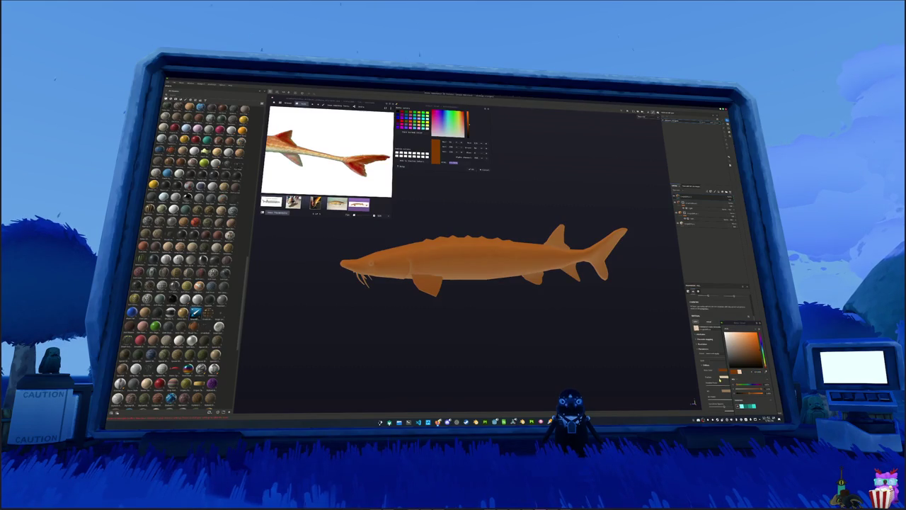
click(752, 344)
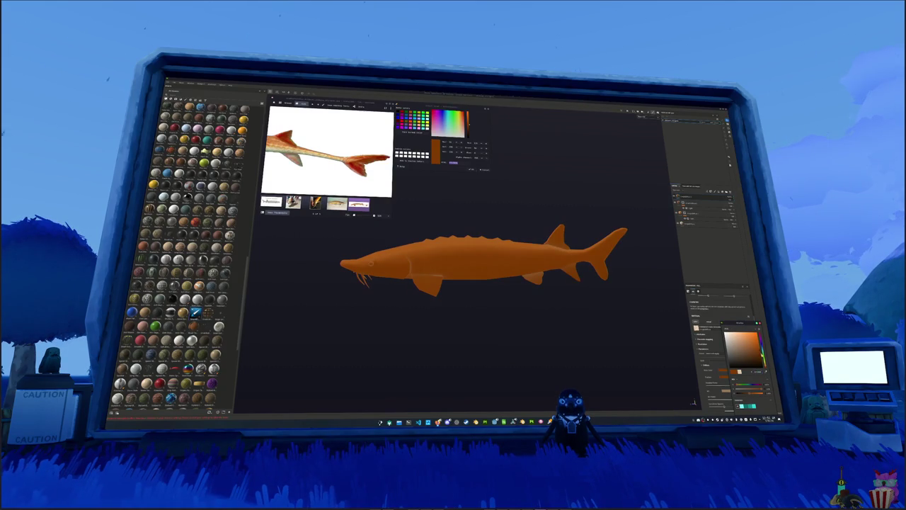
click(754, 343)
Hide the orange and brush it back onto the tail fin's lower lobe
click(700, 204)
scroll(592, 231, up, 3)
scroll(581, 228, up, 3)
mouse_move(571, 225)
alt+mouse_down()
mouse_move(543, 259)
mouse_move(564, 274)
alt+mouse_up()
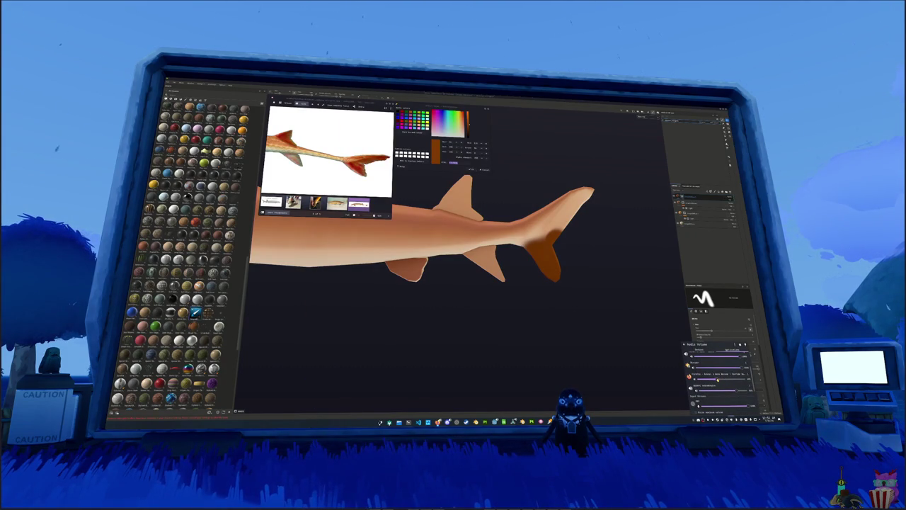
Orbit the fish to bring the tail and underside fins into view
alt+drag(639, 263, 575, 242)
mouse_move(544, 263)
alt+mouse_down()
mouse_move(527, 284)
mouse_move(562, 238)
mouse_move(515, 233)
alt+mouse_up()
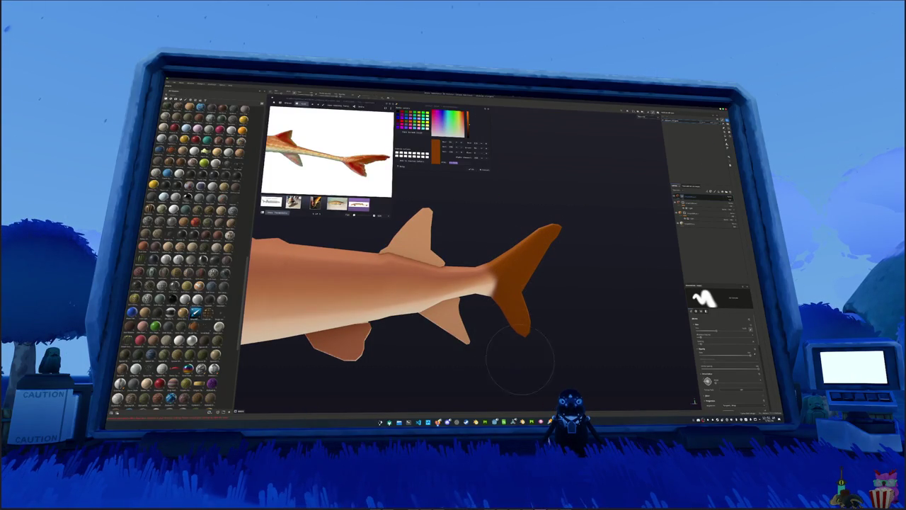
alt+drag(520, 360, 587, 354)
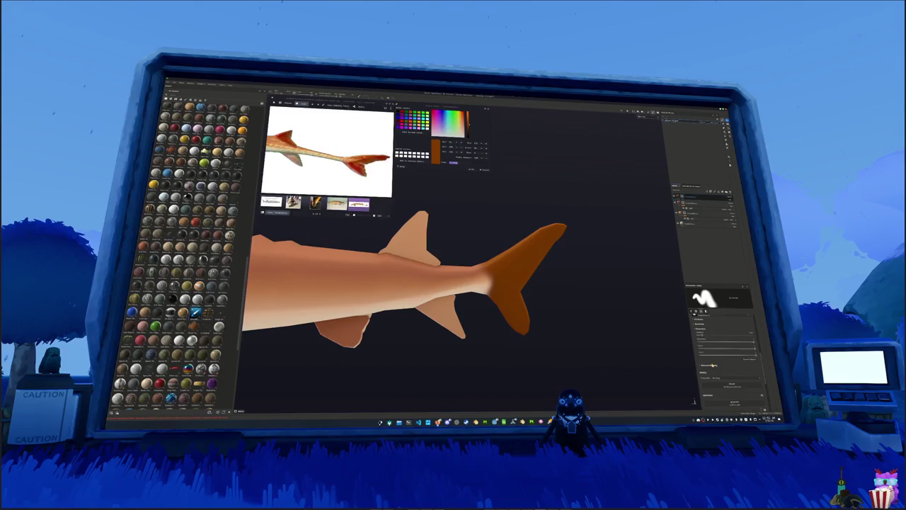
mouse_move(581, 243)
alt+mouse_down()
mouse_move(489, 271)
mouse_move(463, 263)
alt+mouse_up()
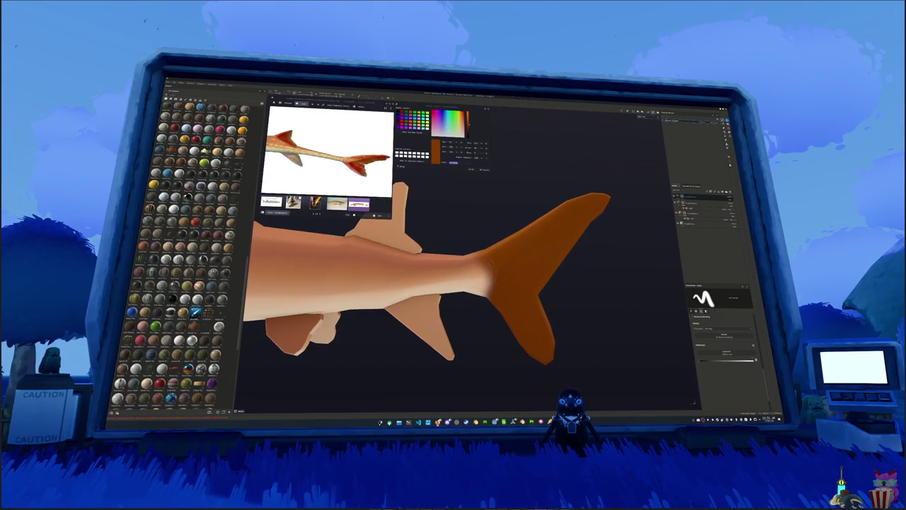
alt+drag(484, 270, 495, 267)
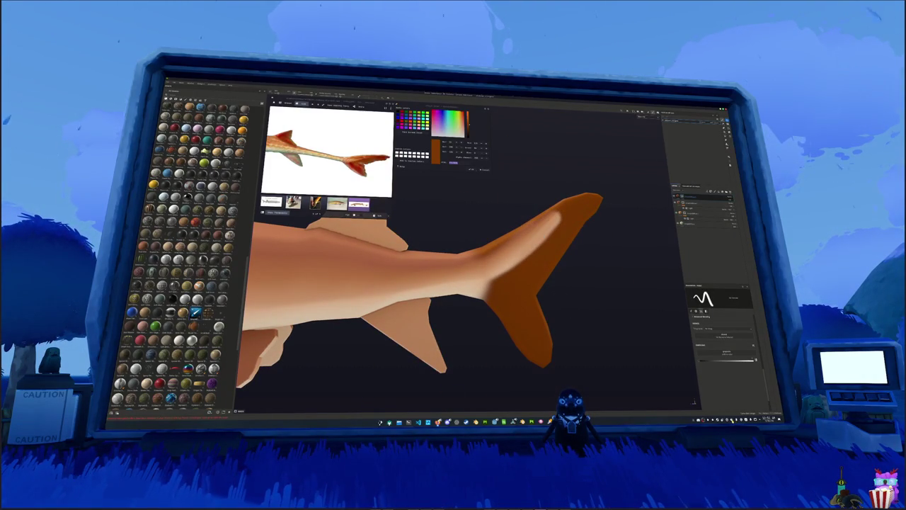
click(737, 419)
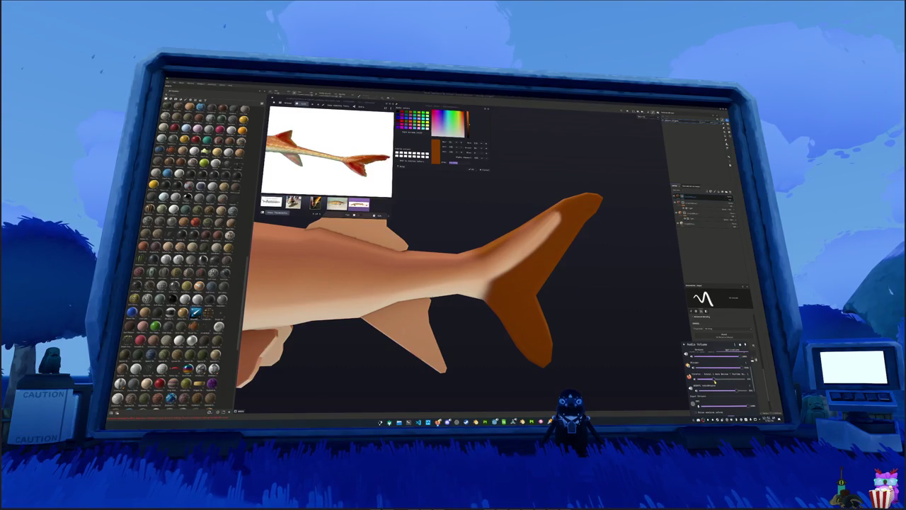
click(612, 266)
Paint darker orange from the tail fin base onto the body, then undo the stroke
alt+drag(601, 245, 488, 311)
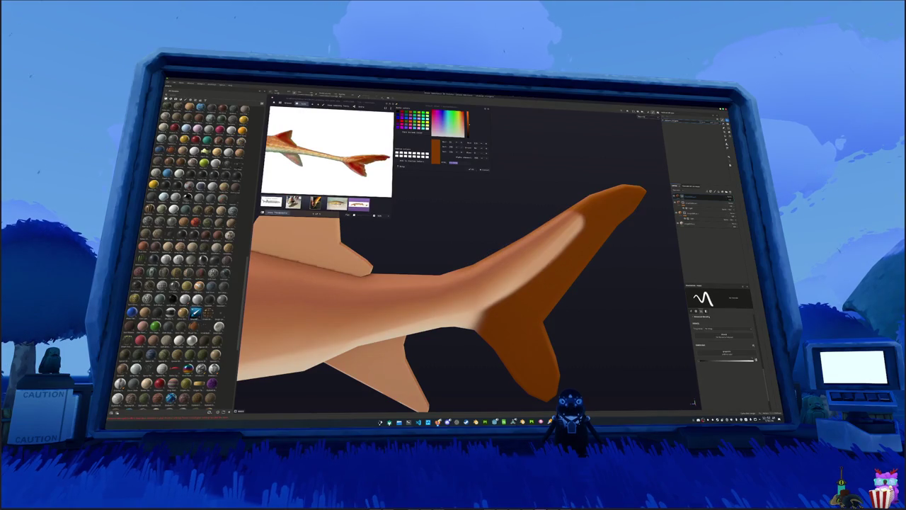
alt+drag(531, 273, 520, 283)
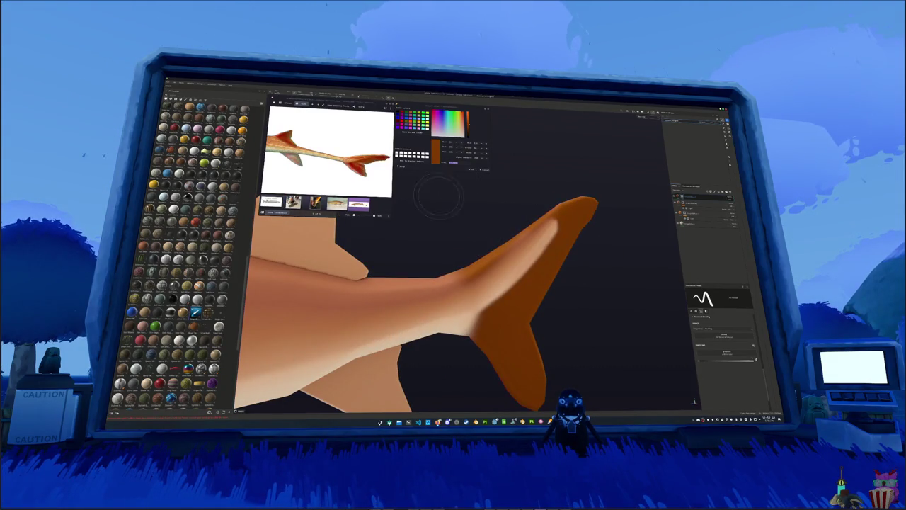
alt+drag(439, 195, 432, 201)
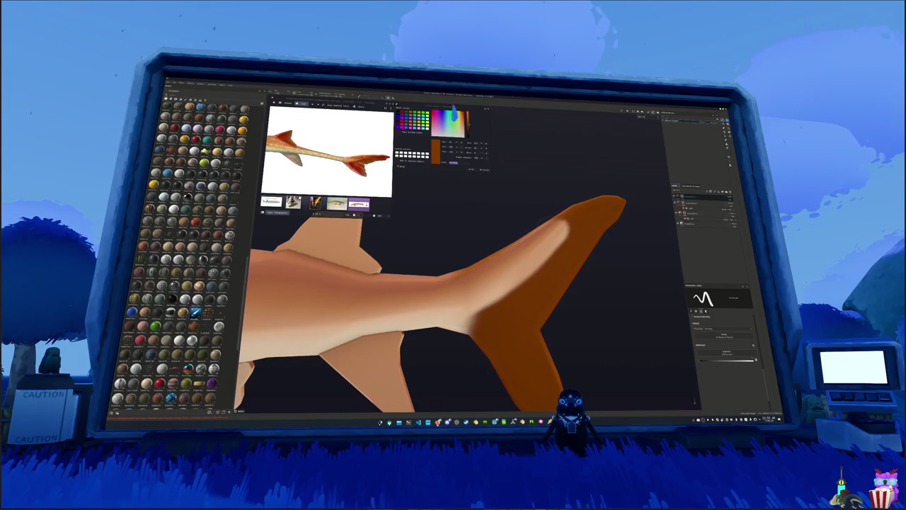
alt+drag(453, 304, 432, 276)
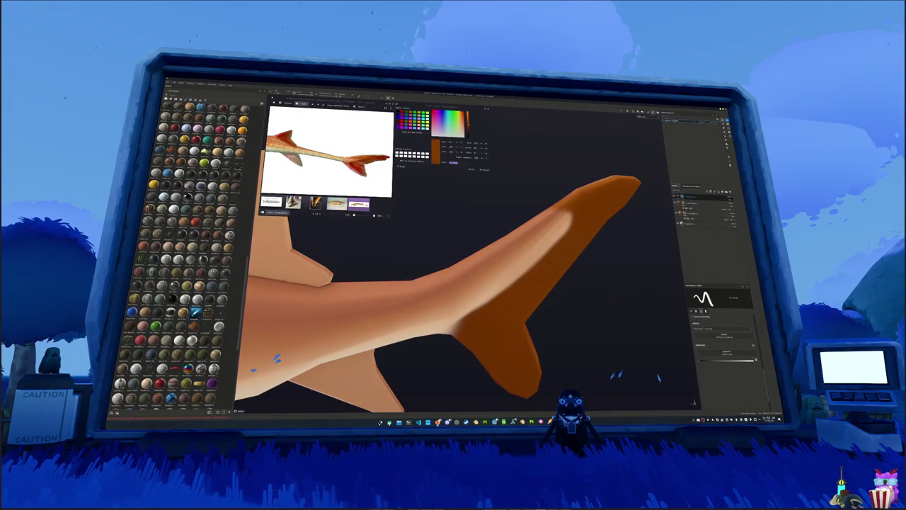
alt+drag(475, 213, 492, 197)
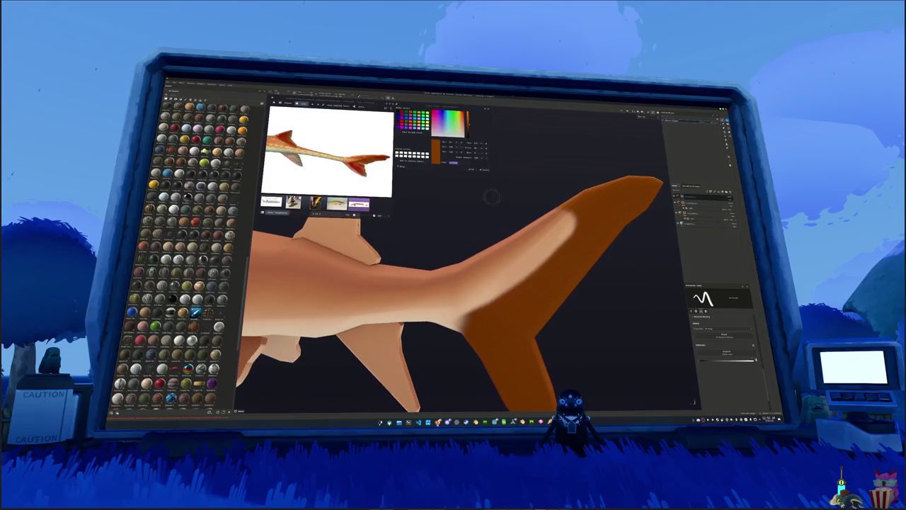
alt+drag(528, 220, 655, 311)
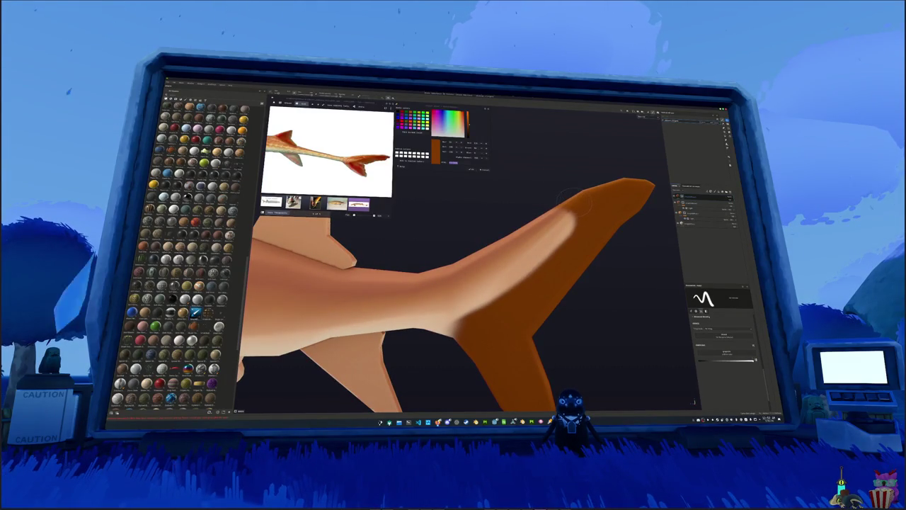
mouse_move(521, 234)
mouse_down()
mouse_move(471, 267)
mouse_move(527, 275)
mouse_move(536, 243)
mouse_move(491, 253)
mouse_move(545, 244)
mouse_up()
key(ctrl+z)
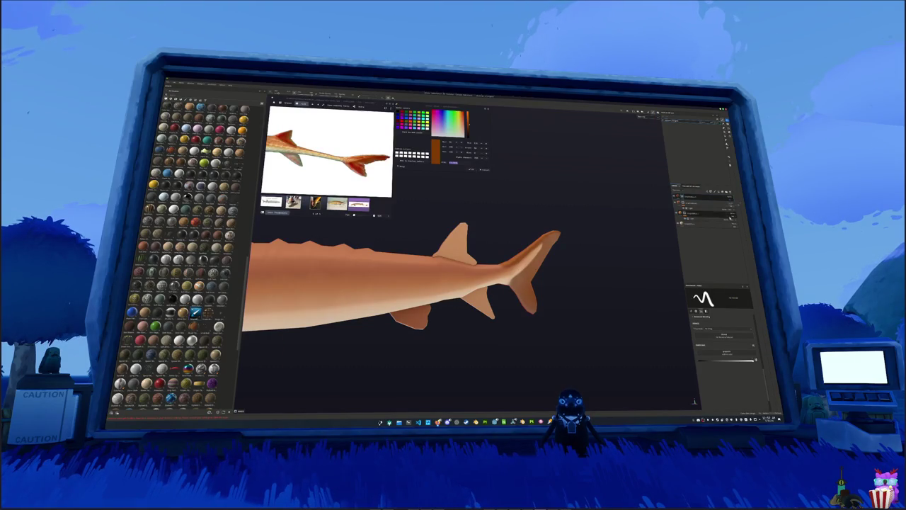
Select the layer one row higher and orbit around the fish to inspect the tail and body
mouse_move(453, 333)
alt+mouse_down()
mouse_move(412, 303)
mouse_move(300, 290)
mouse_move(425, 287)
alt+mouse_up()
click(686, 197)
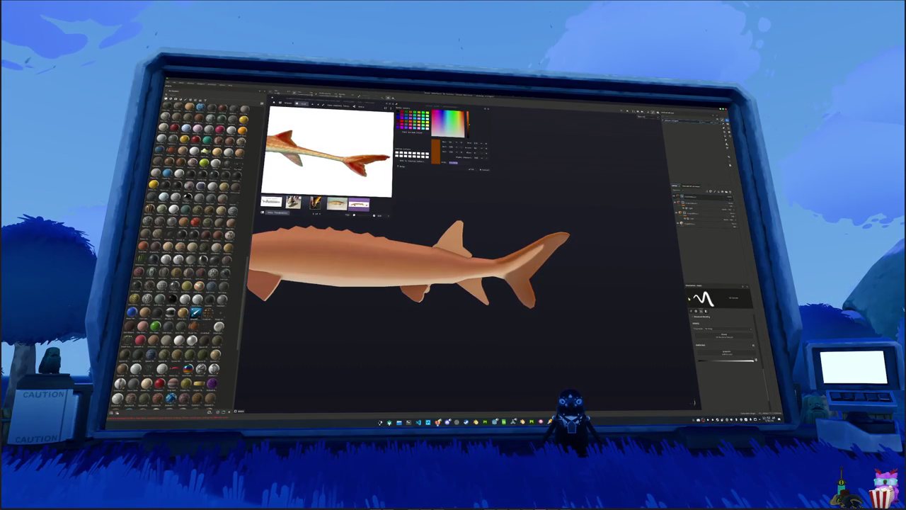
alt+drag(559, 323, 536, 282)
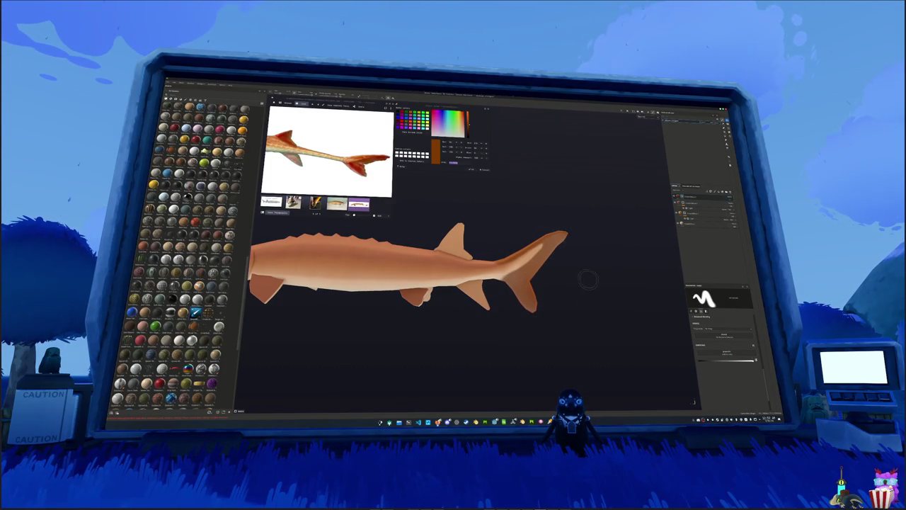
alt+drag(587, 279, 466, 279)
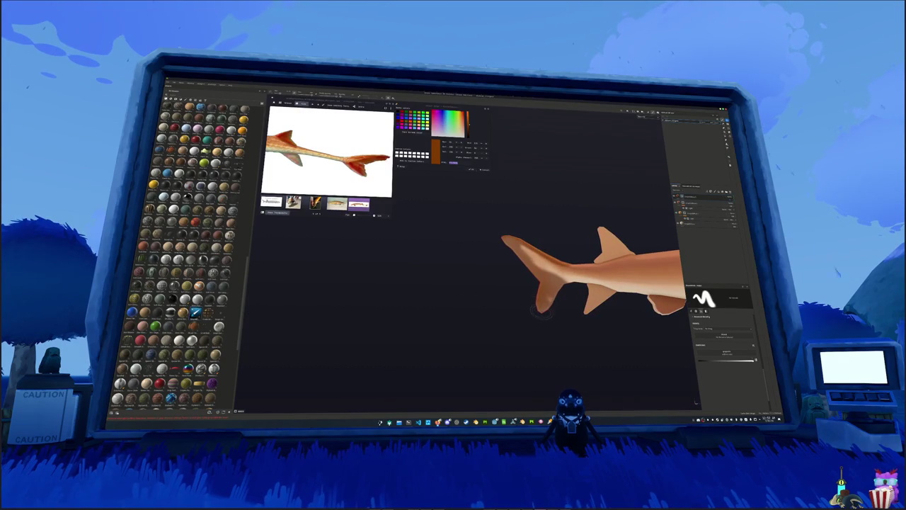
alt+drag(588, 276, 545, 280)
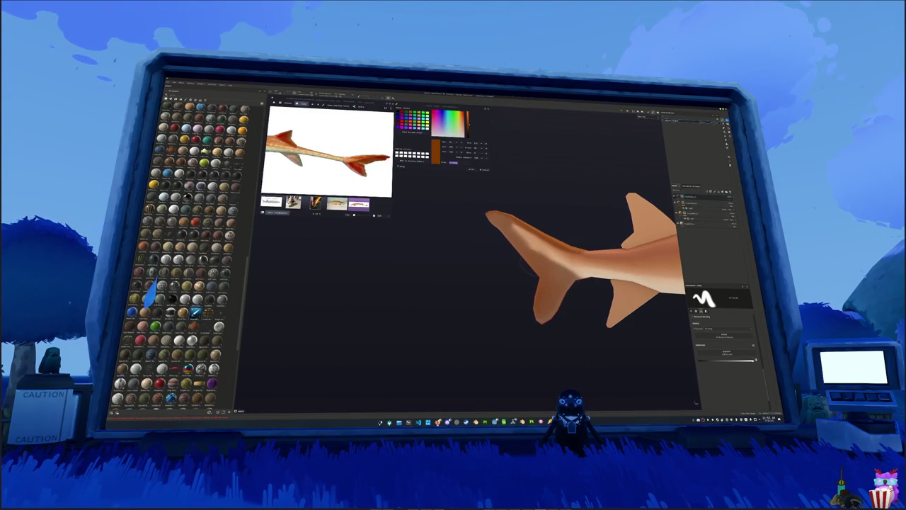
mouse_move(483, 205)
alt+mouse_down()
mouse_move(496, 289)
mouse_move(529, 307)
mouse_move(406, 300)
mouse_move(485, 289)
mouse_move(551, 298)
mouse_move(495, 280)
mouse_move(554, 290)
alt+mouse_up()
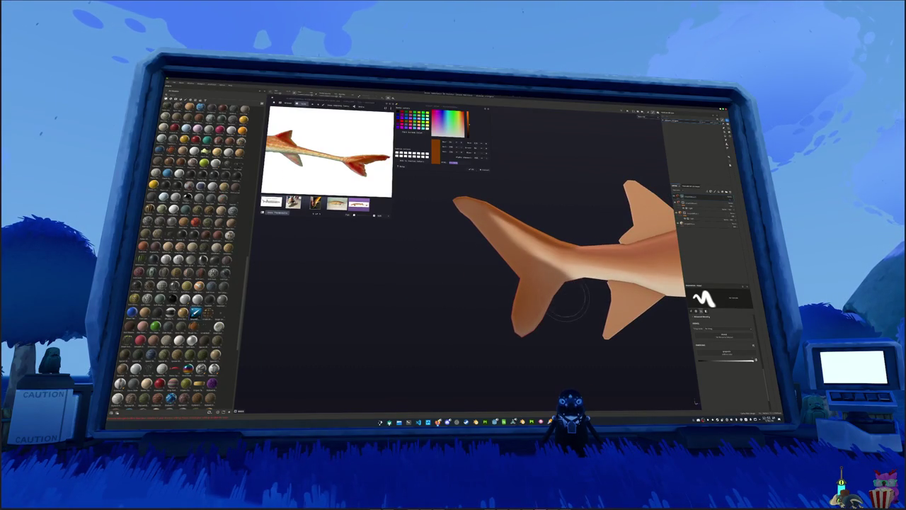
mouse_move(481, 193)
alt+mouse_down()
mouse_move(524, 310)
mouse_move(513, 313)
alt+mouse_up()
alt+middle_drag(514, 312, 425, 304)
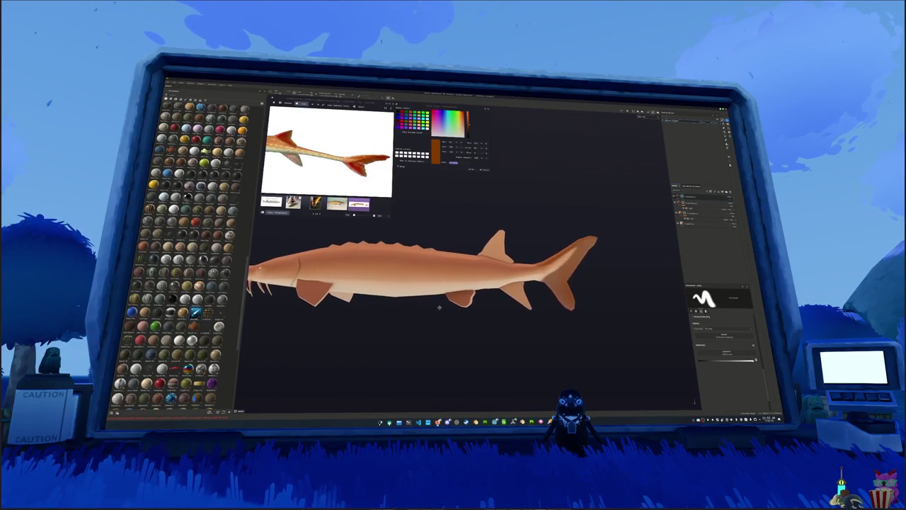
scroll(489, 209, up, 1)
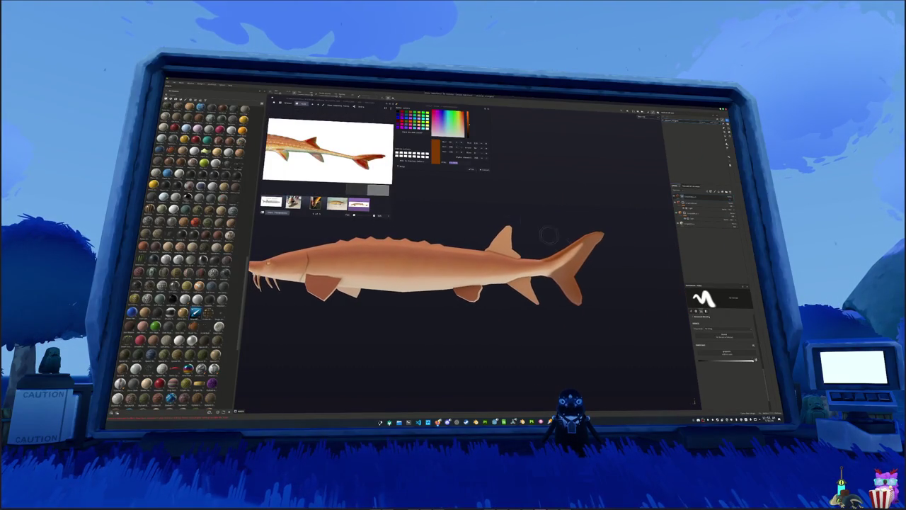
scroll(499, 215, up, 3)
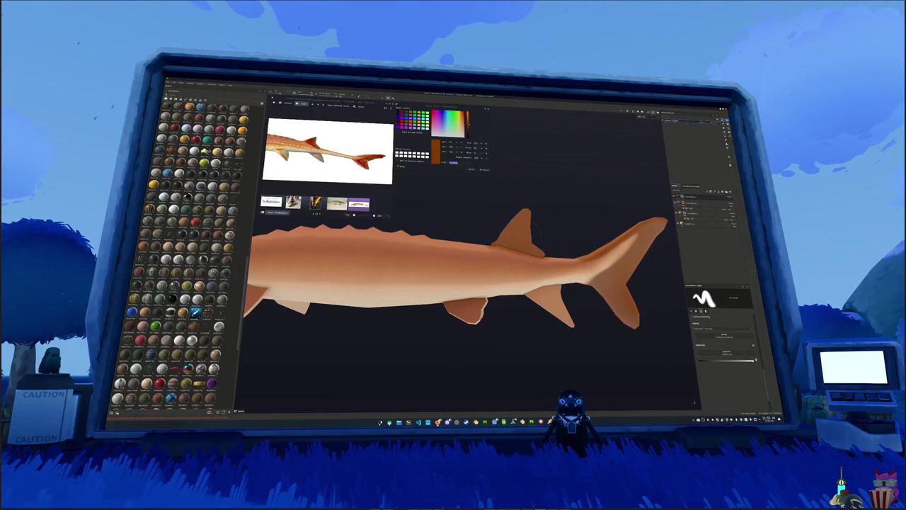
middle_drag(537, 228, 536, 208)
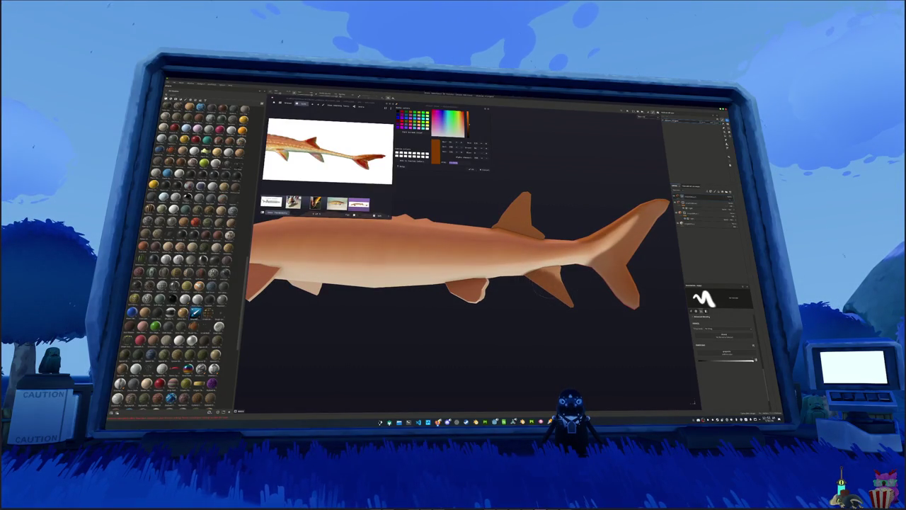
mouse_move(571, 274)
alt+mouse_down()
mouse_move(459, 294)
mouse_move(496, 298)
alt+mouse_up()
scroll(509, 298, up, 2)
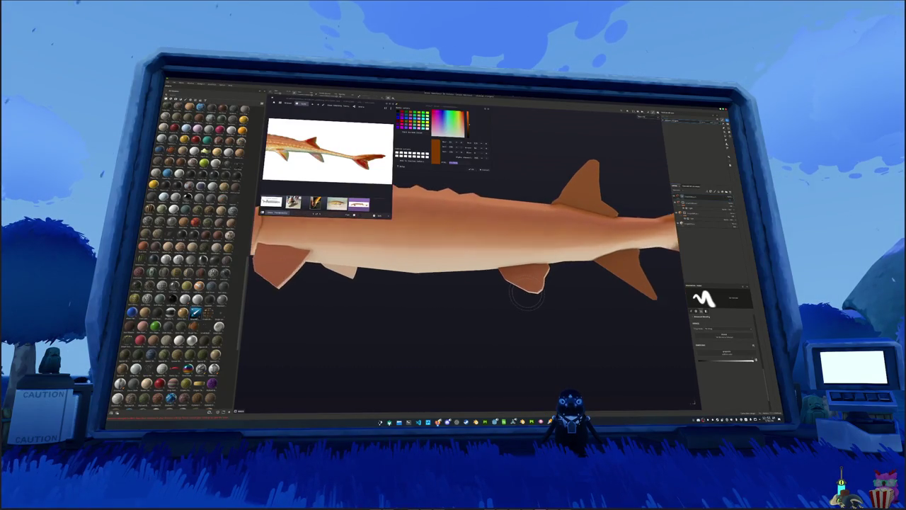
scroll(522, 300, up, 2)
scroll(527, 300, up, 2)
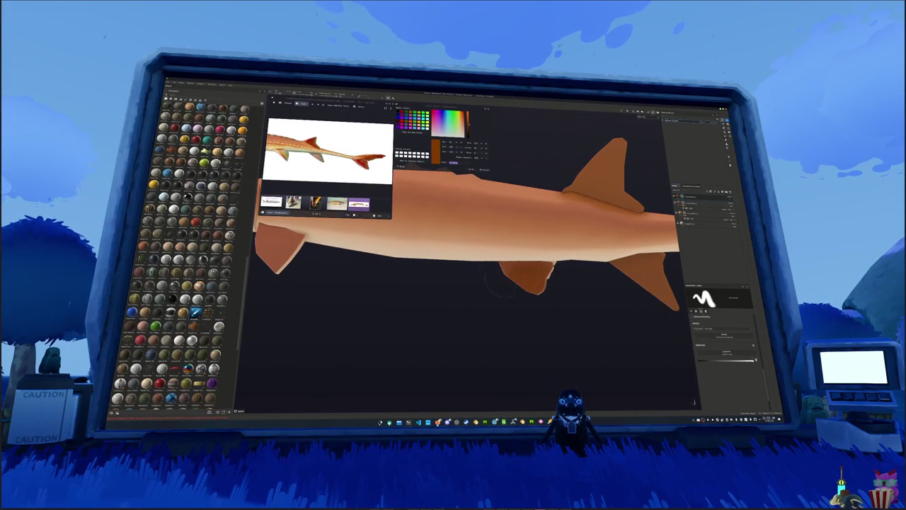
alt+drag(560, 279, 512, 314)
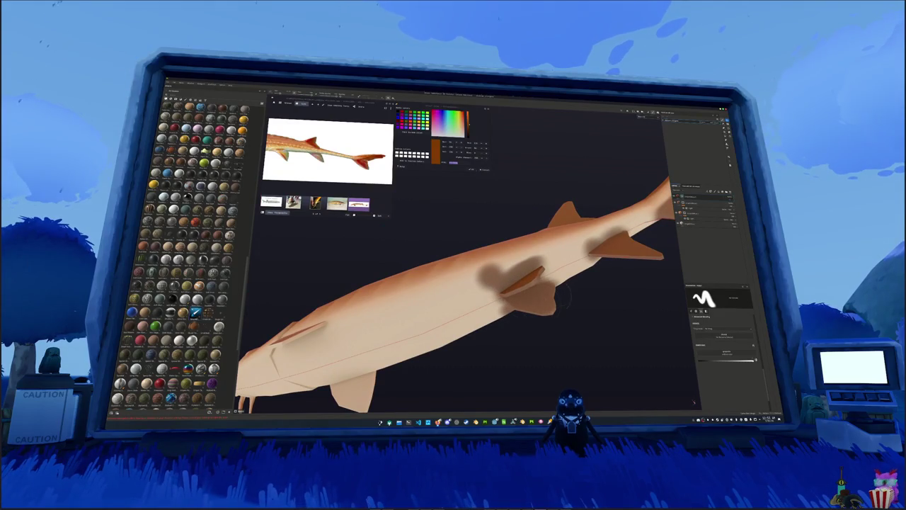
mouse_move(640, 356)
alt+mouse_down()
mouse_move(602, 333)
mouse_move(674, 338)
alt+mouse_up()
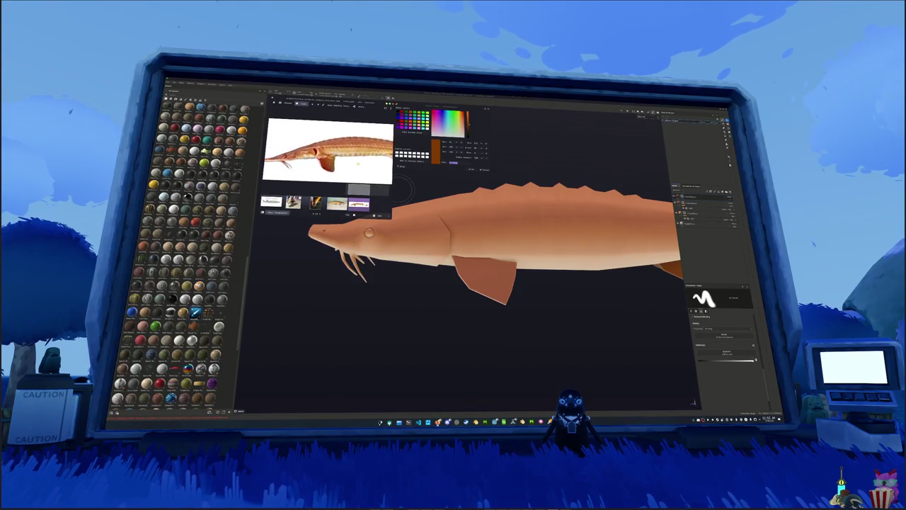
alt+drag(502, 291, 513, 307)
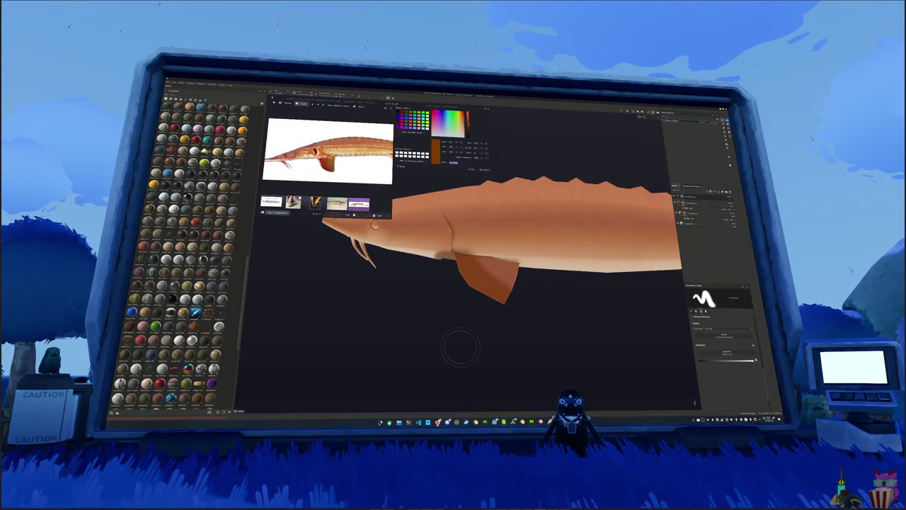
alt+drag(460, 347, 488, 312)
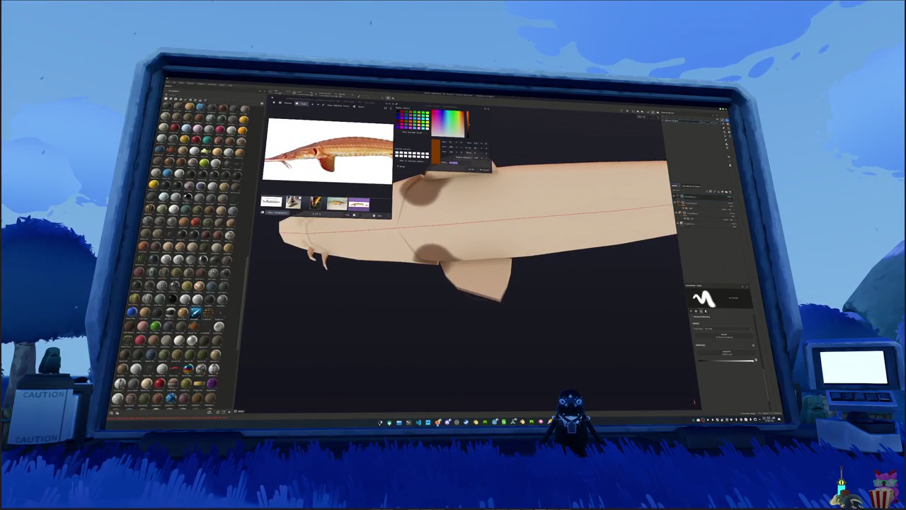
mouse_move(460, 290)
alt+mouse_down()
mouse_move(521, 299)
mouse_move(547, 320)
alt+mouse_up()
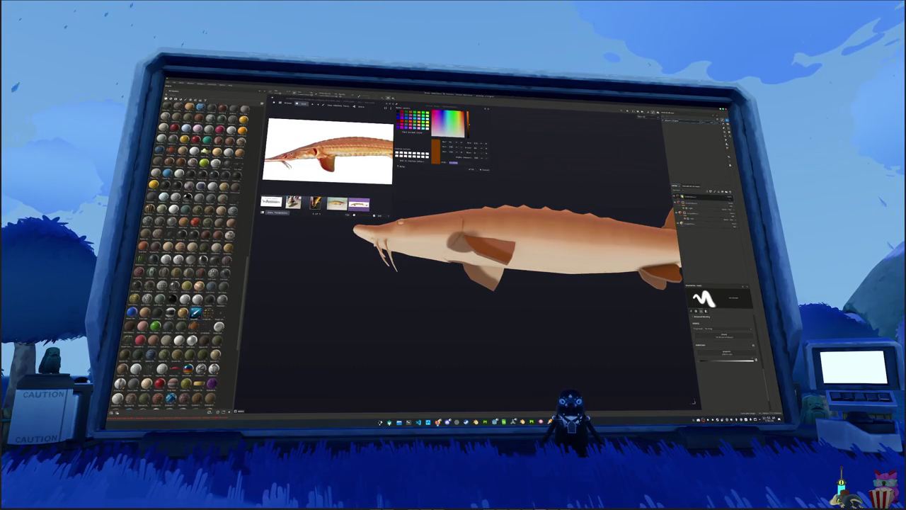
Add a new paint layer, test a darker orange patch on the back, and undo it
right_click(679, 197)
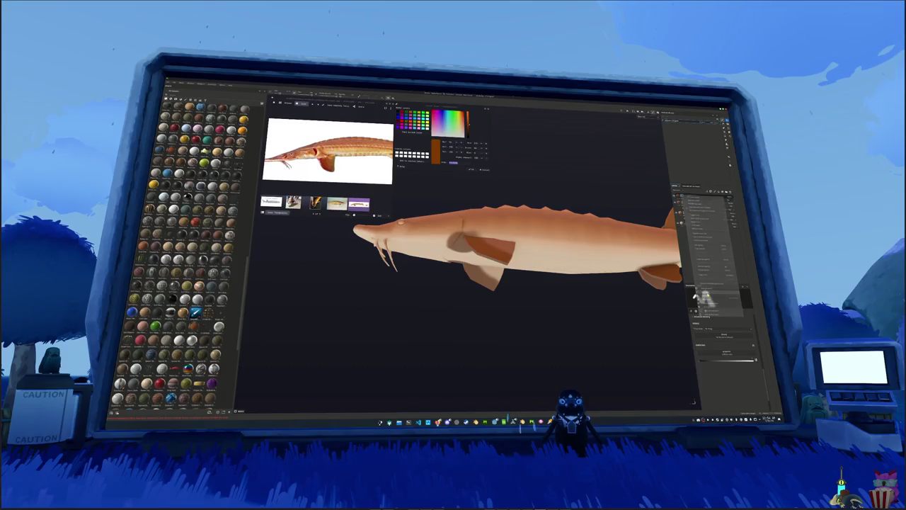
click(717, 297)
alt+drag(517, 255, 517, 241)
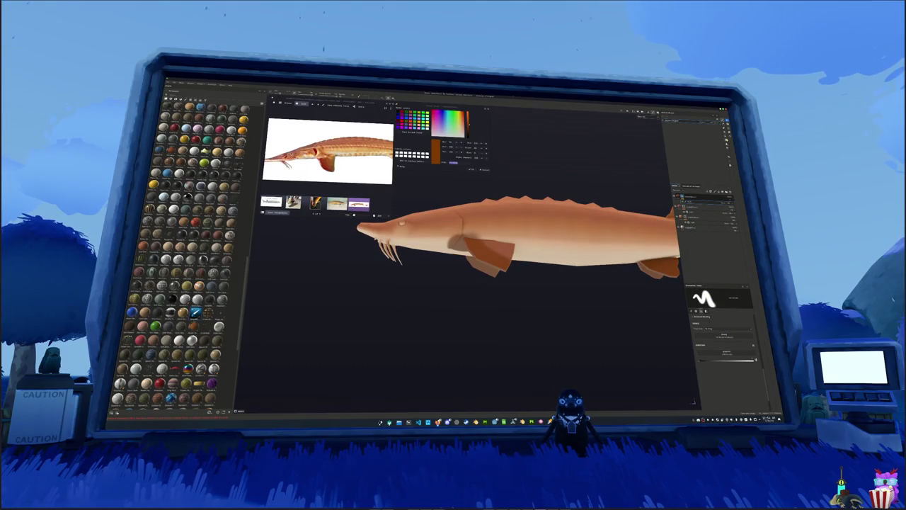
key(2)
drag(520, 208, 487, 207)
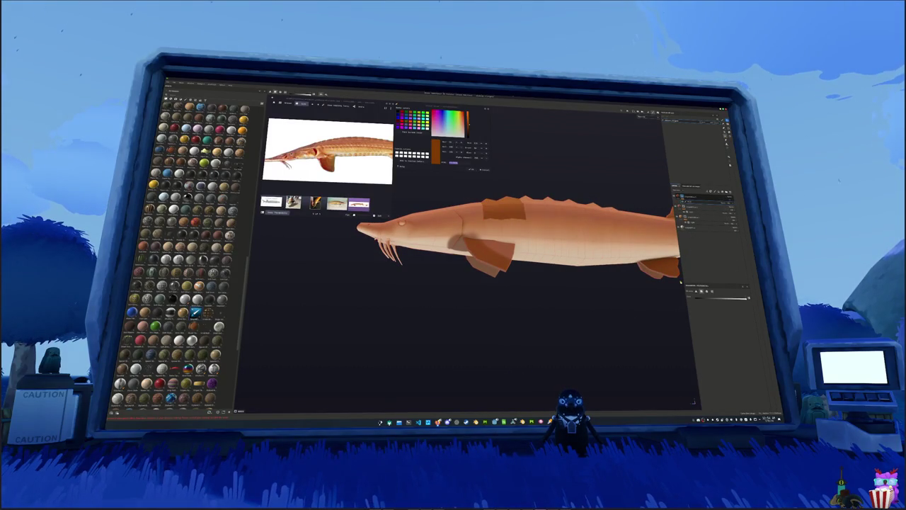
key(ctrl+z)
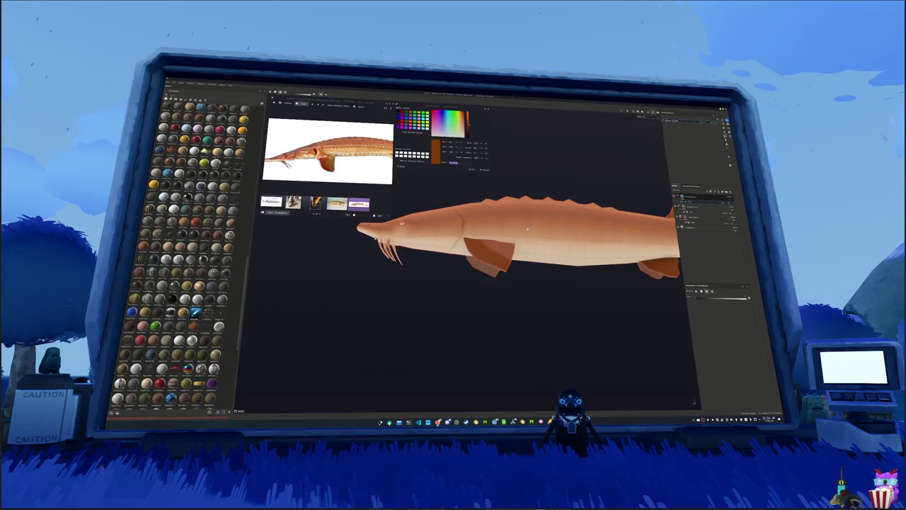
Reframe the view on the whole fish and add another layer to the stack
scroll(555, 246, down, 3)
key(f)
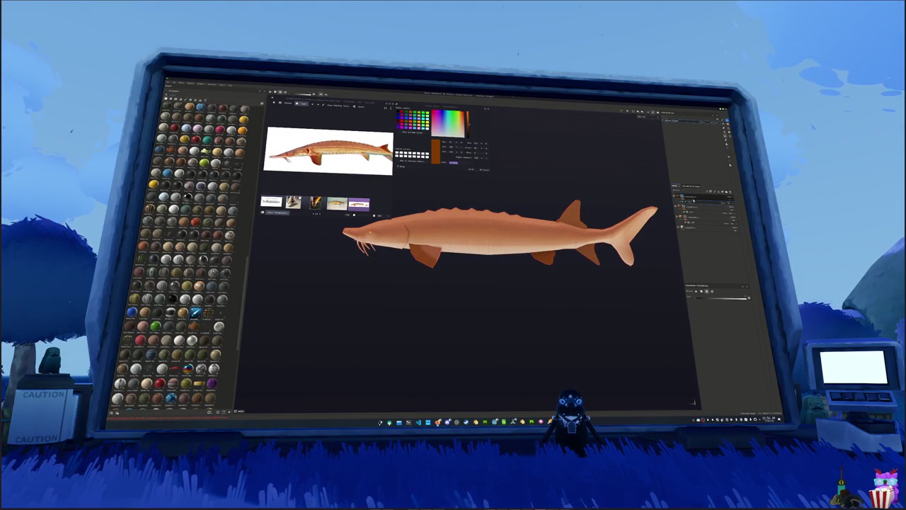
right_click(687, 197)
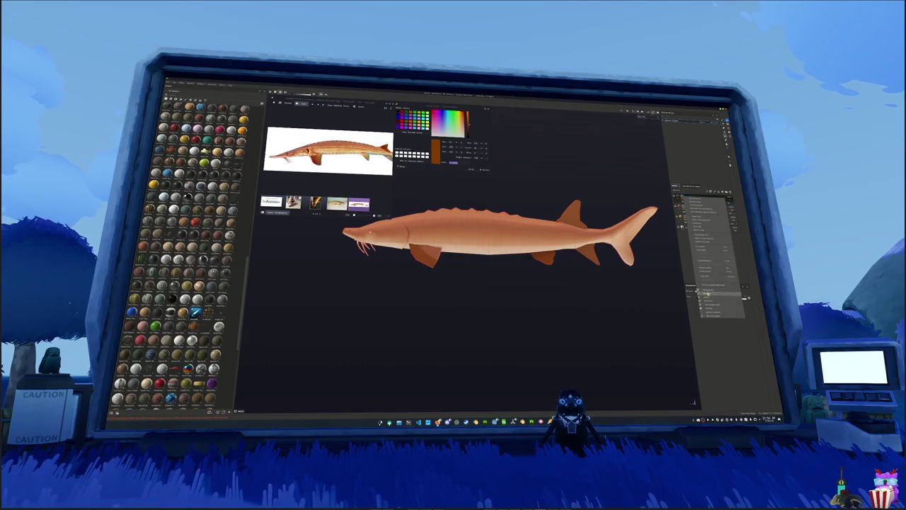
click(707, 294)
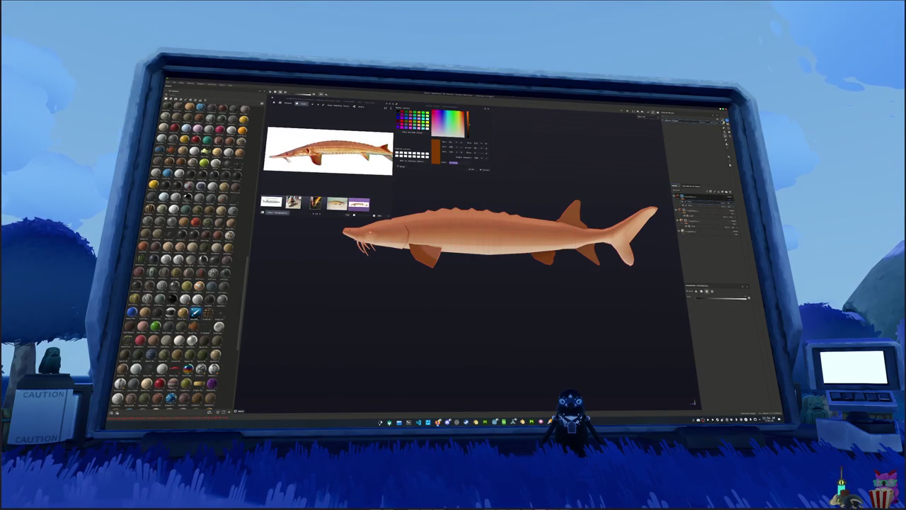
scroll(598, 219, up, 2)
Switch the reference to another sturgeon picture and angle the tail and fins into view
alt+middle_drag(598, 220, 528, 223)
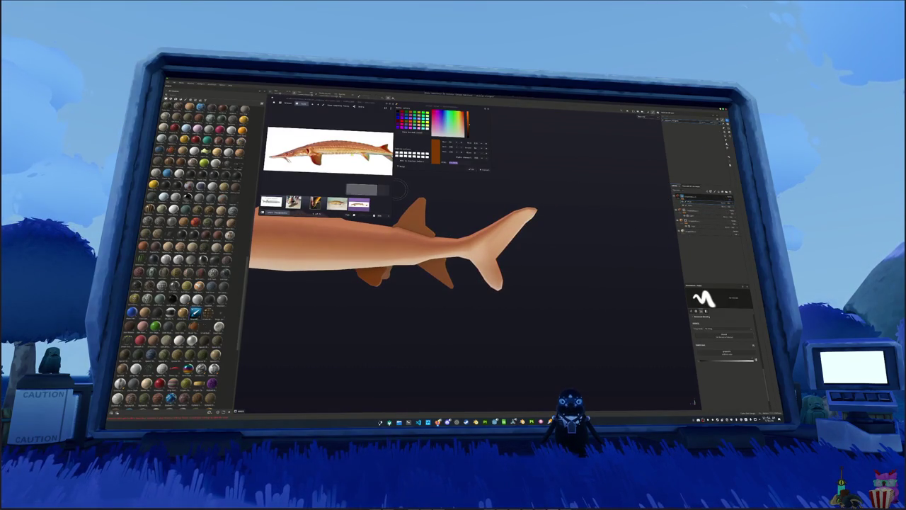
click(391, 187)
alt+drag(397, 185, 514, 263)
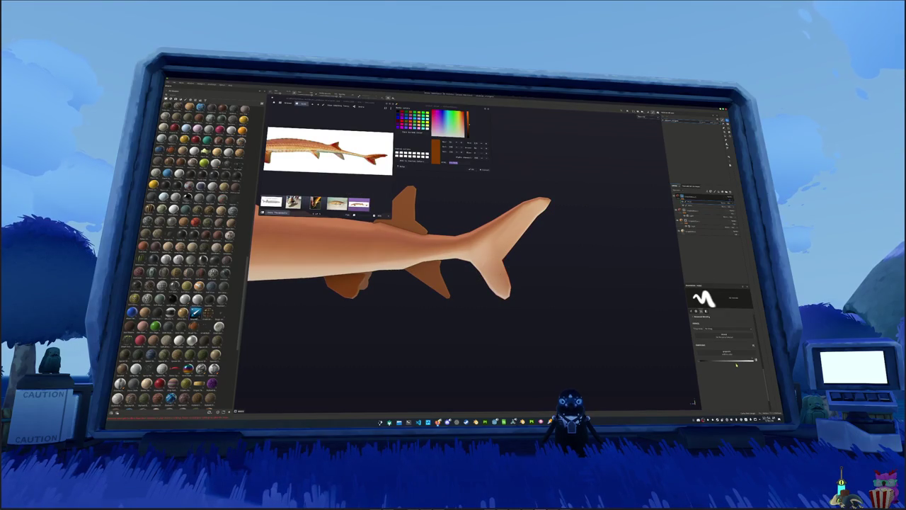
alt+drag(524, 291, 470, 279)
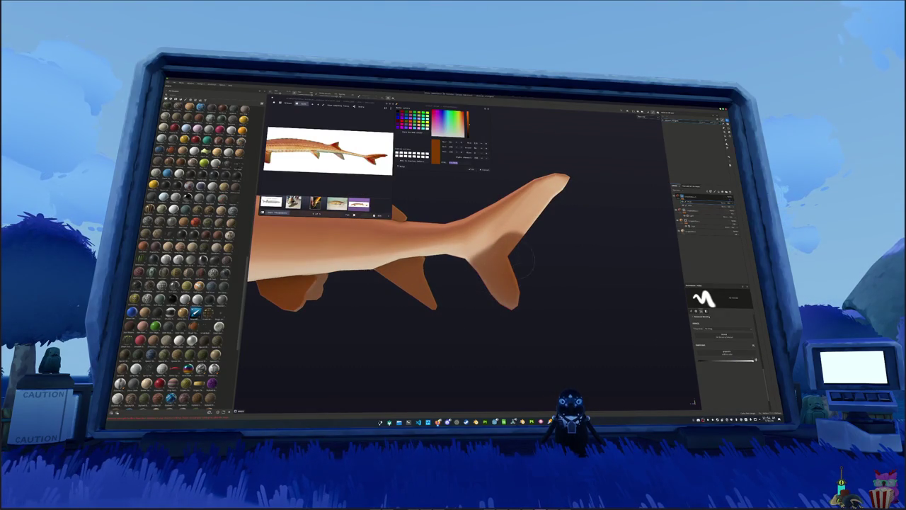
Test a dark stroke on the upper tail, undo it, and orbit to the dorsal fin and underside
drag(517, 212, 538, 197)
key(ctrl+z)
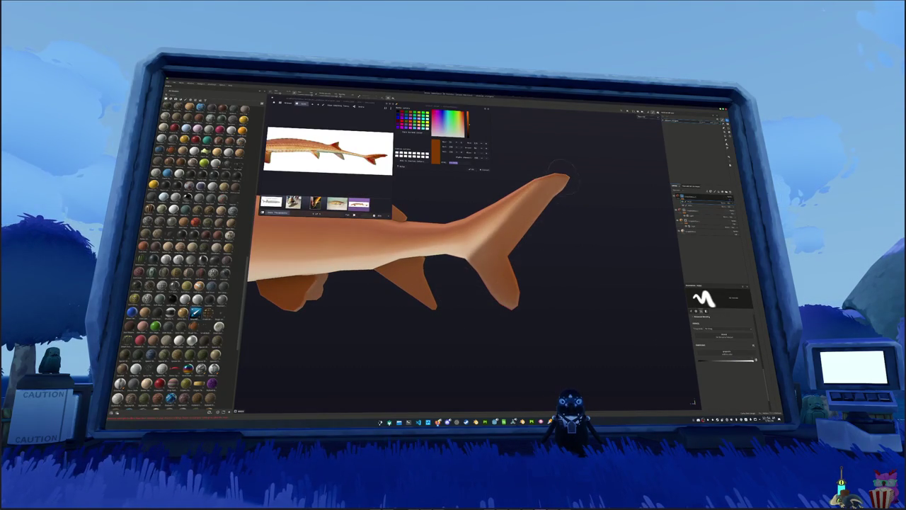
alt+drag(539, 221, 524, 257)
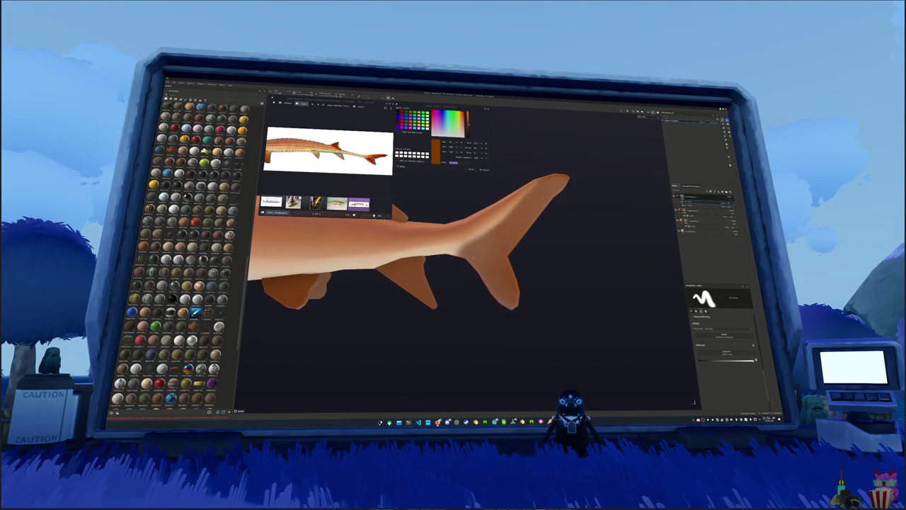
alt+drag(444, 272, 469, 243)
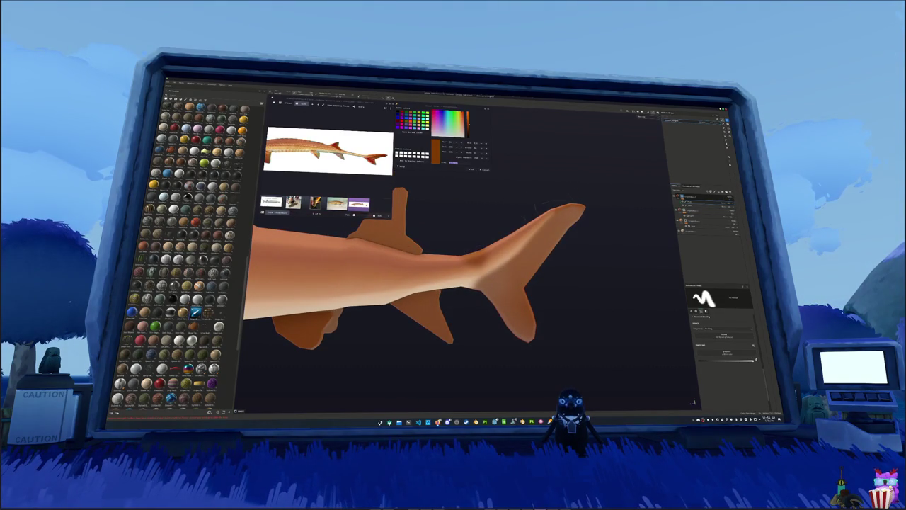
alt+drag(538, 205, 517, 227)
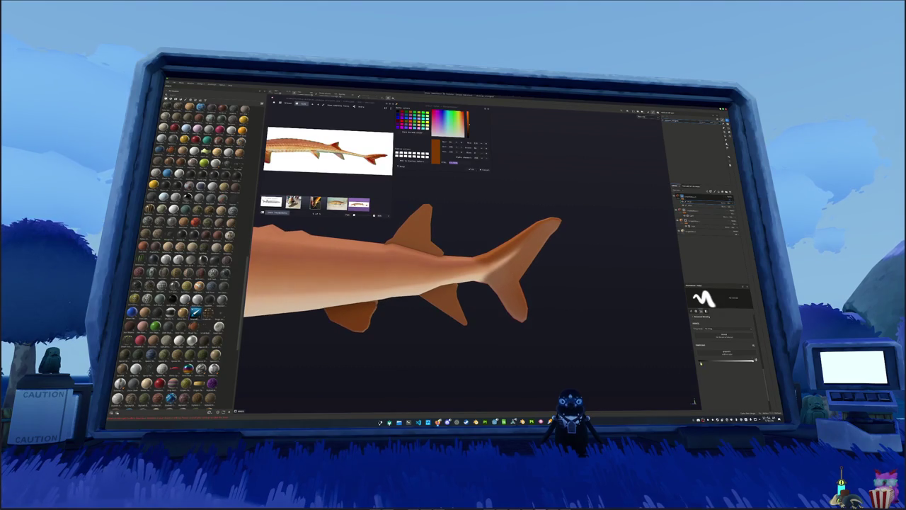
alt+drag(567, 333, 598, 301)
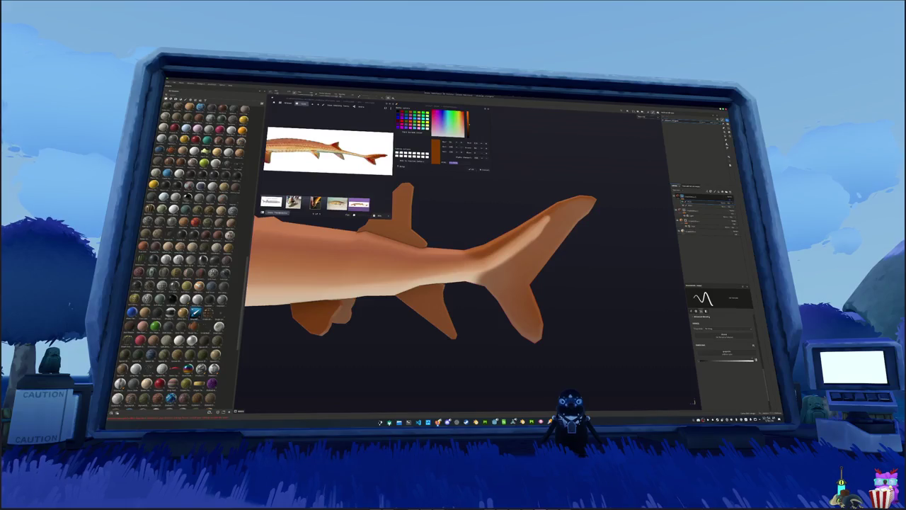
Add a layer that darkens the tail and fins
click(737, 419)
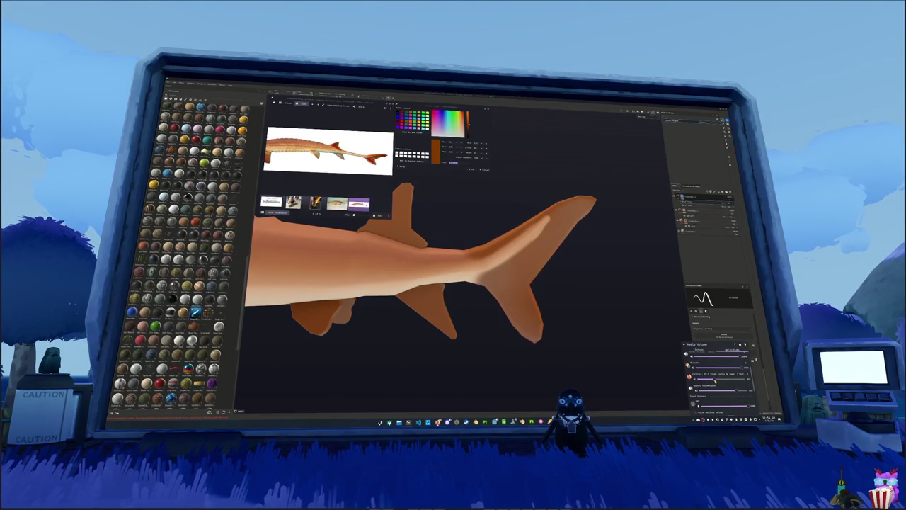
mouse_move(644, 358)
alt+mouse_down()
mouse_move(548, 228)
mouse_move(248, 277)
alt+mouse_up()
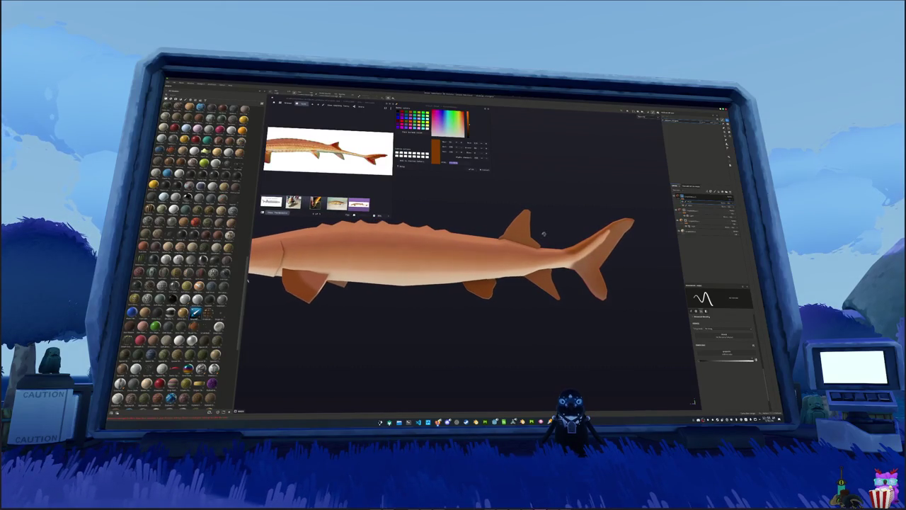
click(723, 202)
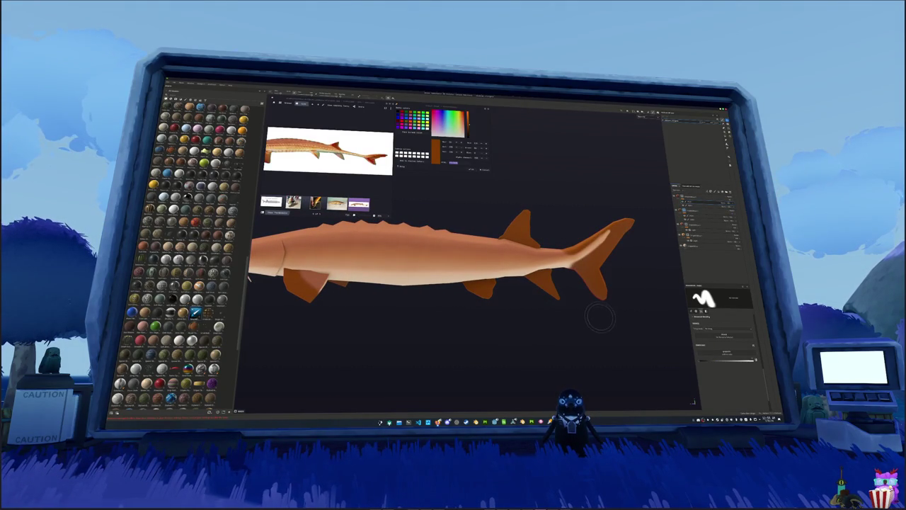
Orbit the fish to review the dorsal spikes, body, and head with barbels
alt+middle_drag(599, 318, 539, 327)
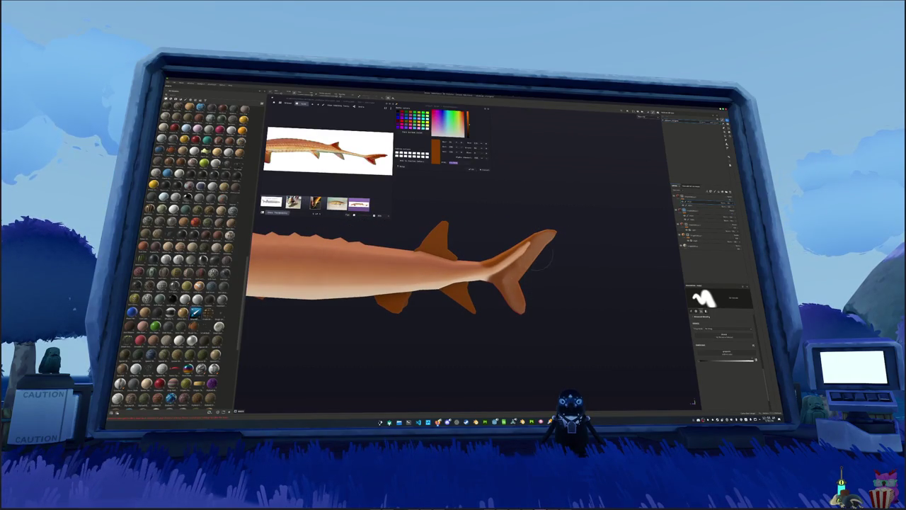
mouse_move(523, 311)
alt+mouse_down()
mouse_move(481, 315)
mouse_move(527, 255)
alt+mouse_up()
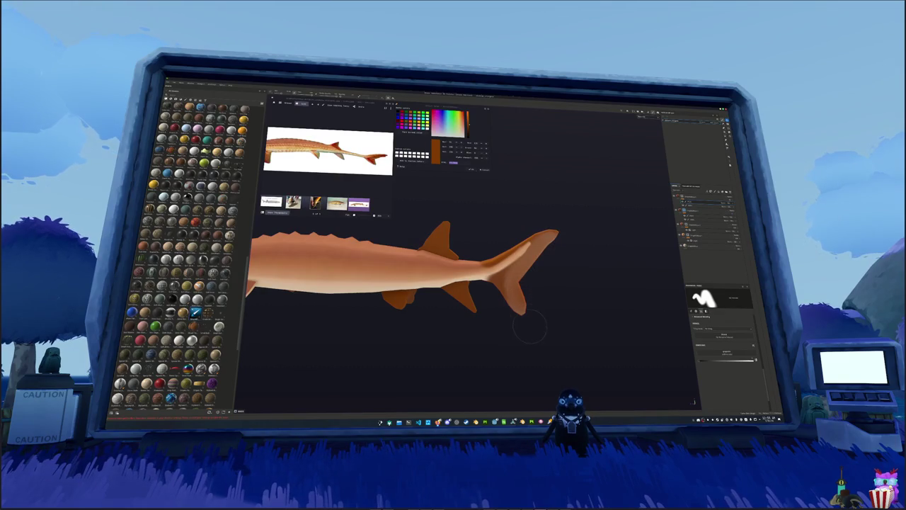
scroll(524, 322, up, 2)
scroll(506, 312, up, 2)
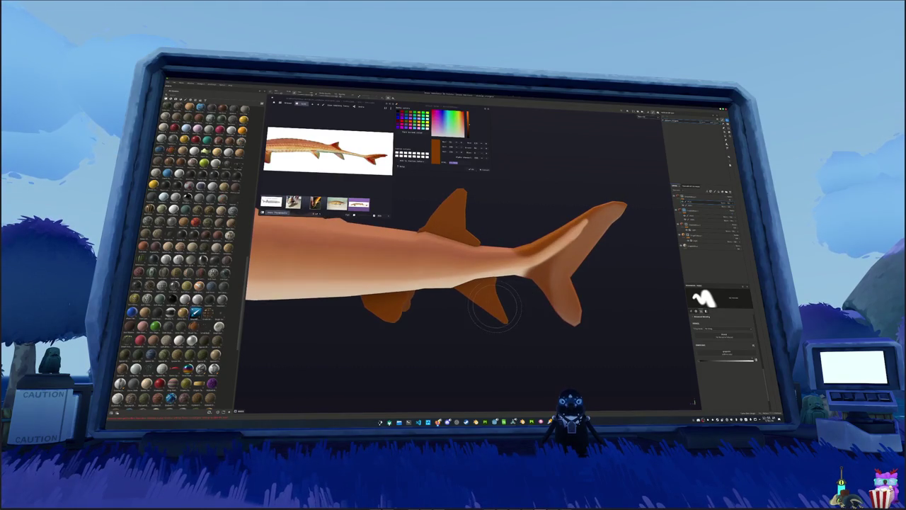
alt+drag(493, 306, 510, 317)
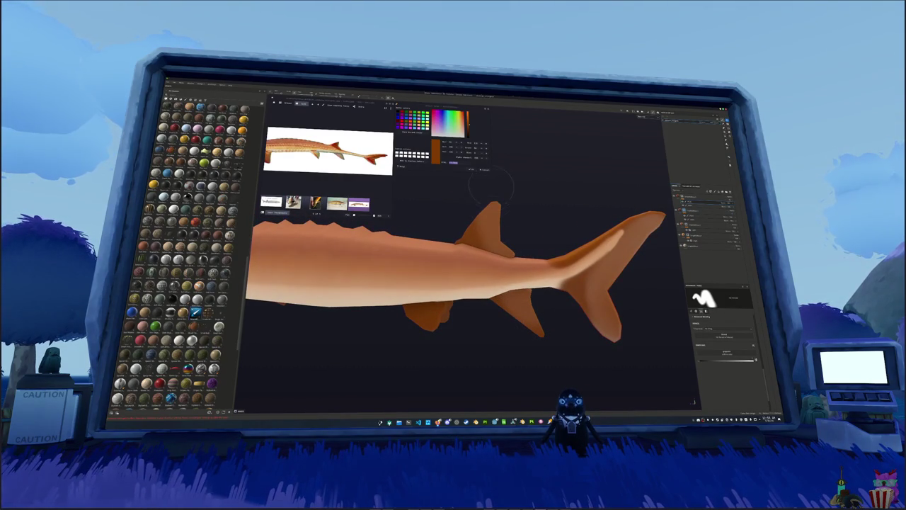
alt+drag(488, 230, 545, 297)
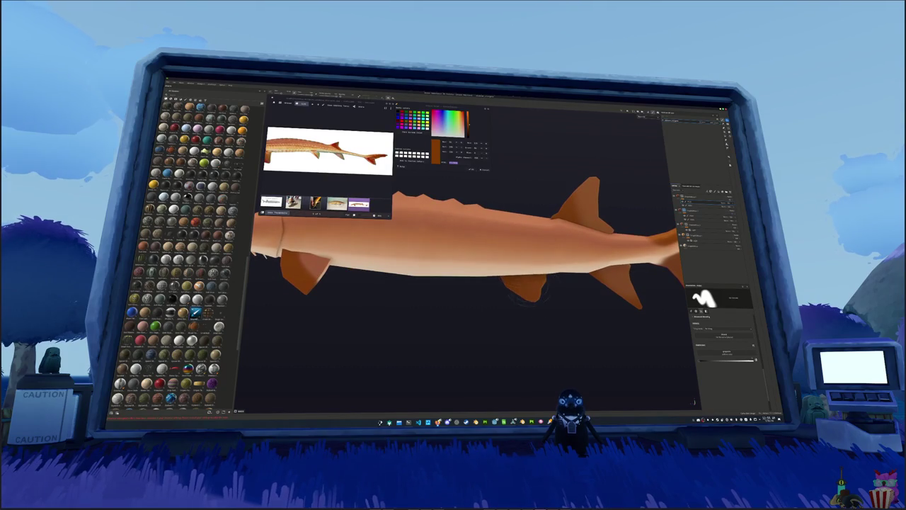
mouse_move(550, 368)
alt+mouse_down()
mouse_move(538, 295)
mouse_move(501, 357)
mouse_move(494, 333)
mouse_move(509, 197)
alt+mouse_up()
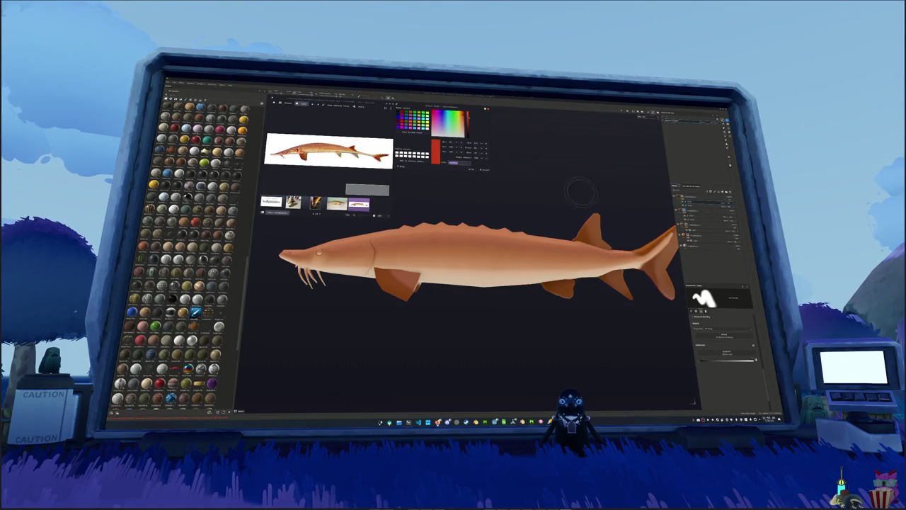
Add a fill layer with a deep saturated red Base Color and hide it behind a black mask
click(691, 251)
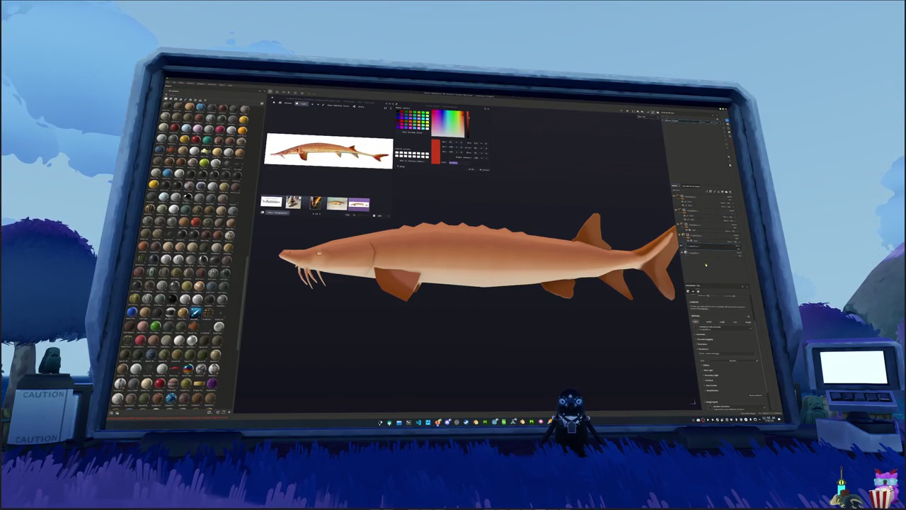
click(694, 196)
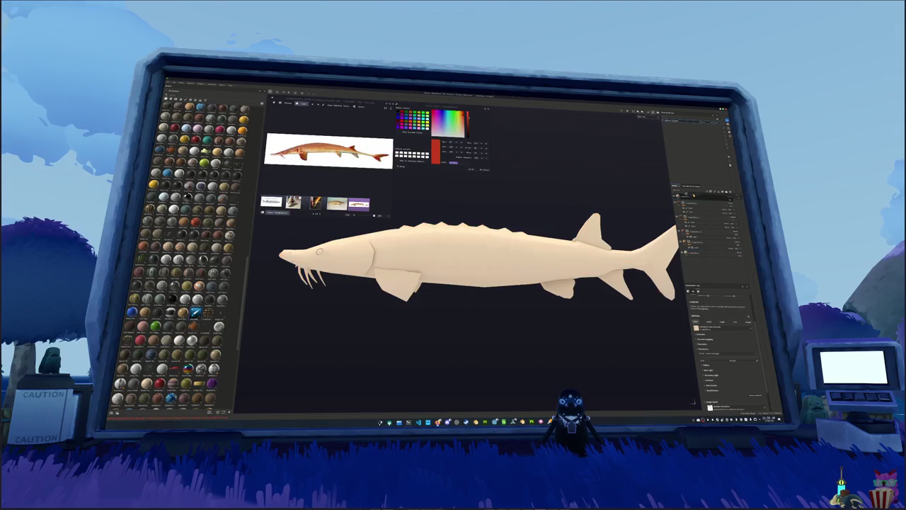
click(696, 250)
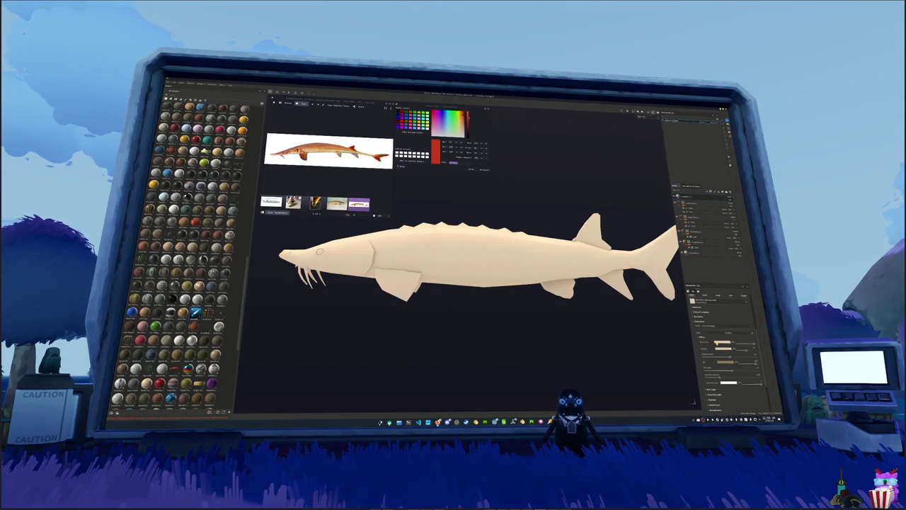
click(722, 342)
click(763, 336)
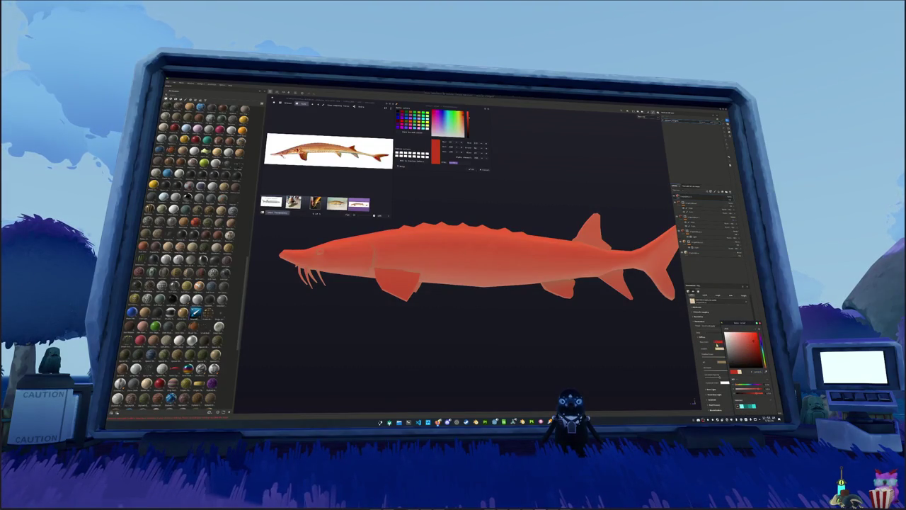
key(ctrl+z)
click(762, 347)
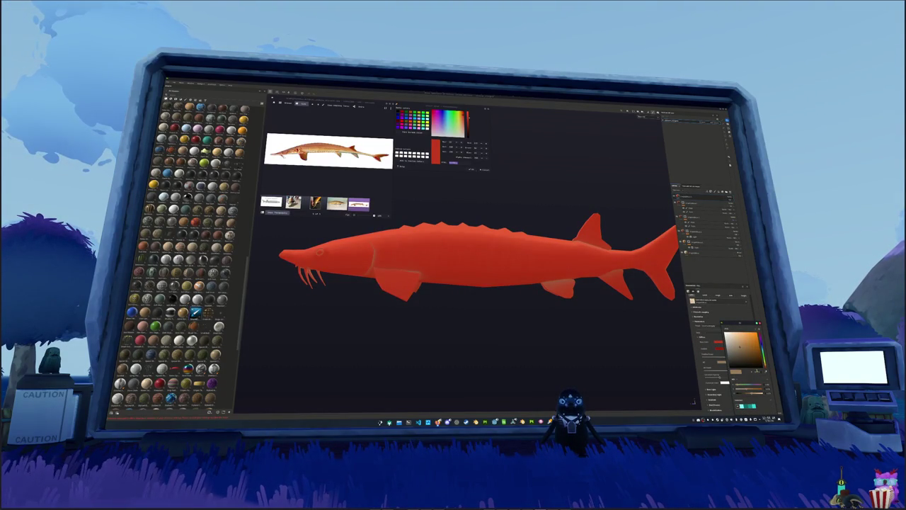
click(754, 337)
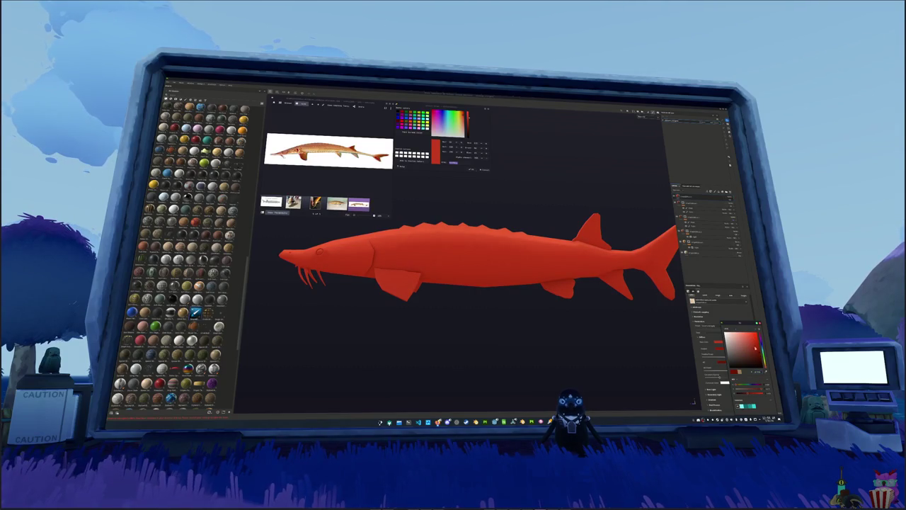
right_click(687, 199)
click(712, 275)
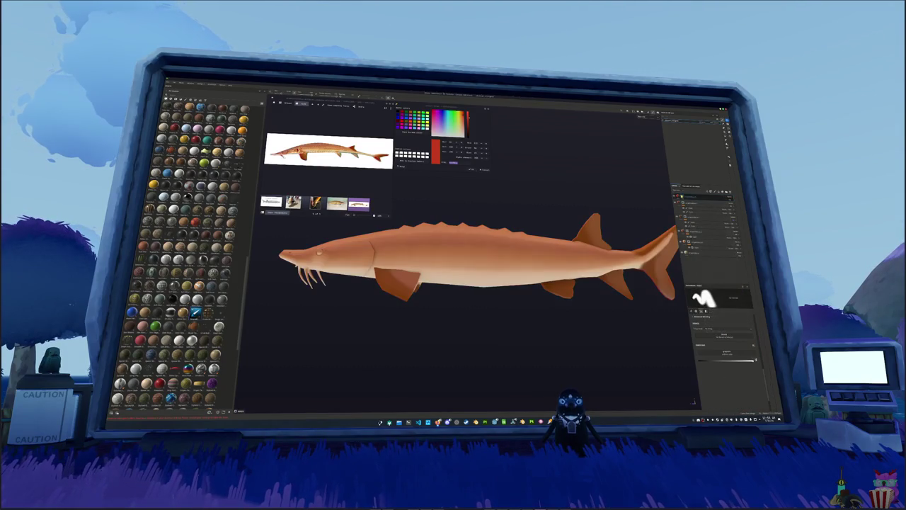
Paint red onto the dorsal fin base, tail and pectoral fins on the red layer's mask
mouse_move(467, 262)
alt+mouse_down()
mouse_move(509, 261)
mouse_move(548, 241)
alt+mouse_up()
scroll(467, 269, up, 3)
click(517, 243)
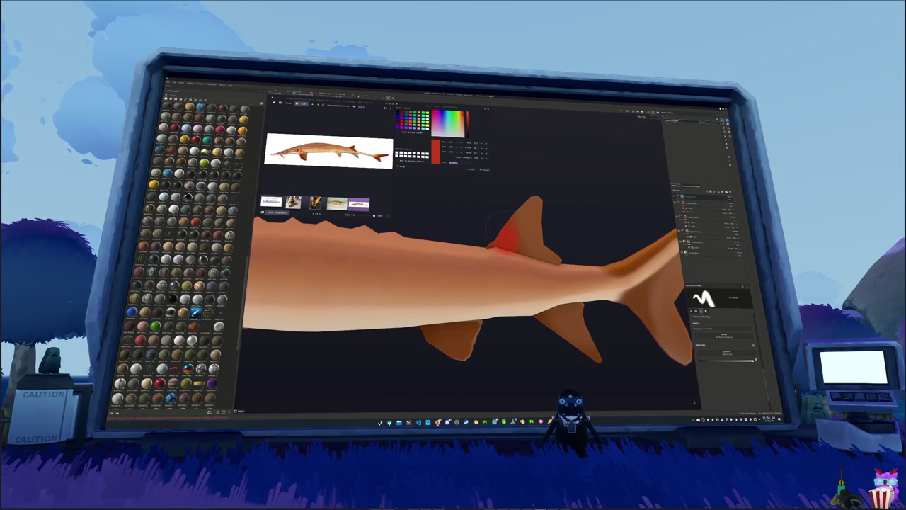
scroll(485, 234, down, 2)
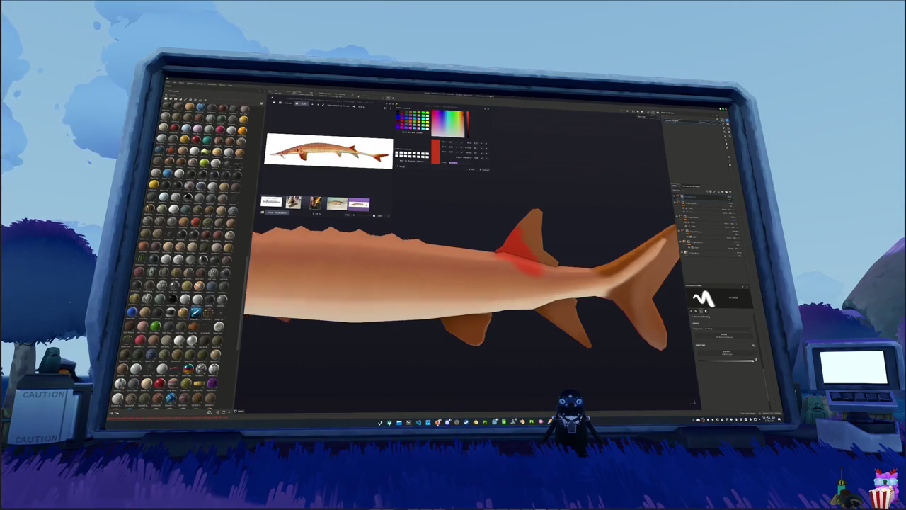
alt+drag(485, 235, 467, 244)
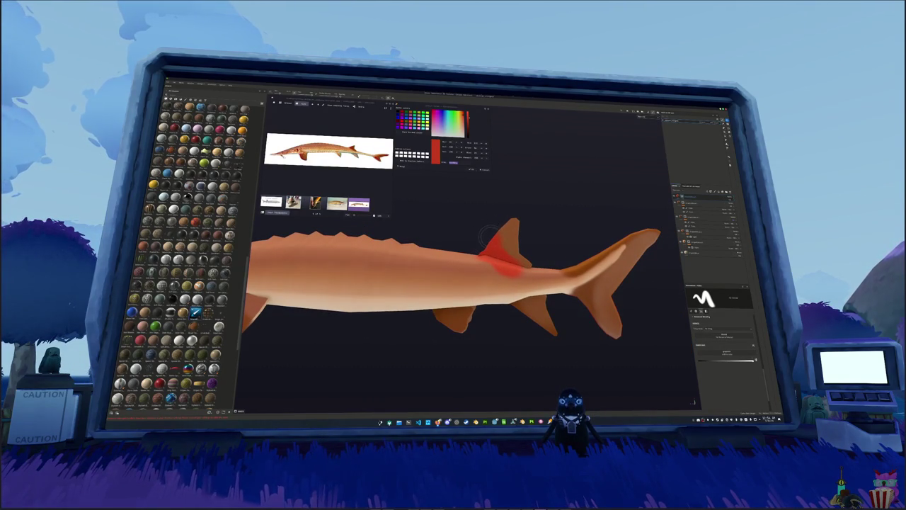
mouse_move(492, 234)
alt+mouse_down()
mouse_move(559, 296)
mouse_move(524, 291)
mouse_move(559, 241)
mouse_move(560, 220)
mouse_move(513, 263)
mouse_move(519, 307)
alt+mouse_up()
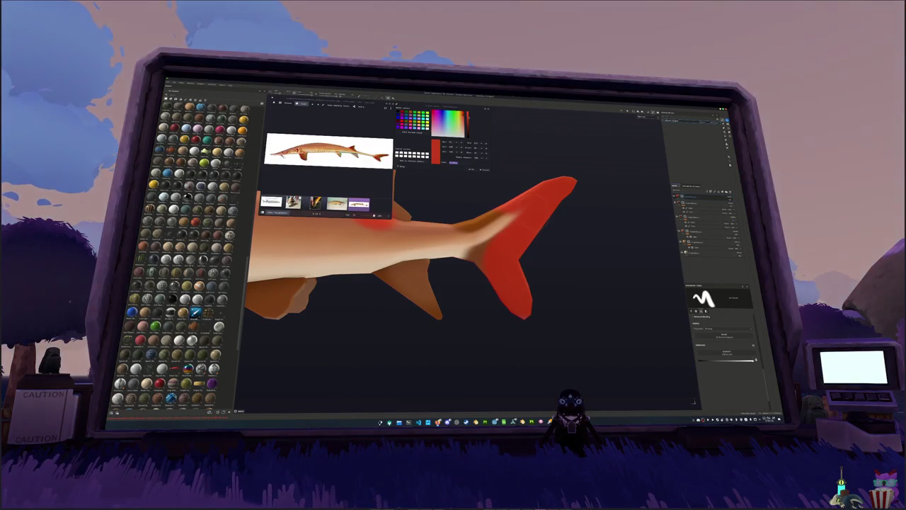
alt+drag(524, 216, 482, 312)
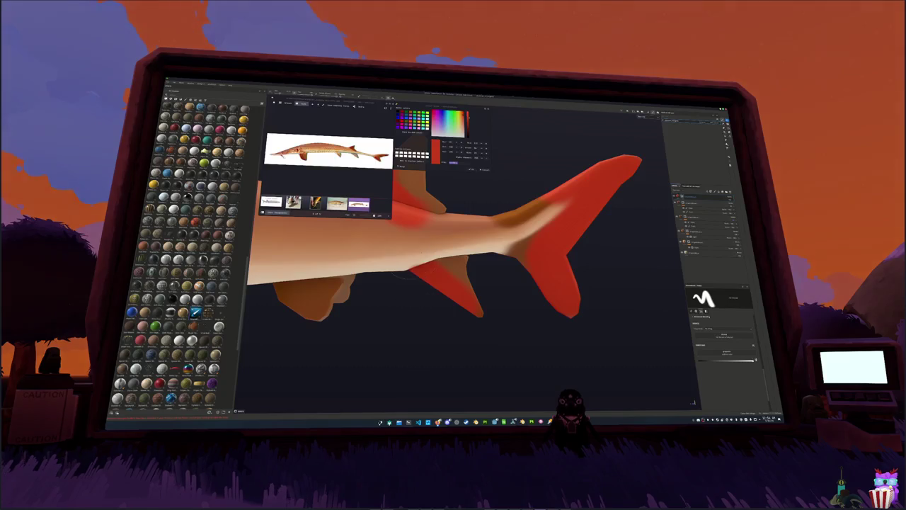
mouse_move(420, 290)
alt+mouse_down()
mouse_move(427, 297)
mouse_move(399, 310)
mouse_move(452, 335)
mouse_move(427, 242)
mouse_move(415, 318)
mouse_move(429, 364)
mouse_move(536, 325)
mouse_move(441, 299)
mouse_move(445, 318)
mouse_move(456, 322)
mouse_move(439, 284)
mouse_move(443, 297)
mouse_move(454, 247)
mouse_move(496, 262)
mouse_move(495, 340)
mouse_move(509, 294)
mouse_move(531, 314)
alt+mouse_up()
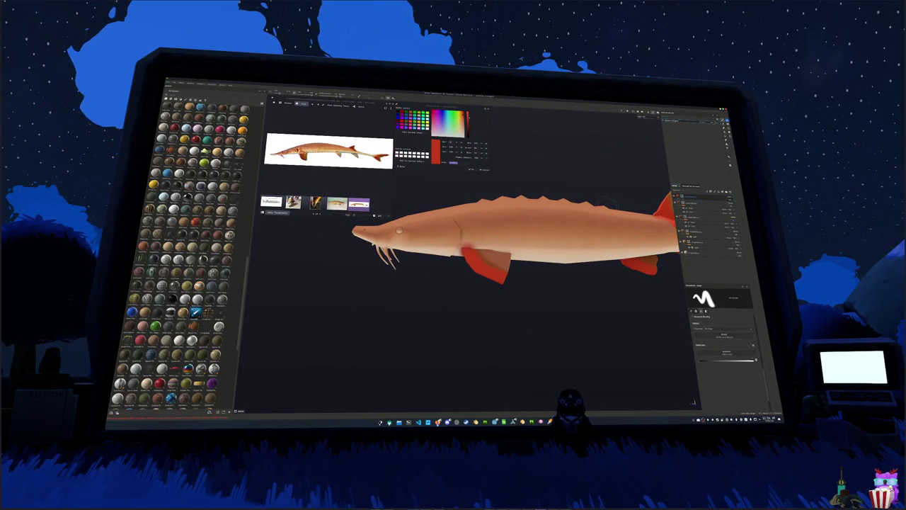
alt+drag(438, 284, 472, 292)
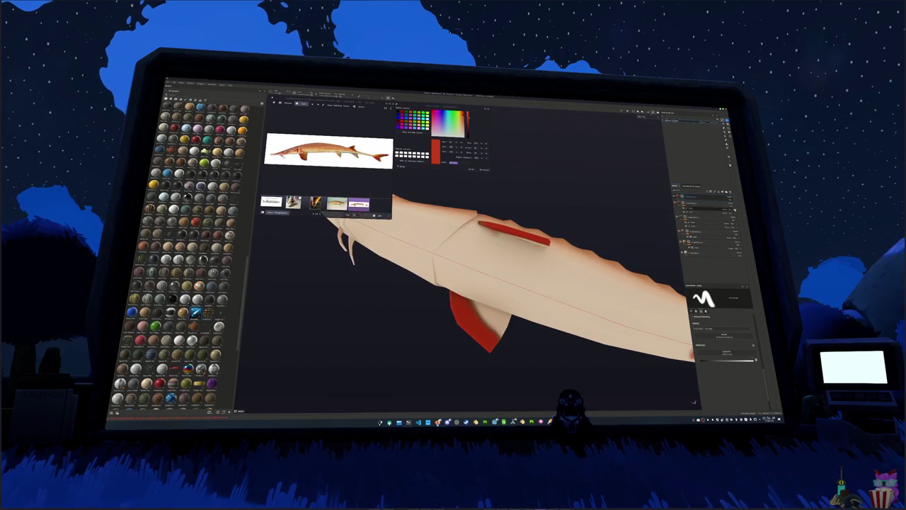
Darken the red fin layer to a browner red-orange, then frame the whole fish
click(737, 206)
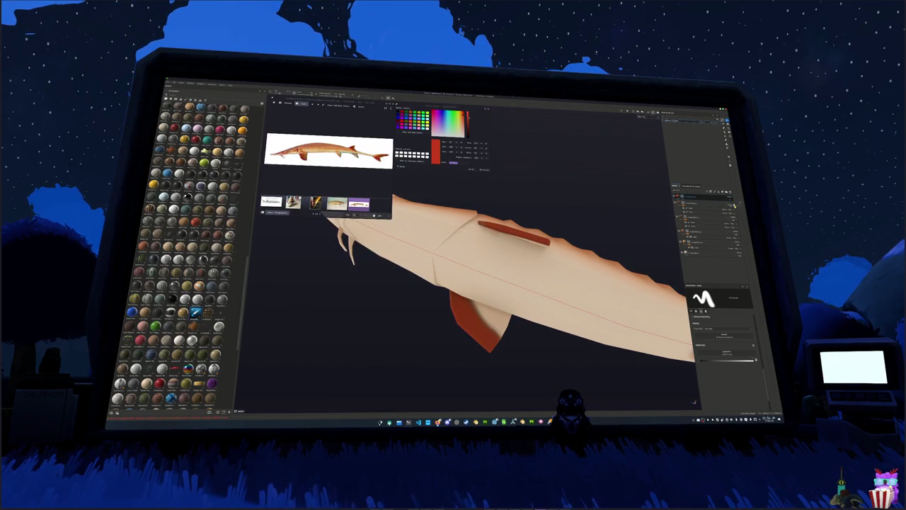
alt+drag(587, 287, 463, 295)
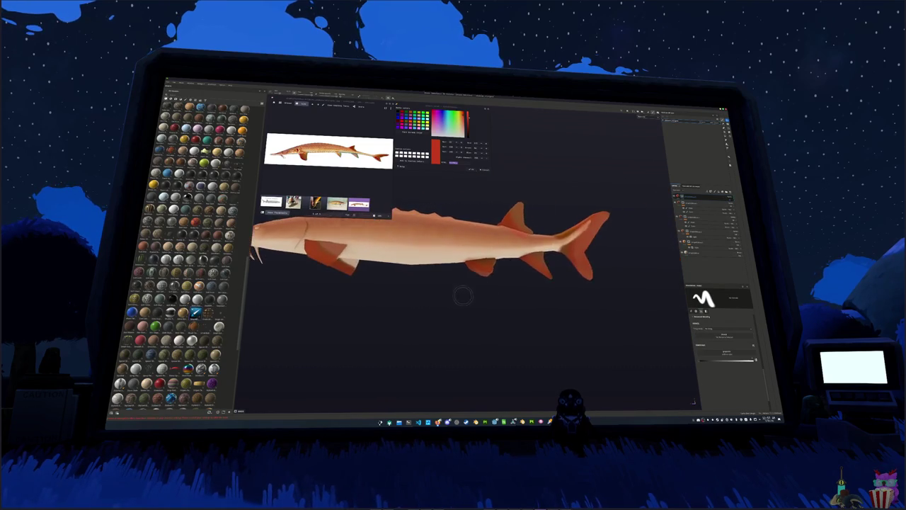
scroll(501, 281, up, 3)
alt+middle_drag(501, 282, 297, 283)
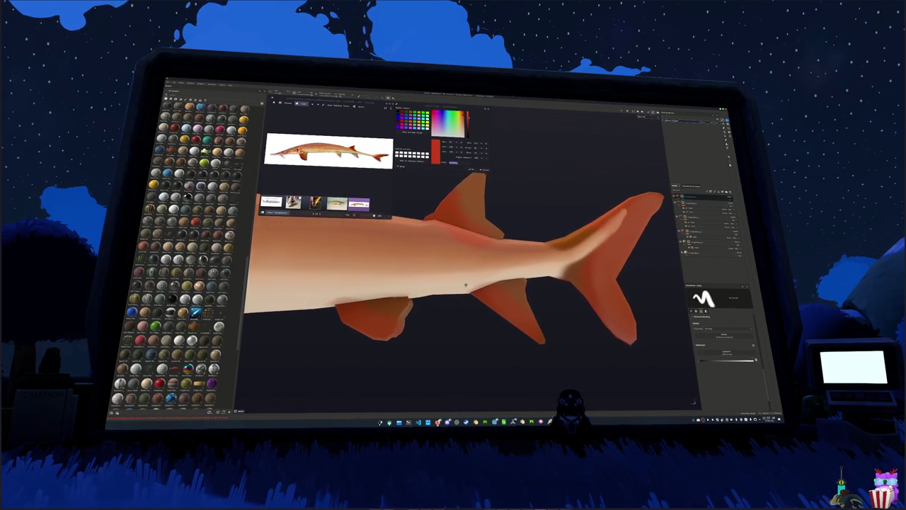
alt+drag(432, 273, 454, 286)
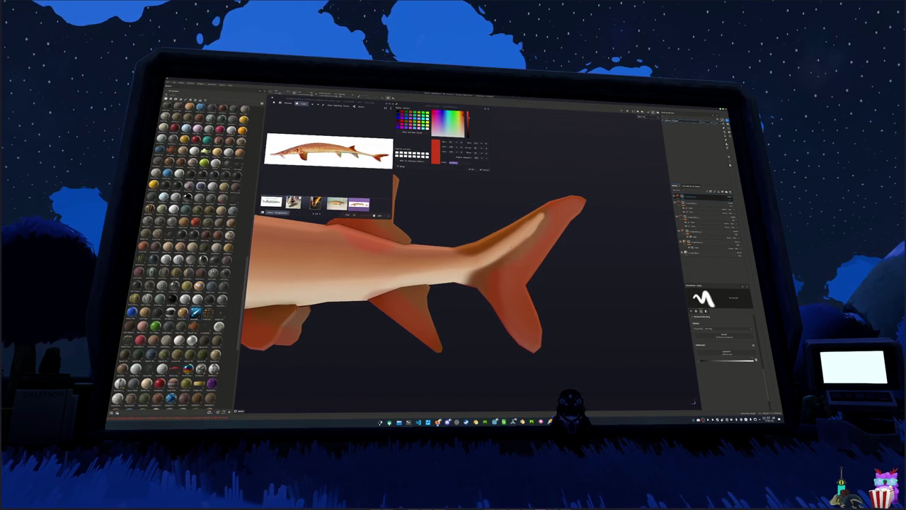
key(f)
alt+drag(447, 282, 538, 282)
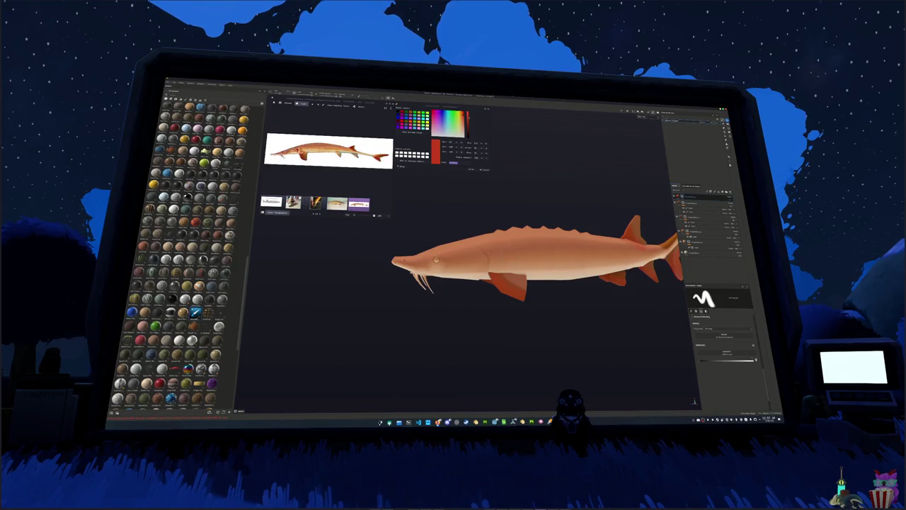
Sample a muted pink from the fish's body with the eyedropper
mouse_move(485, 211)
alt+mouse_down()
mouse_move(496, 212)
mouse_move(400, 193)
alt+mouse_up()
scroll(485, 210, up, 3)
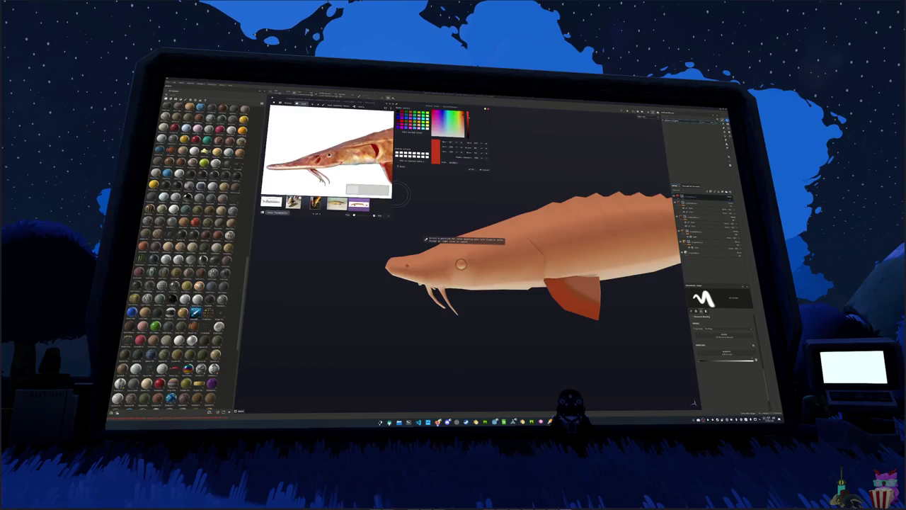
click(425, 240)
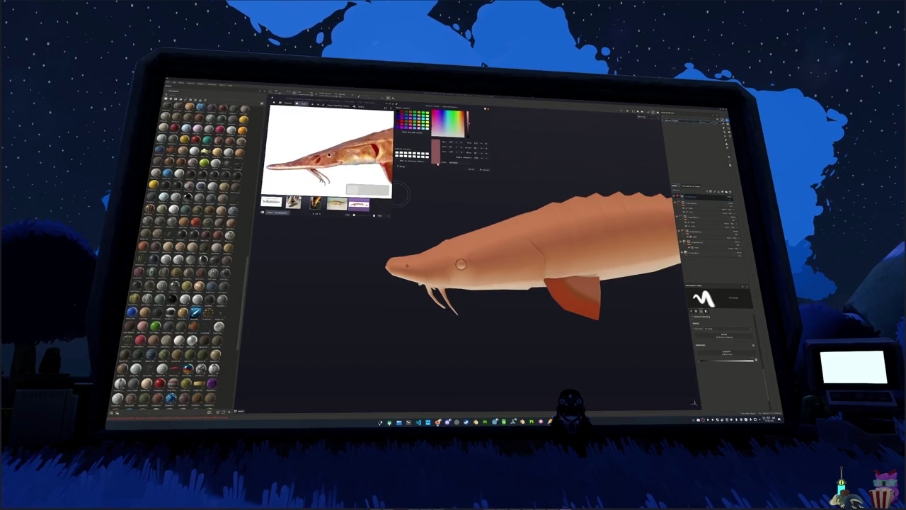
scroll(566, 219, down, 3)
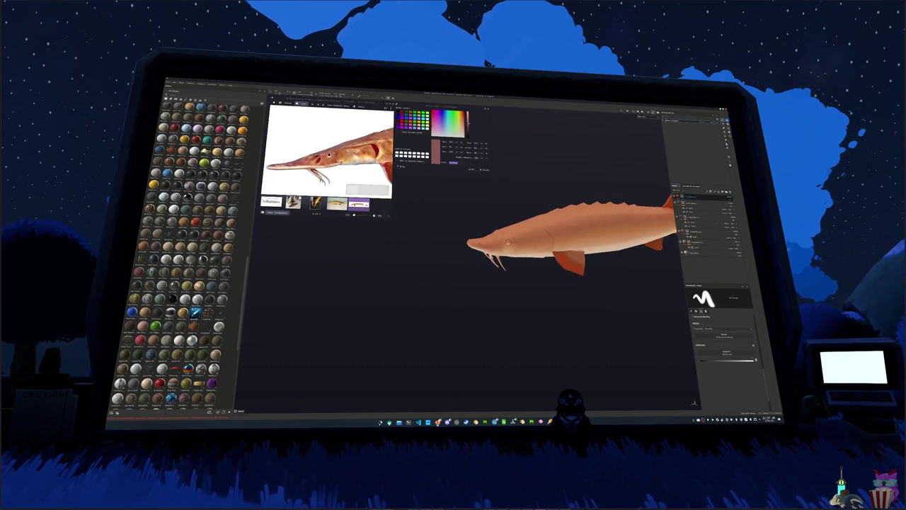
Bring the fish into a full side view and select the bottom layer
mouse_move(508, 243)
middle_down()
mouse_move(529, 216)
mouse_move(599, 299)
middle_up()
scroll(559, 290, up, 3)
scroll(520, 281, up, 3)
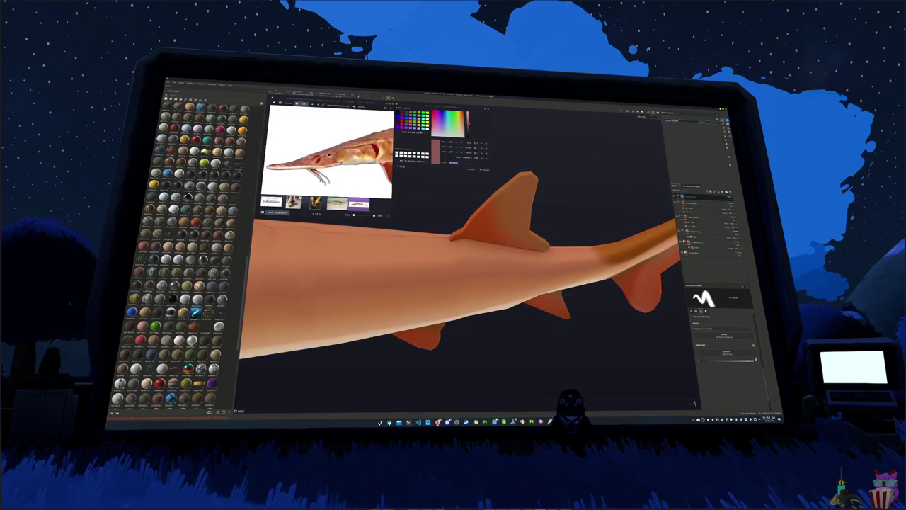
scroll(515, 283, down, 3)
mouse_move(496, 276)
middle_down()
mouse_move(515, 283)
mouse_move(545, 233)
middle_up()
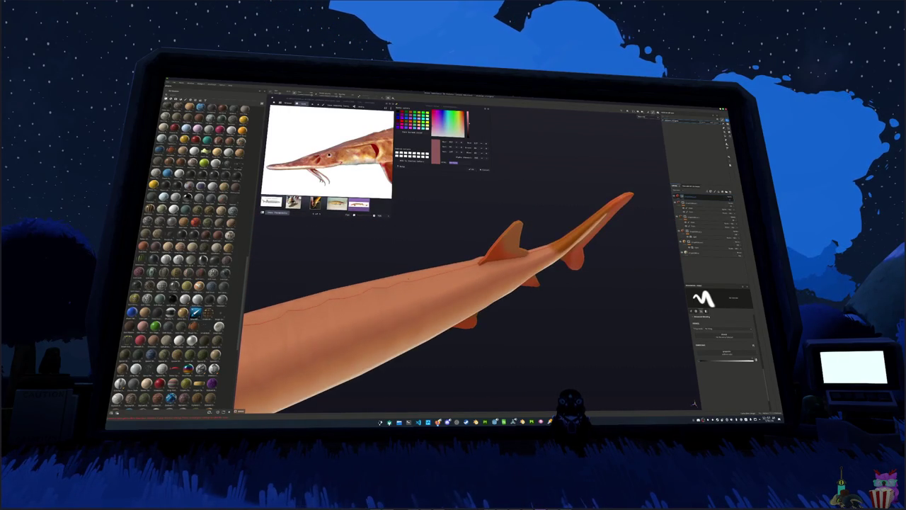
middle_drag(435, 262, 448, 173)
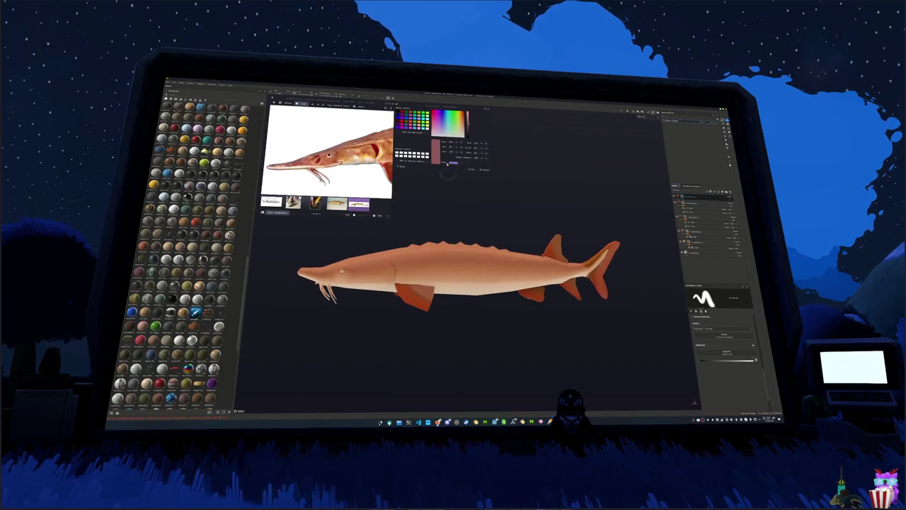
click(695, 253)
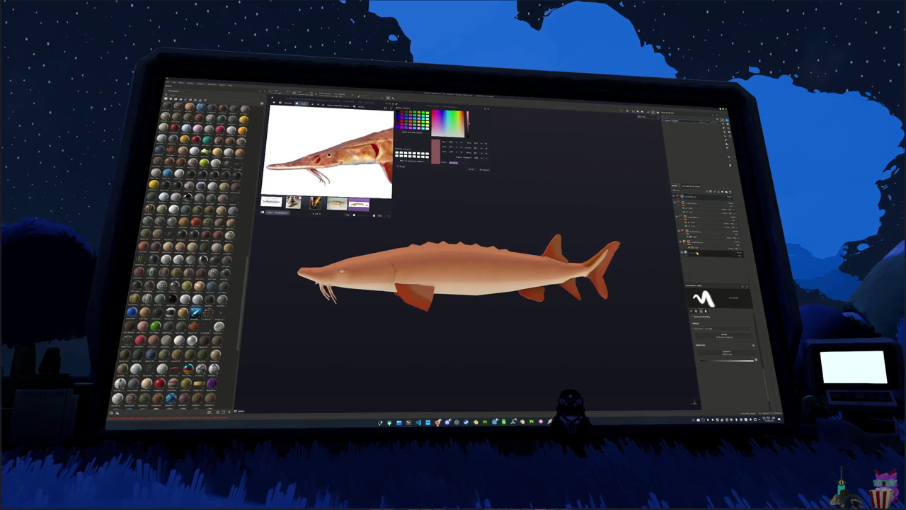
Move the bottom layer to the top, tint it deep pink, and apply an orange gradient material
drag(704, 261, 690, 197)
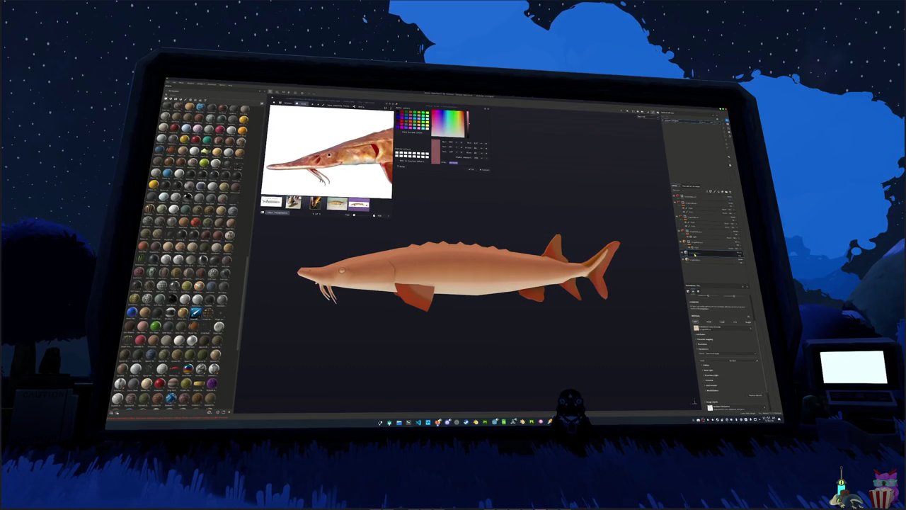
middle_drag(459, 273, 491, 256)
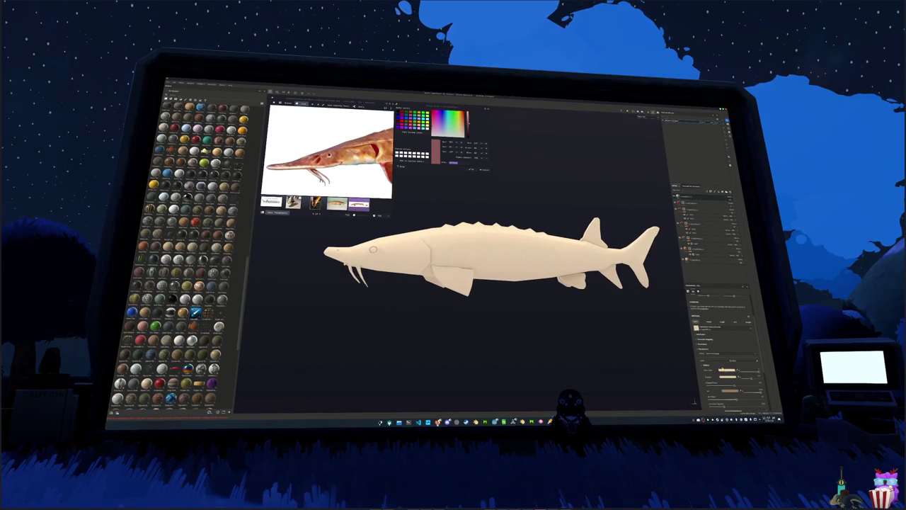
click(721, 371)
click(736, 344)
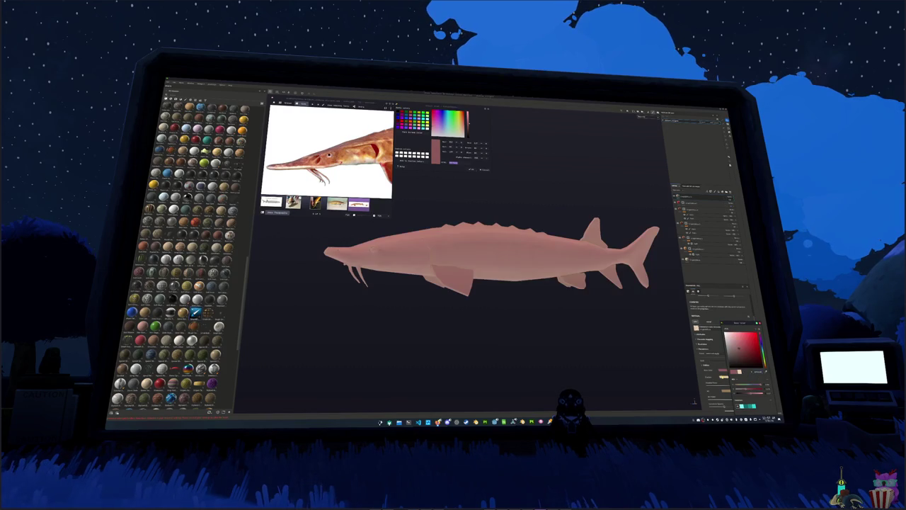
drag(761, 348, 754, 358)
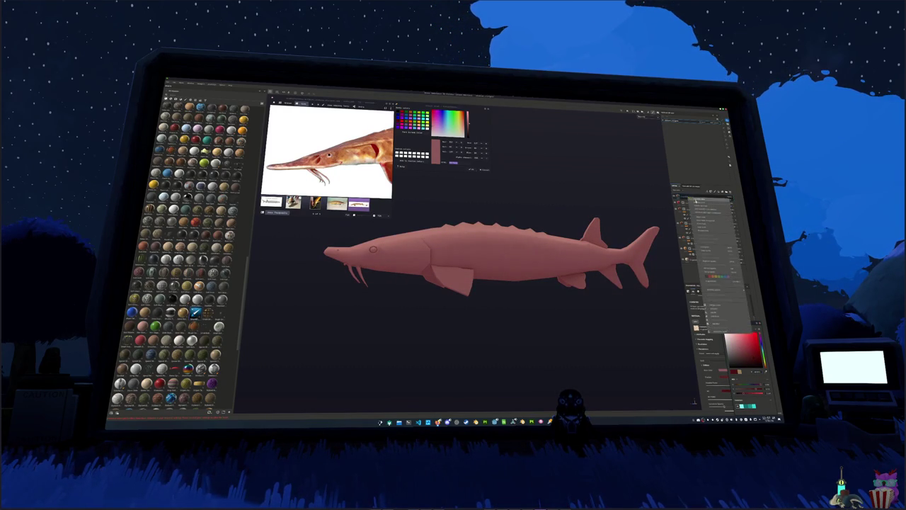
click(705, 289)
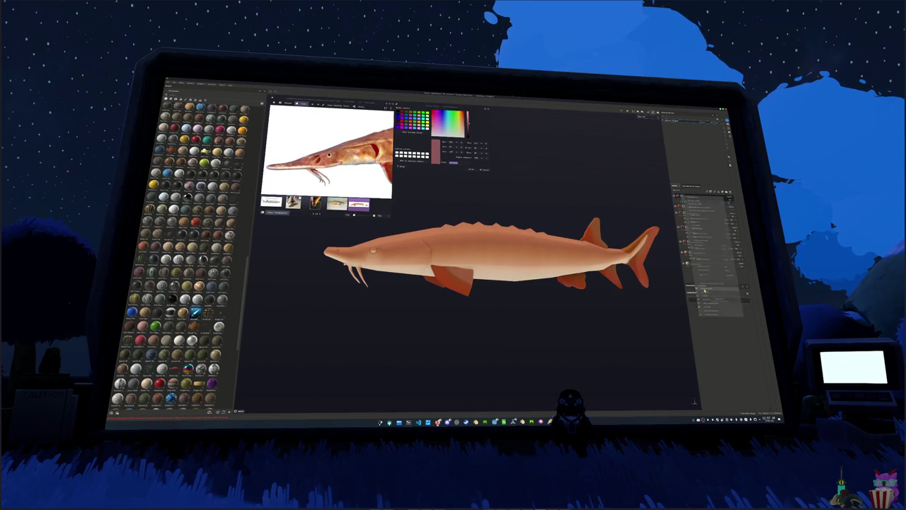
click(737, 325)
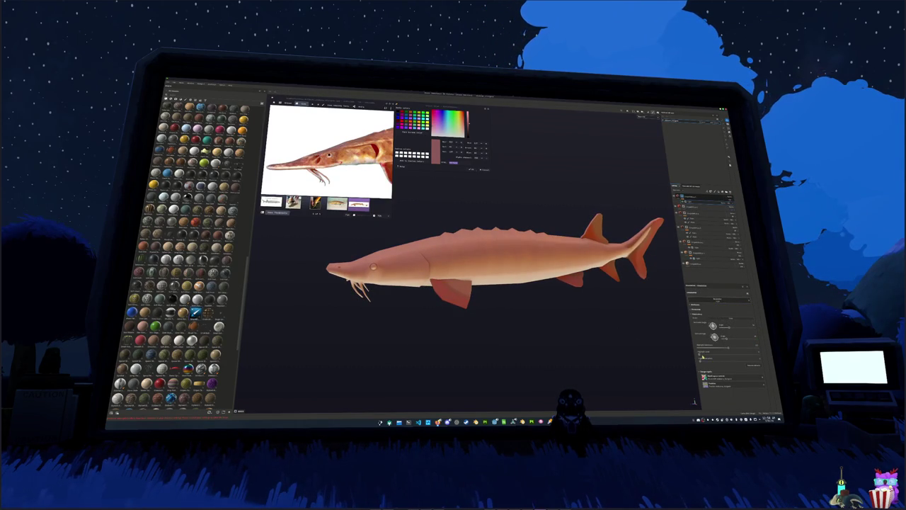
Tweak the orange material's belly shading and stripe pattern sliders, checking from new angles
drag(726, 355, 718, 358)
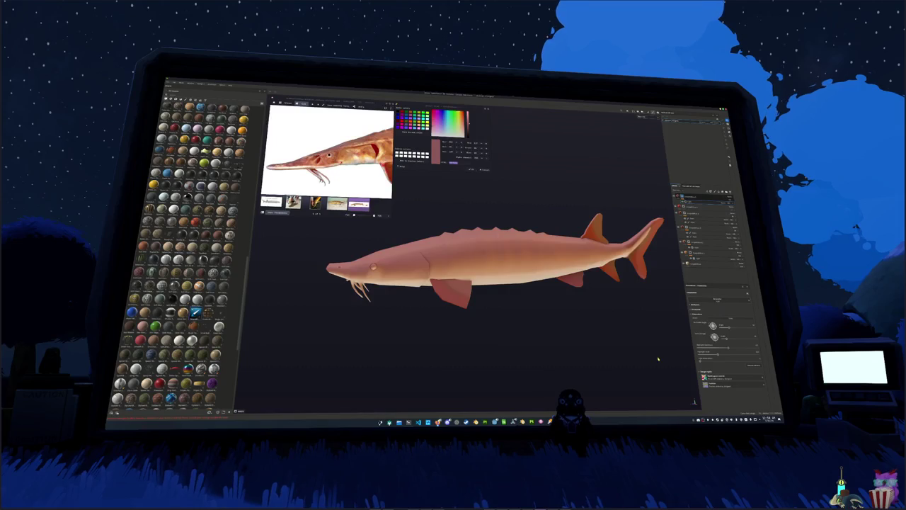
key(super+ctrl+v)
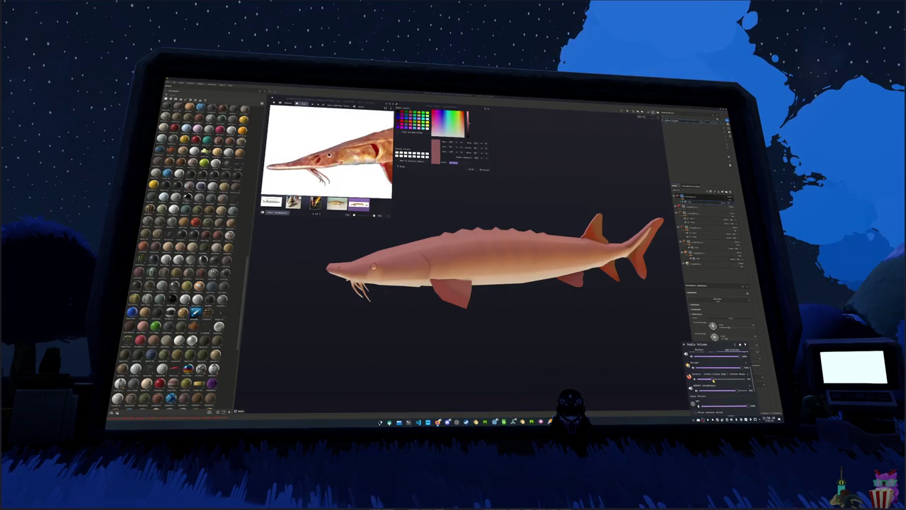
click(599, 324)
drag(607, 314, 666, 206)
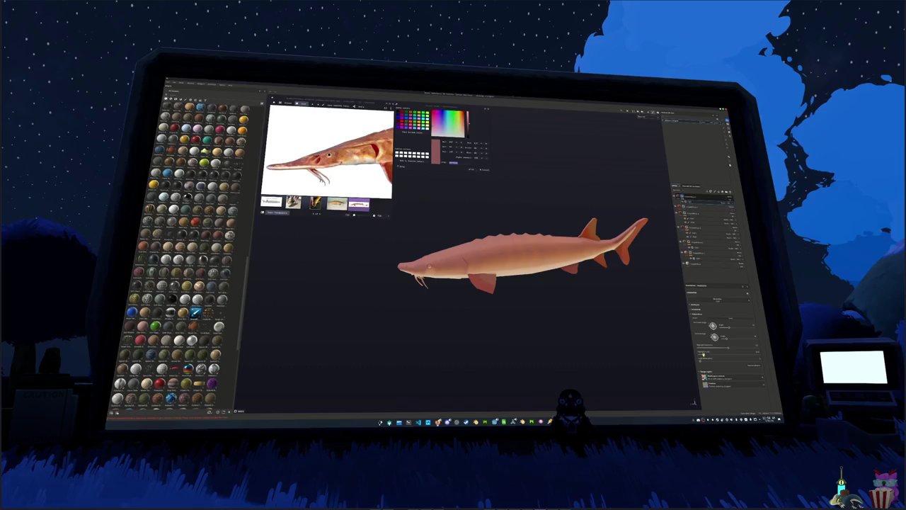
drag(727, 354, 718, 358)
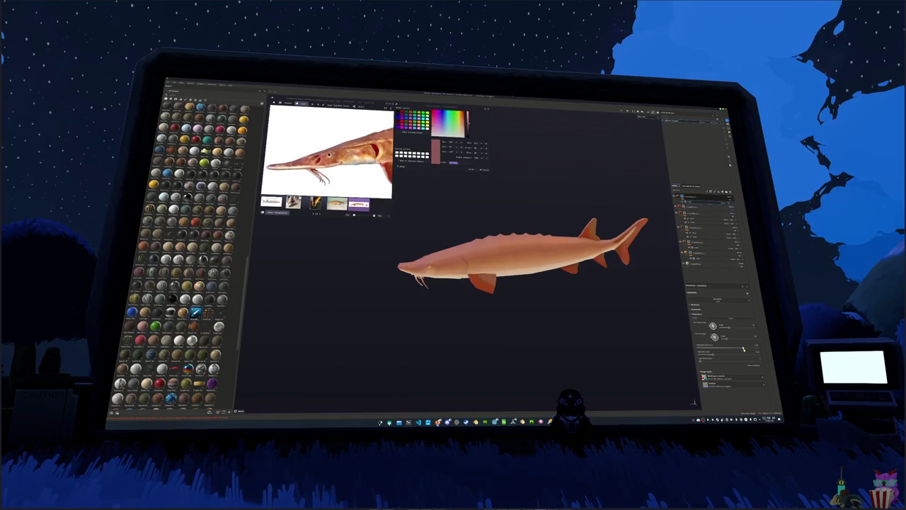
drag(744, 349, 738, 351)
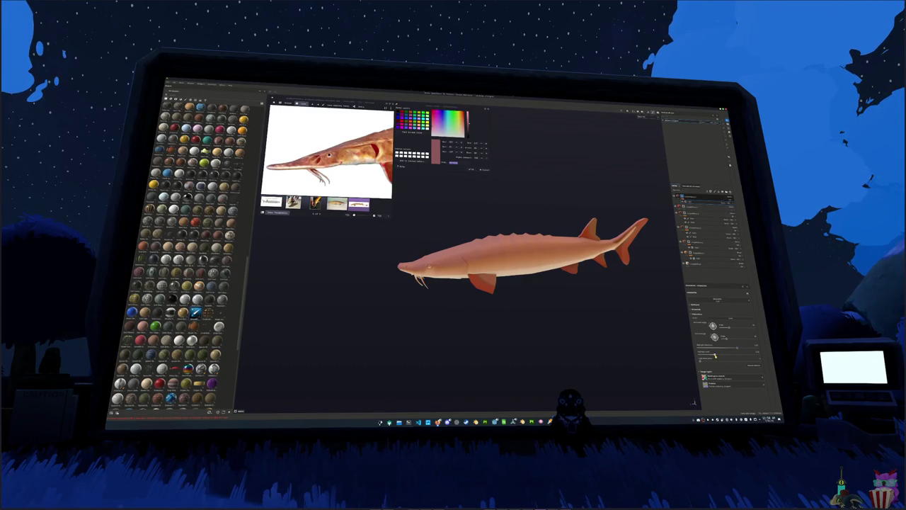
alt+drag(573, 299, 668, 198)
Set the fill layer's base colour to a darker orange and show the full-fish reference photo
click(701, 200)
click(717, 351)
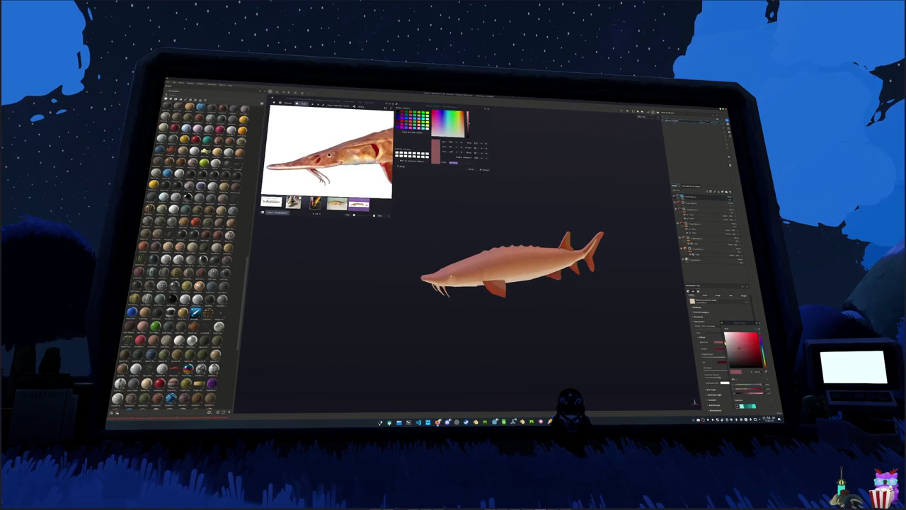
click(742, 349)
alt+drag(628, 314, 585, 296)
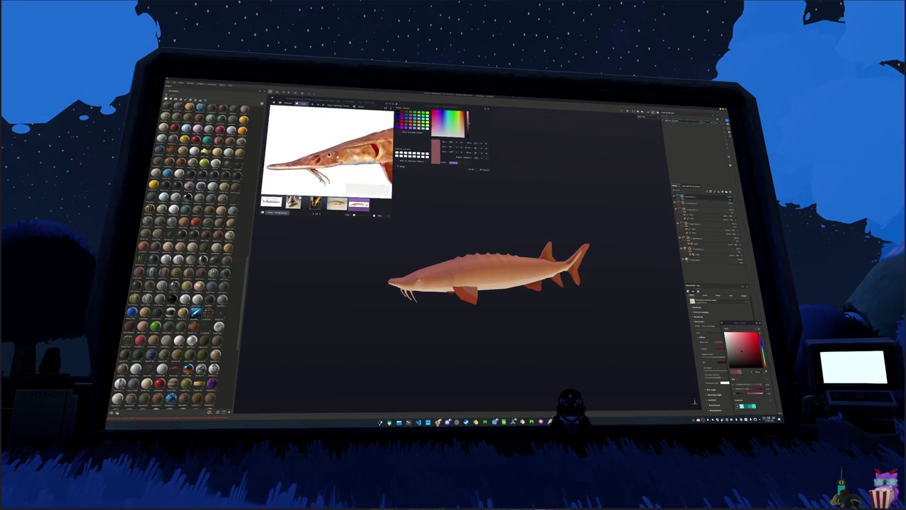
click(359, 204)
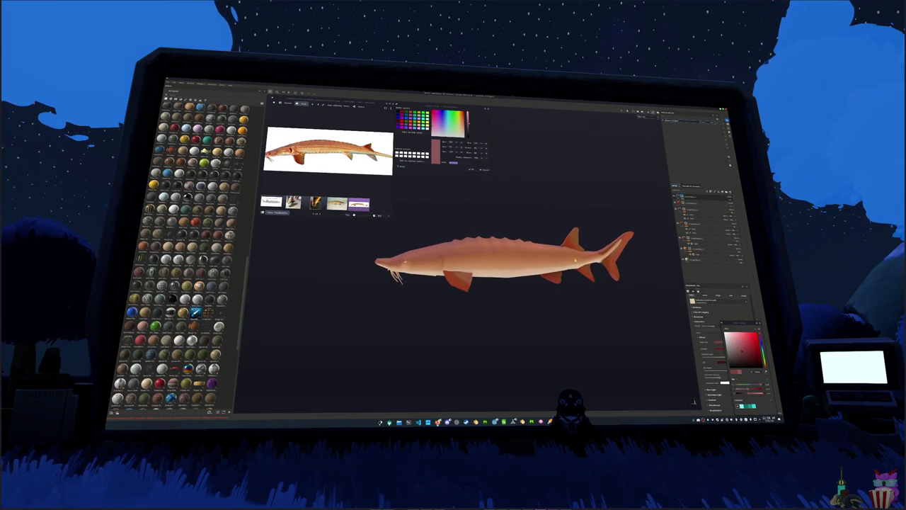
Select other layers and toggle the orange paint off and on to compare
click(703, 262)
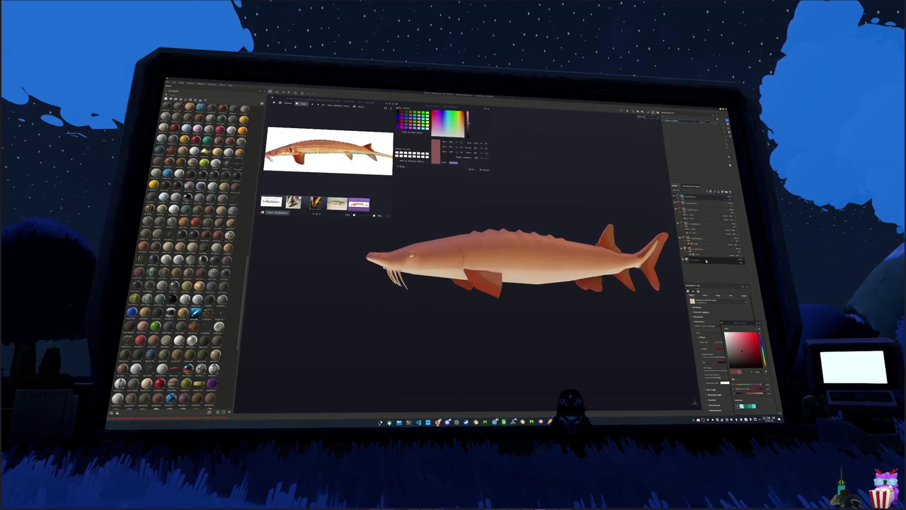
click(695, 259)
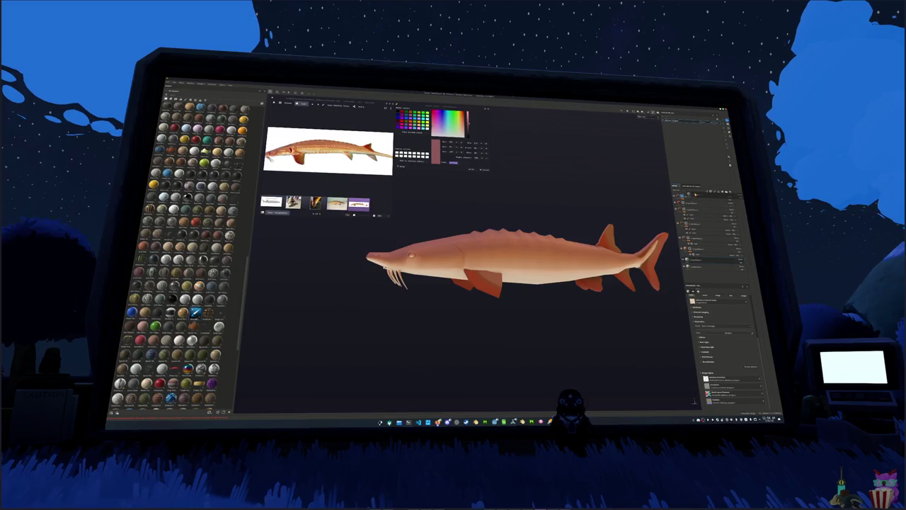
click(681, 256)
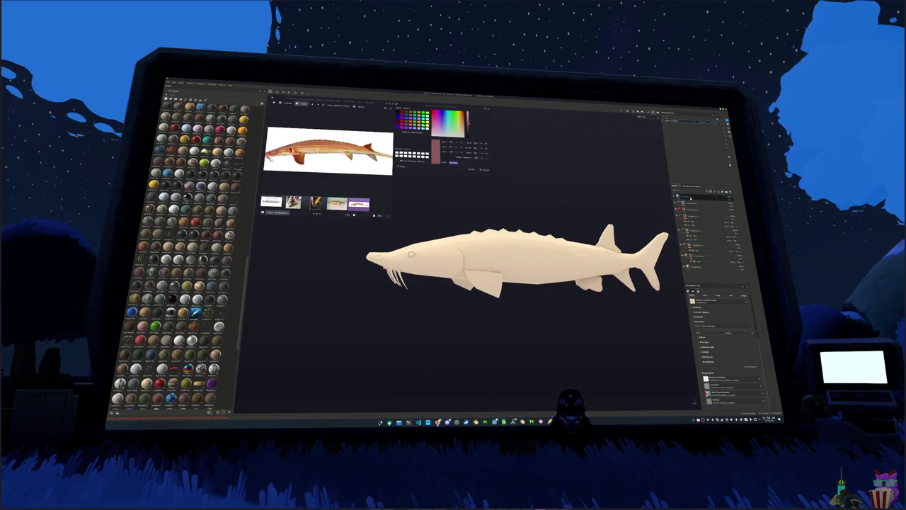
click(703, 202)
click(708, 269)
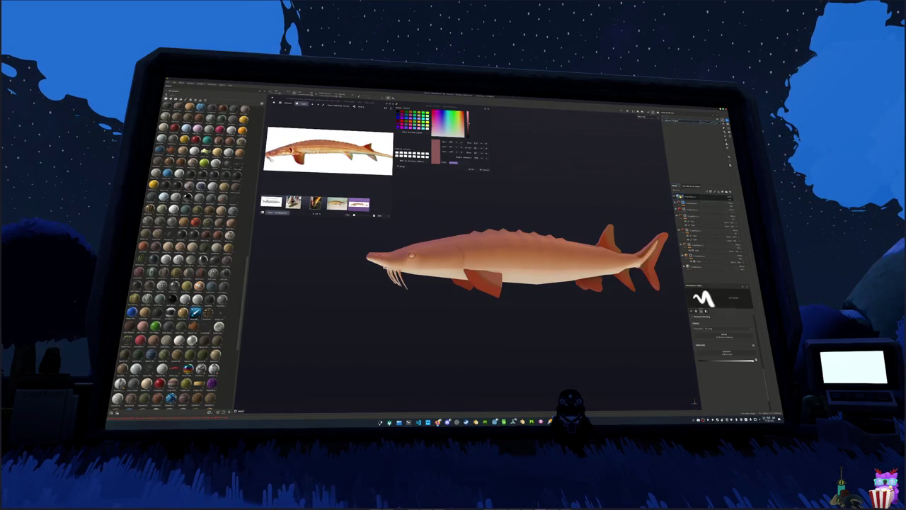
Pick a brush and test a pale streak along the flank, then undo it
click(697, 205)
click(699, 290)
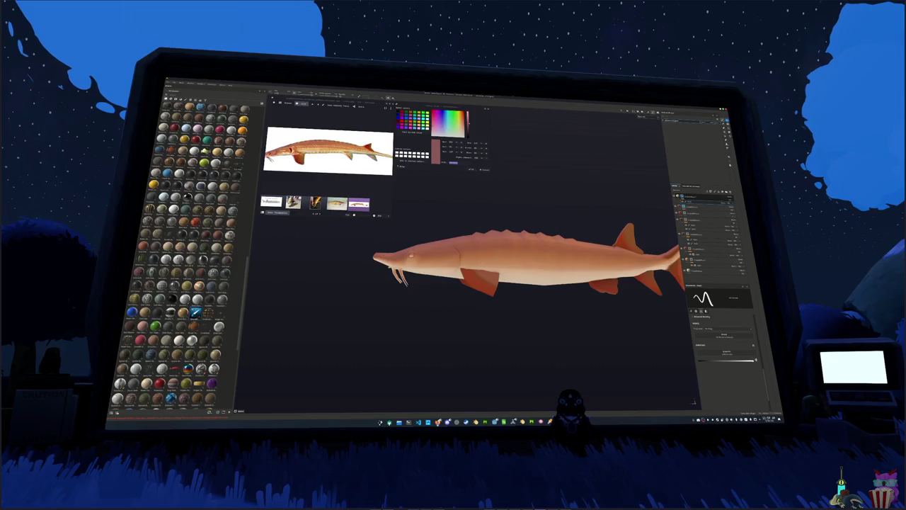
scroll(489, 258, up, 3)
alt+drag(489, 258, 482, 269)
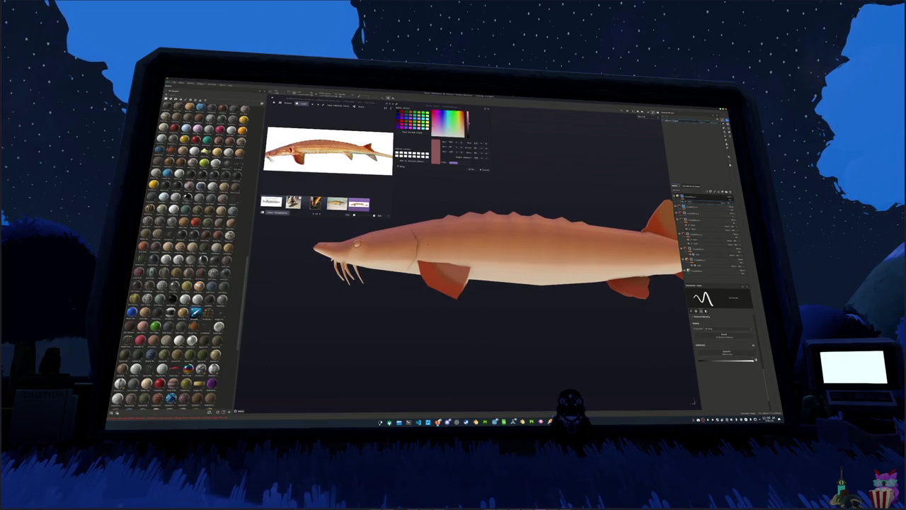
drag(425, 238, 444, 236)
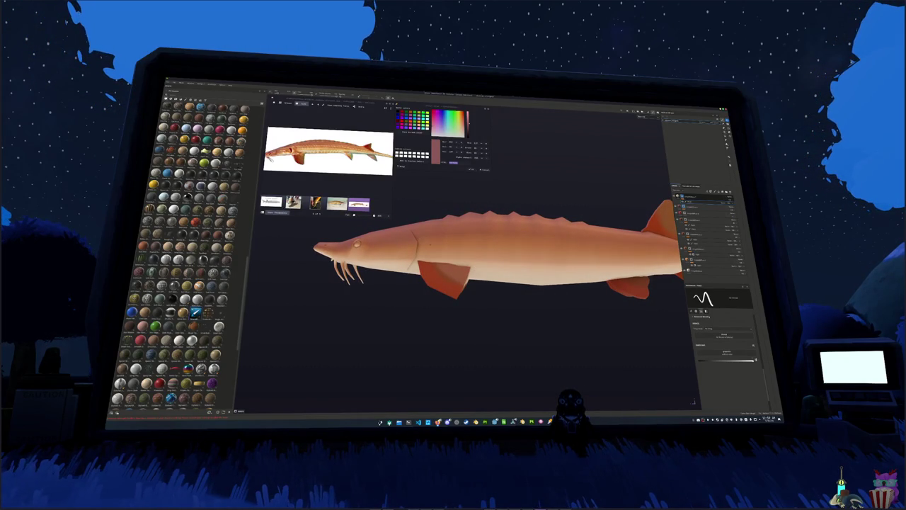
alt+drag(482, 262, 467, 276)
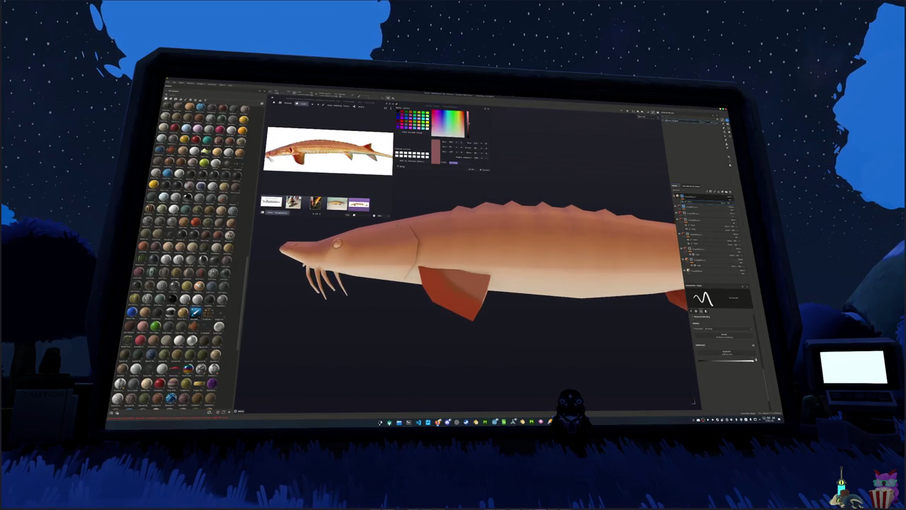
scroll(482, 261, up, 3)
key(ctrl+z)
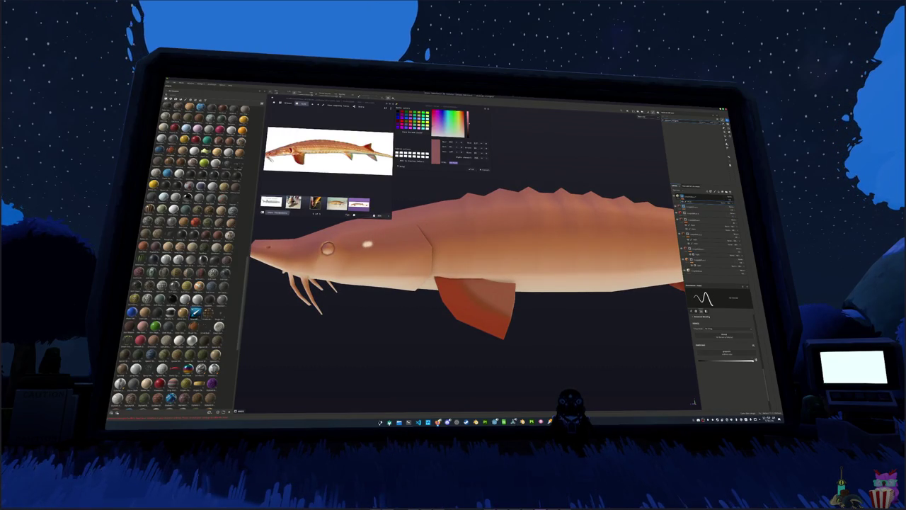
Paint the pale cream stripe along the body from mid-flank to the tail
drag(425, 238, 543, 237)
alt+middle_drag(610, 239, 462, 238)
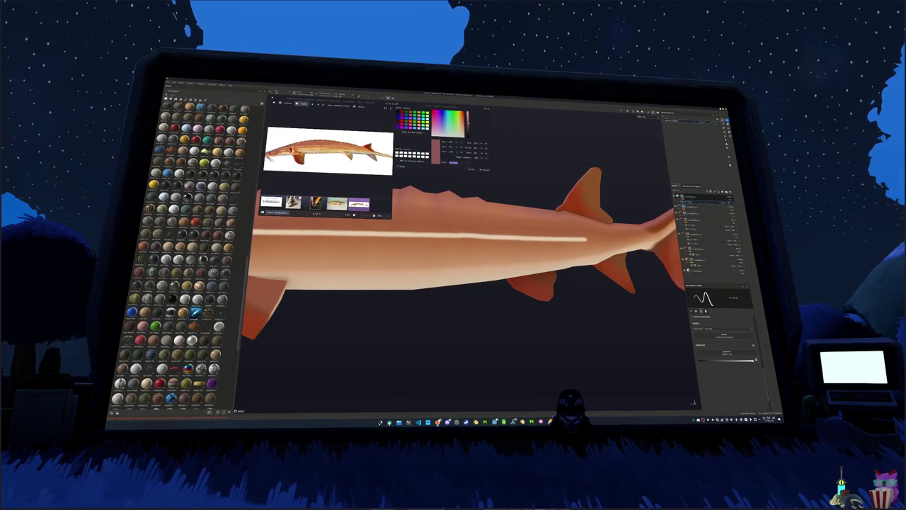
alt+middle_drag(538, 240, 417, 240)
drag(439, 242, 495, 241)
alt+middle_drag(439, 241, 638, 241)
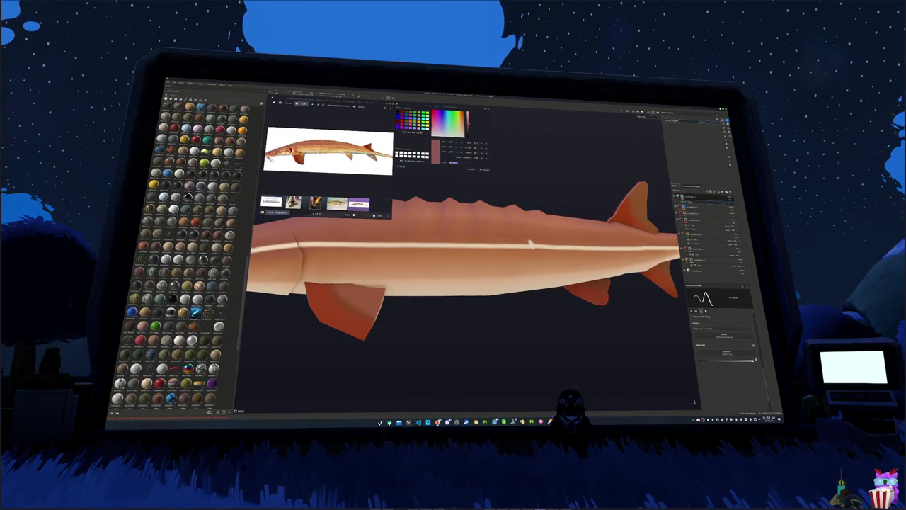
alt+middle_drag(453, 283, 521, 294)
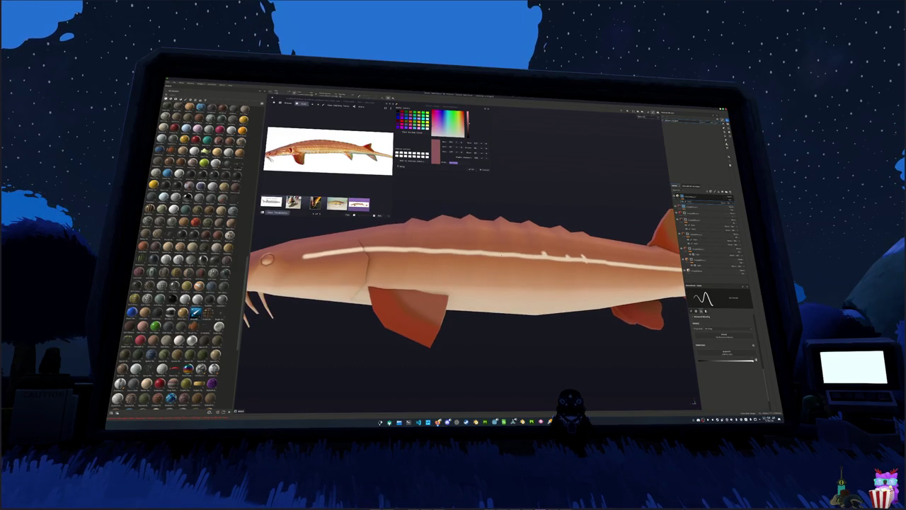
scroll(460, 284, up, 3)
alt+drag(460, 283, 516, 283)
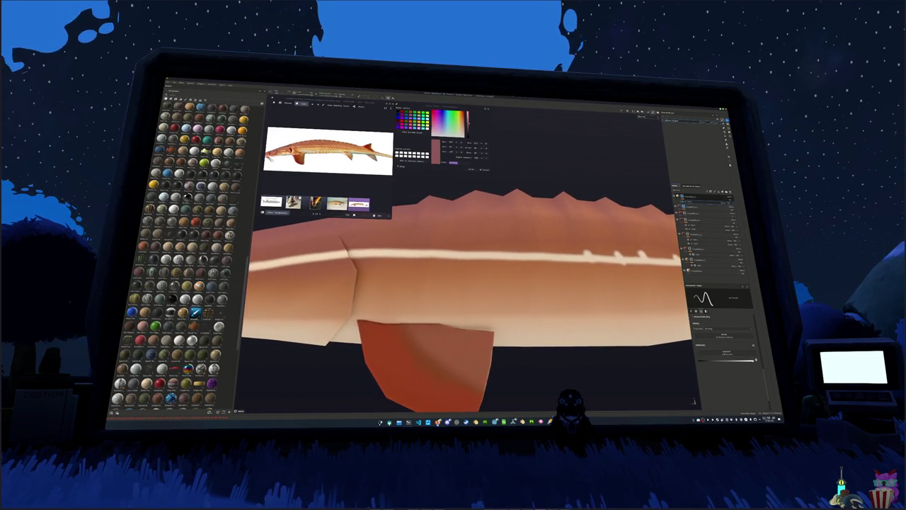
alt+drag(461, 283, 524, 283)
alt+drag(460, 283, 510, 283)
Dab small bumps onto the stripe, orbiting along the body to check them
drag(573, 263, 575, 255)
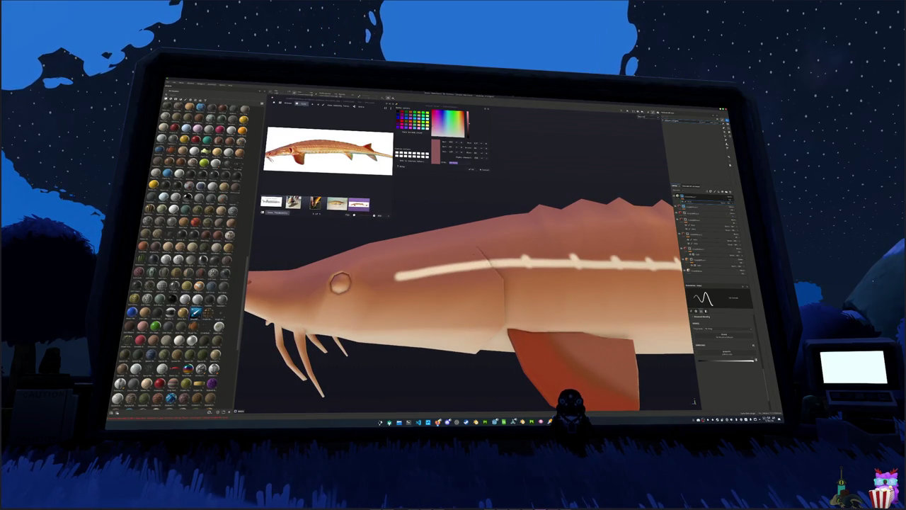
alt+drag(495, 283, 410, 283)
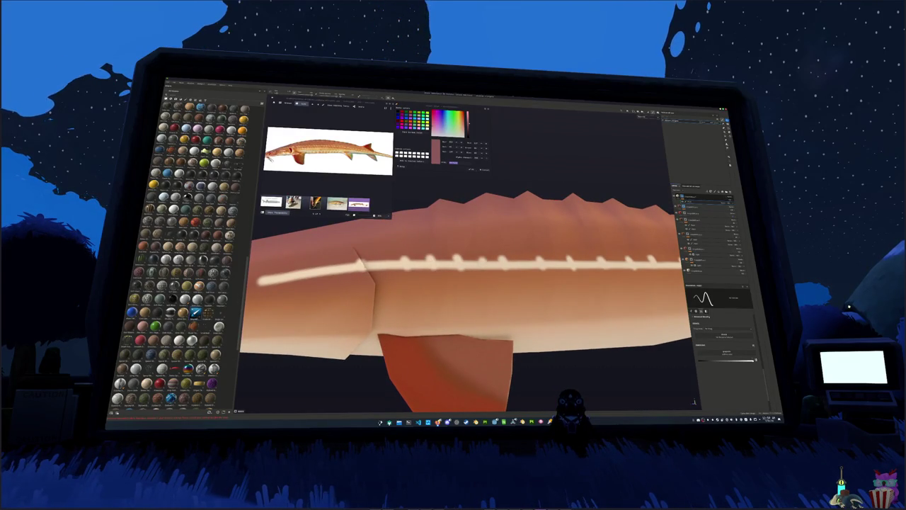
alt+drag(467, 297, 396, 298)
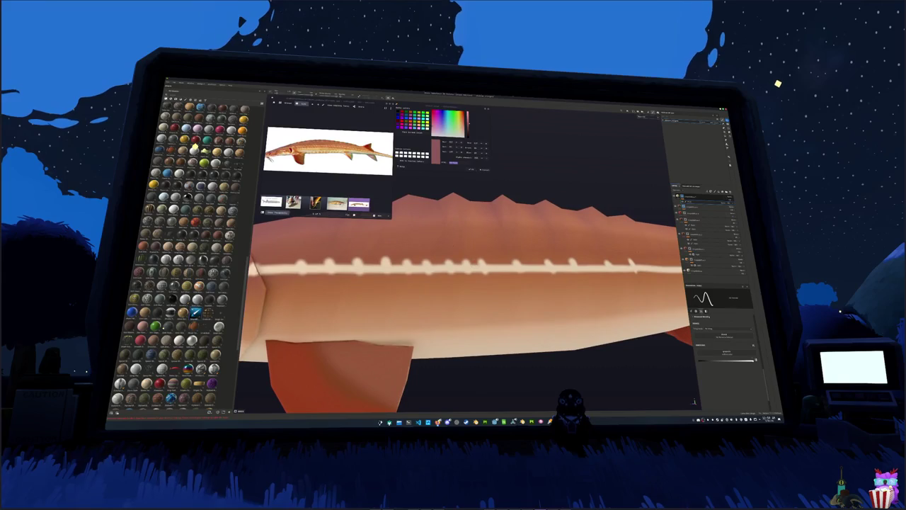
alt+drag(468, 297, 396, 297)
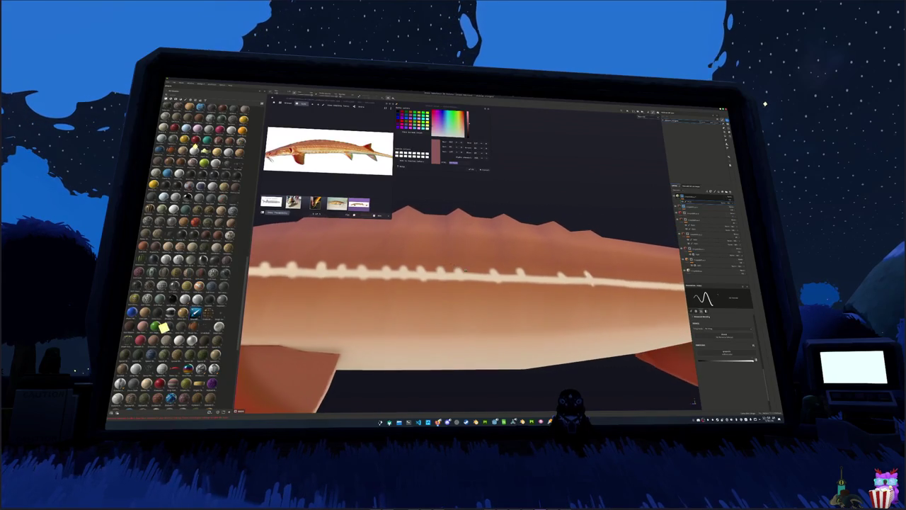
alt+drag(467, 298, 425, 297)
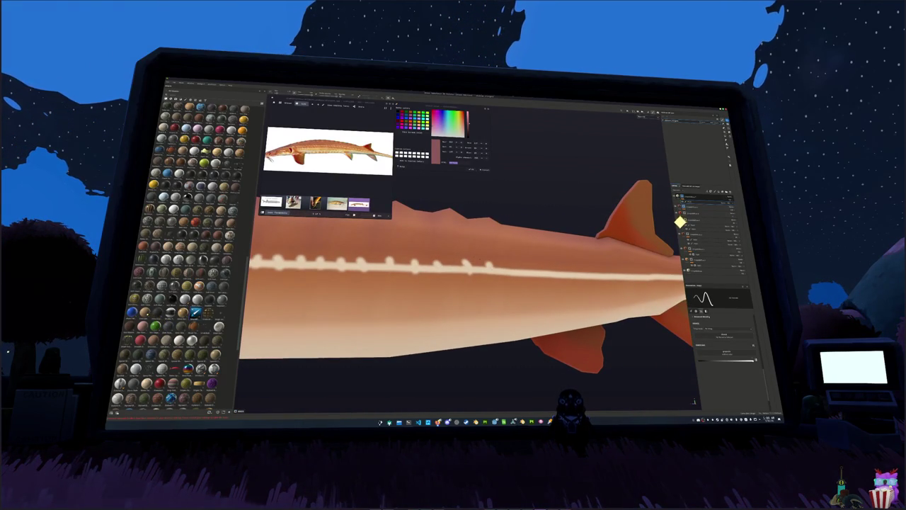
scroll(665, 233, down, 4)
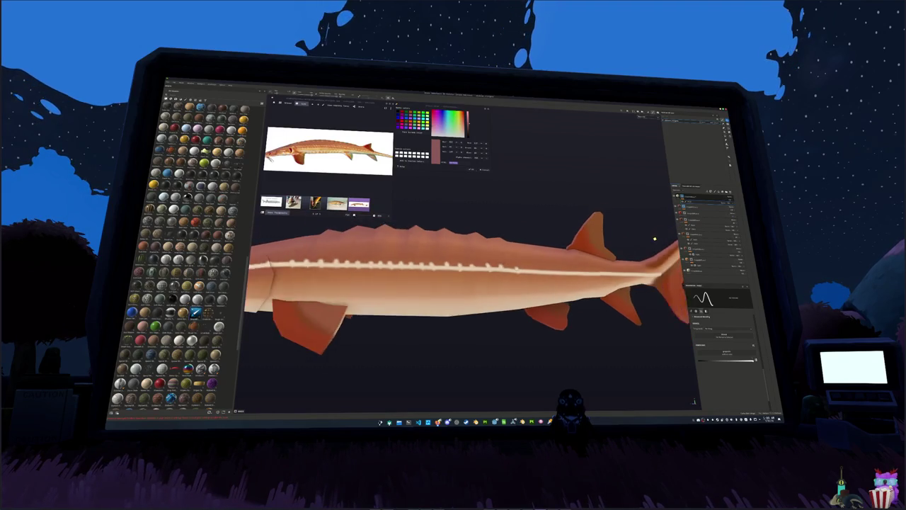
scroll(658, 244, down, 2)
alt+drag(548, 263, 566, 233)
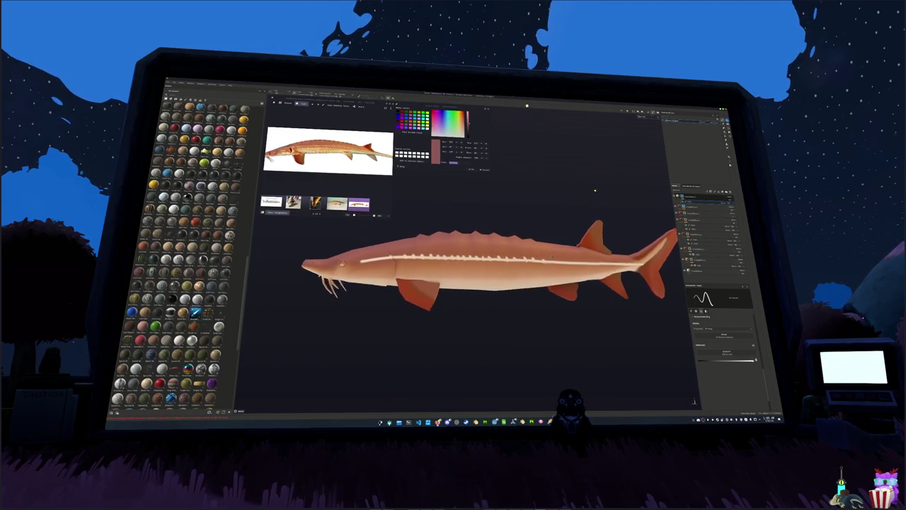
scroll(592, 191, up, 4)
alt+drag(592, 191, 587, 187)
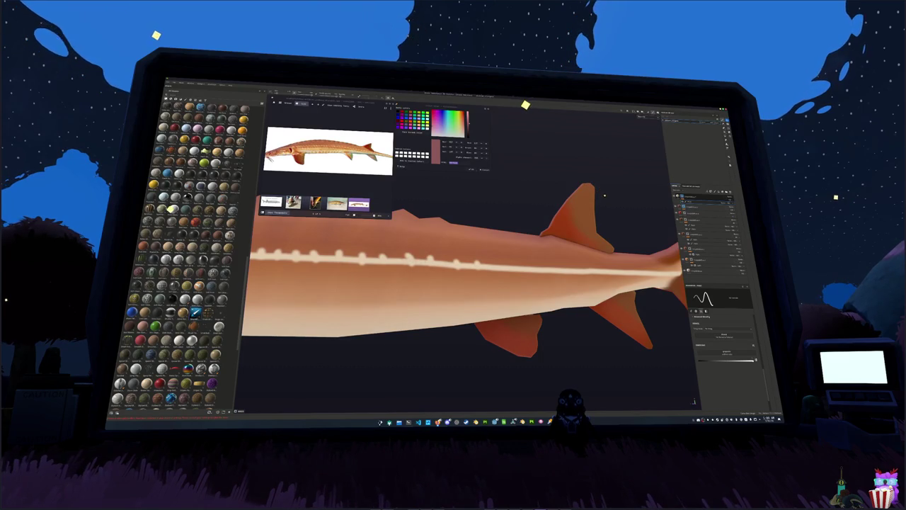
alt+drag(609, 208, 602, 205)
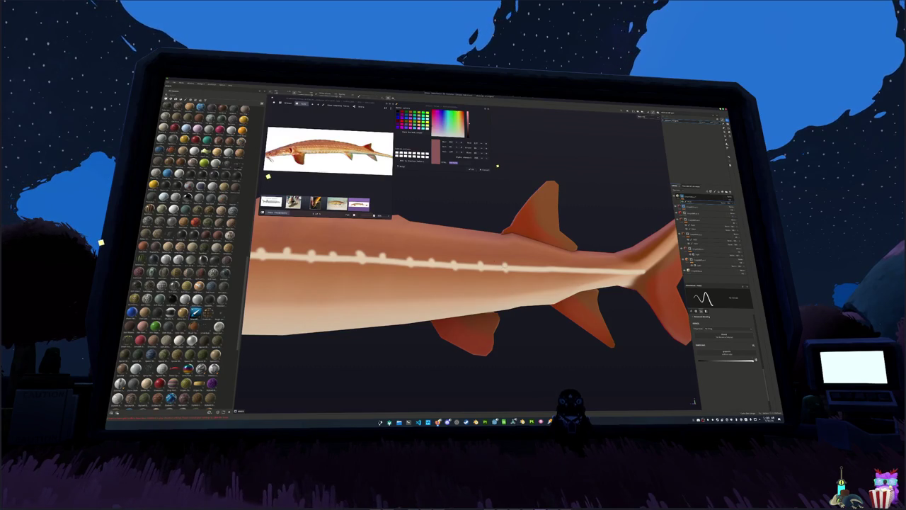
alt+drag(498, 166, 502, 163)
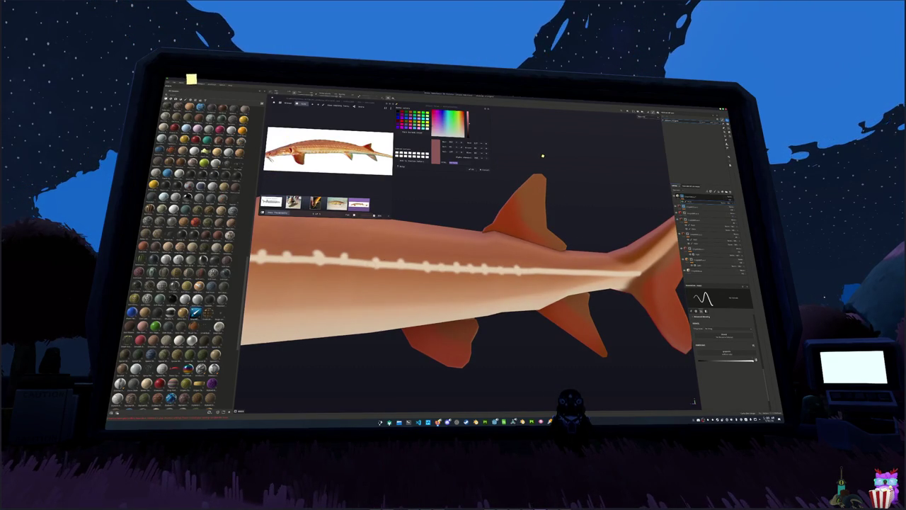
mouse_move(549, 169)
alt+mouse_down()
mouse_move(530, 315)
mouse_move(519, 312)
alt+mouse_up()
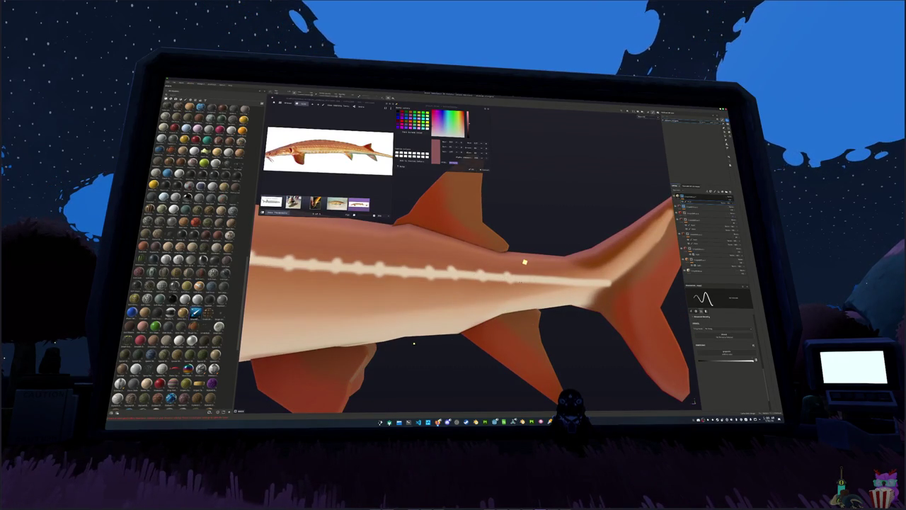
scroll(522, 263, down, 2)
scroll(521, 267, down, 3)
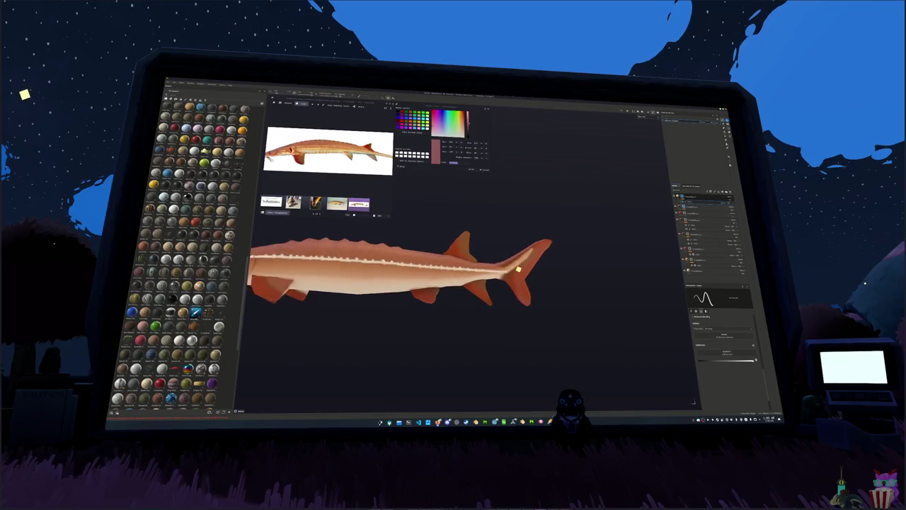
scroll(518, 272, down, 2)
alt+middle_drag(518, 274, 540, 302)
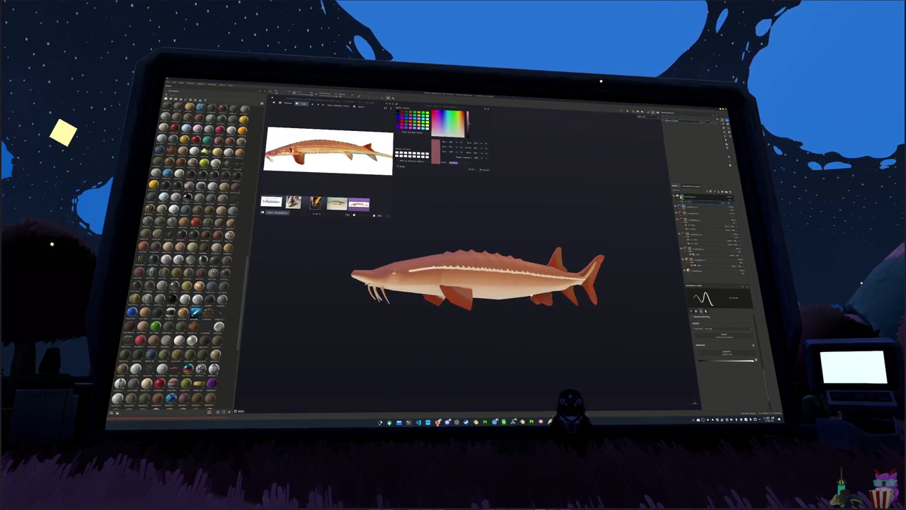
Add a new fill layer and give it a black mask
right_click(682, 195)
mouse_move(704, 272)
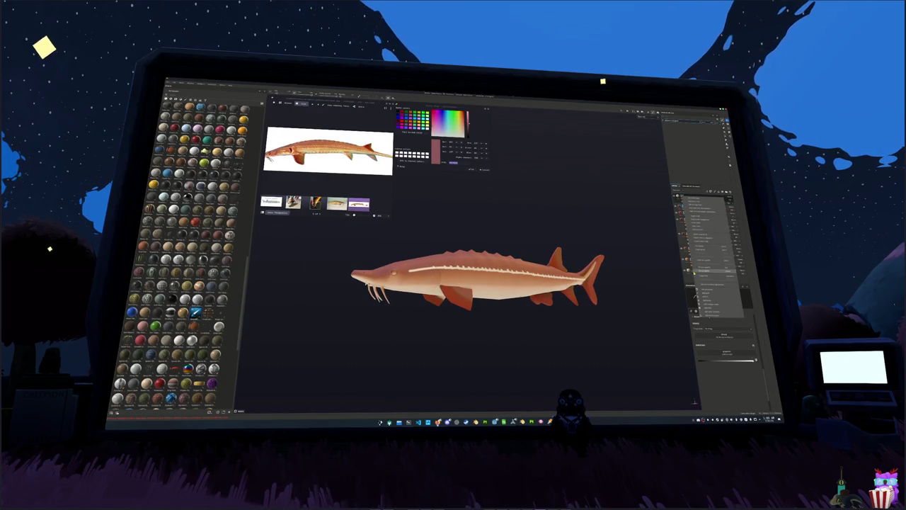
click(710, 288)
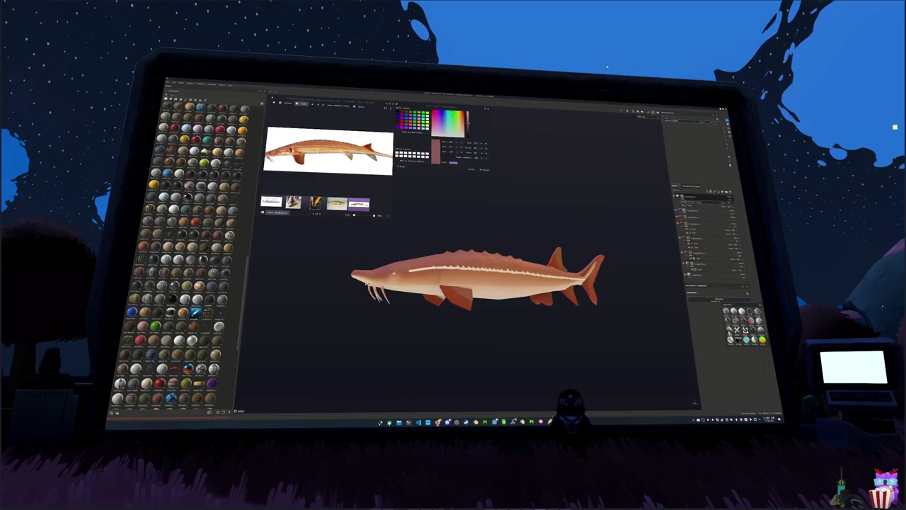
right_click(724, 205)
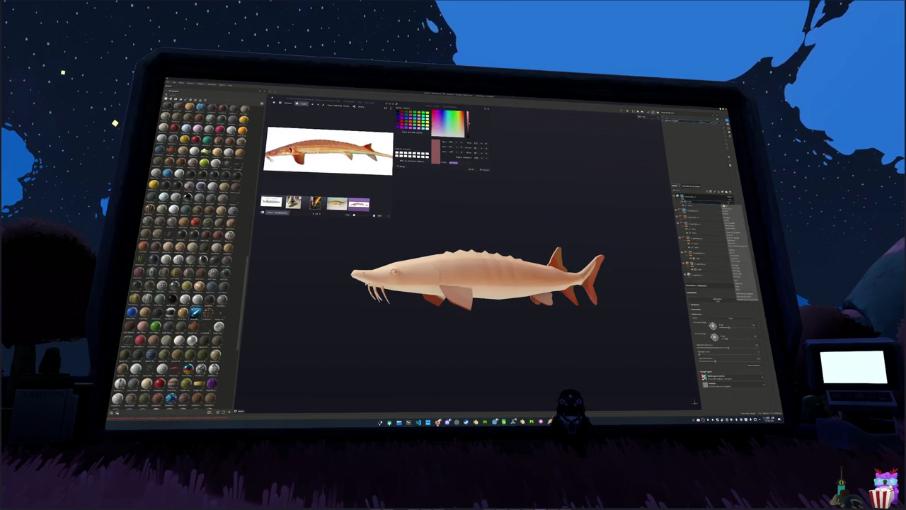
click(729, 225)
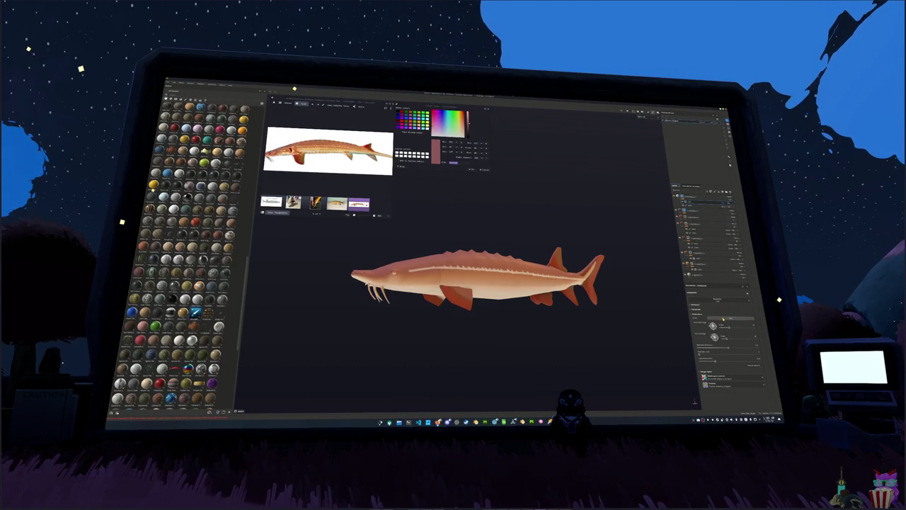
alt+drag(631, 300, 645, 266)
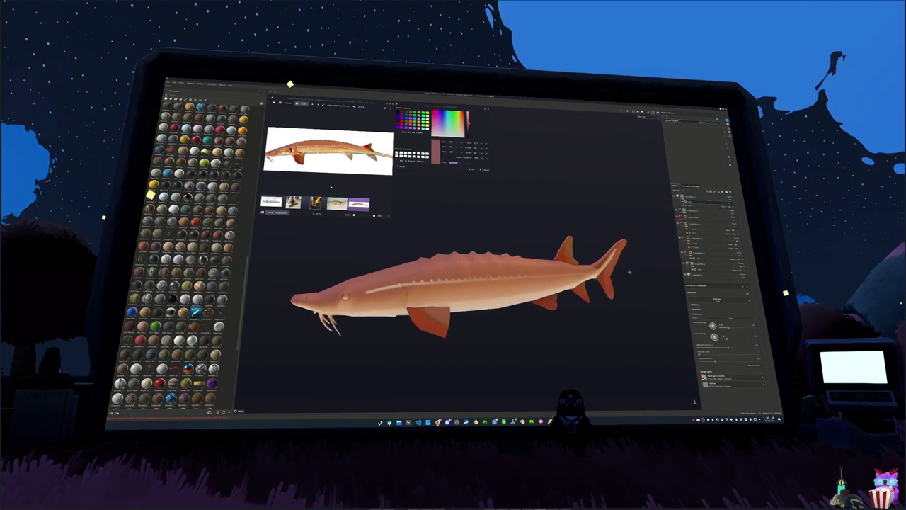
alt+drag(601, 291, 660, 231)
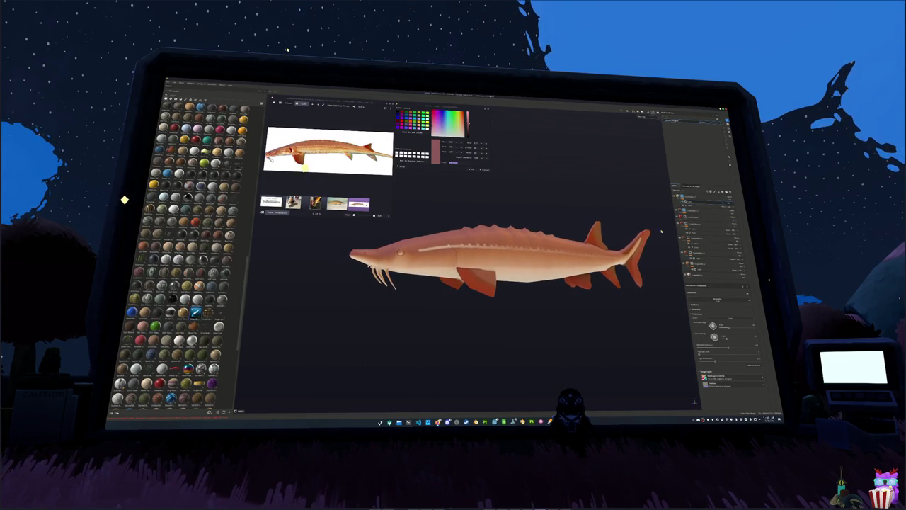
Review the other layers, select the new one and choose a noisy speckle brush
click(695, 197)
click(703, 236)
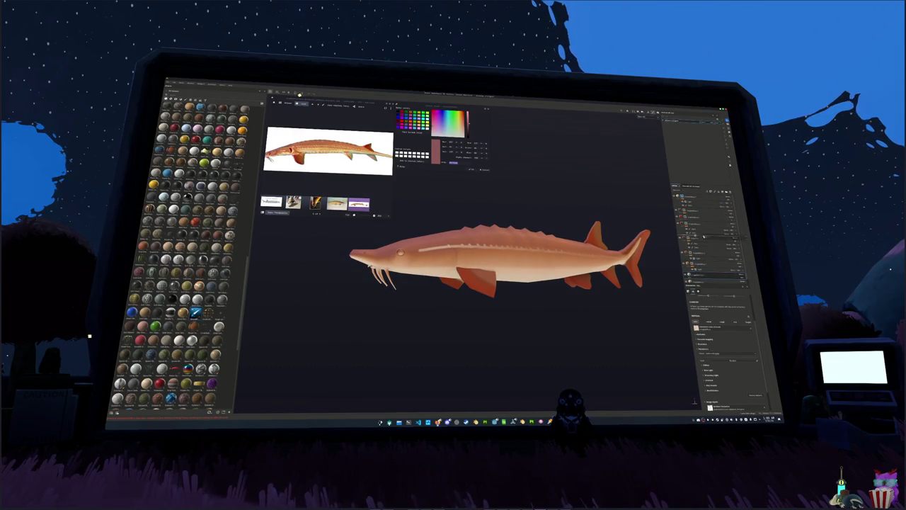
click(704, 210)
click(704, 217)
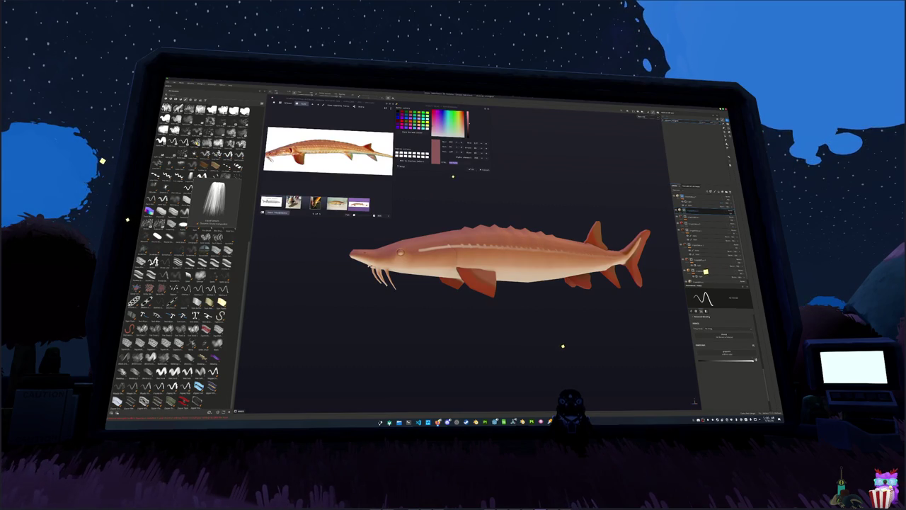
click(206, 174)
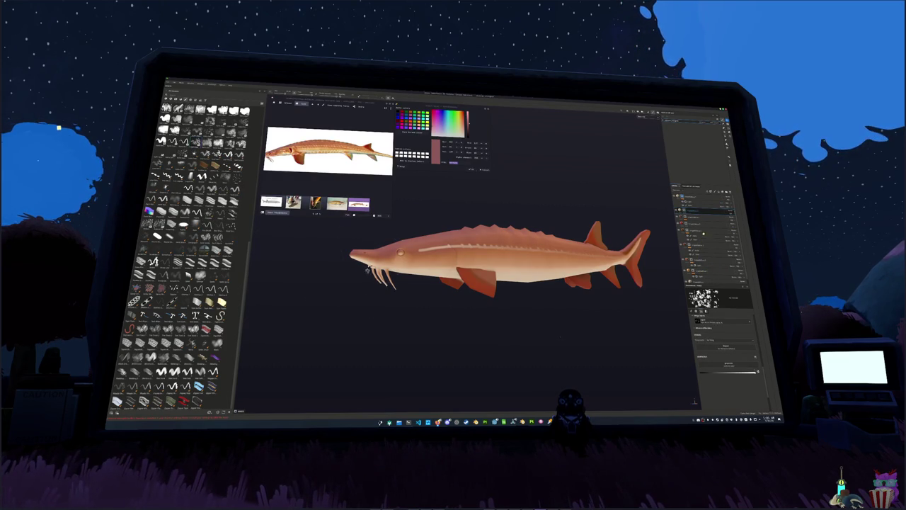
Paint white speckles across the fish's mid-body and mask the layer so only they show
scroll(404, 279, up, 2)
scroll(404, 279, up, 2)
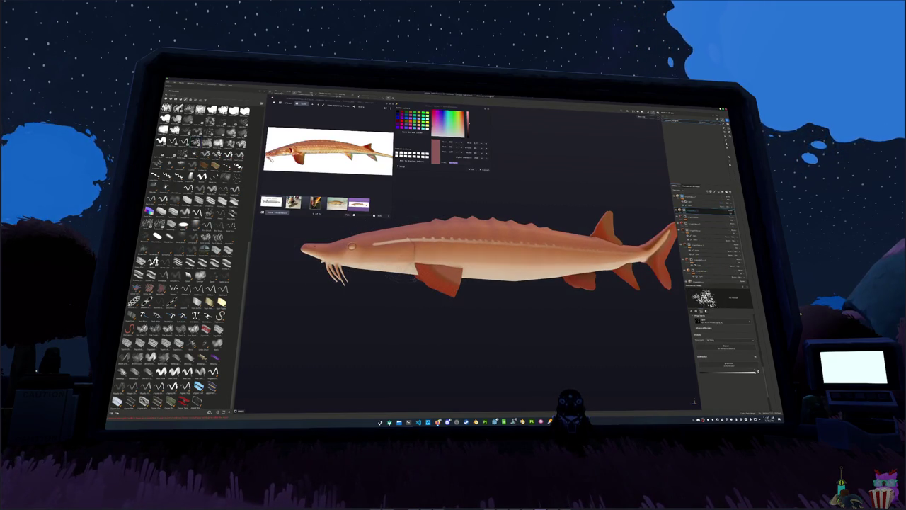
mouse_move(418, 260)
alt+mouse_down()
mouse_move(402, 255)
mouse_move(487, 246)
alt+mouse_up()
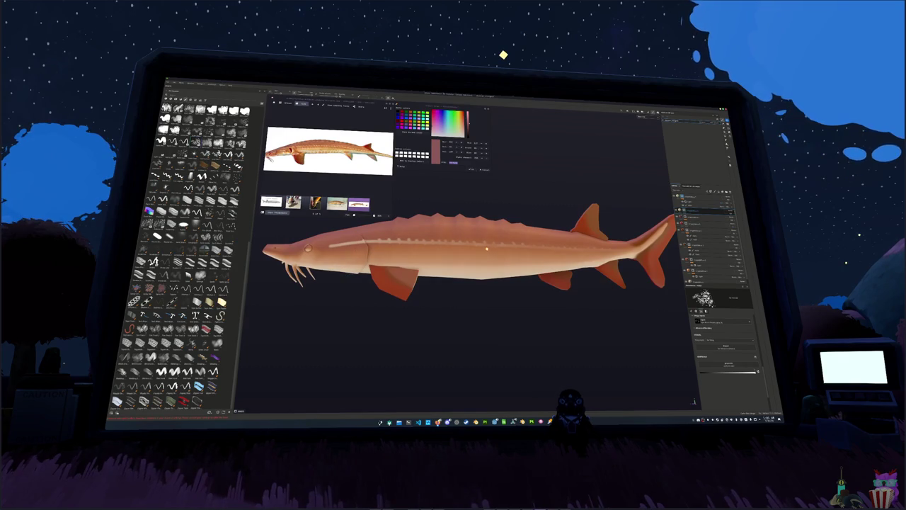
mouse_move(374, 251)
mouse_down()
mouse_move(546, 257)
mouse_move(489, 276)
mouse_up()
alt+drag(631, 272, 602, 268)
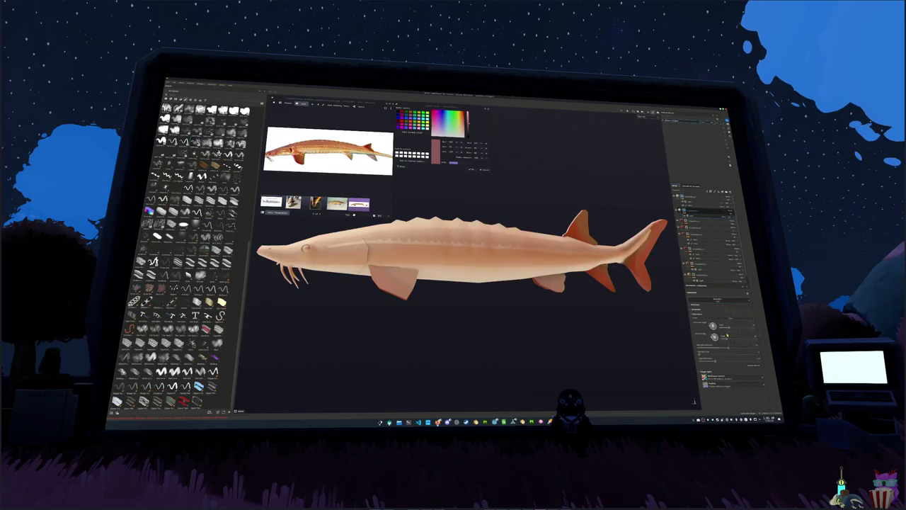
right_click(724, 217)
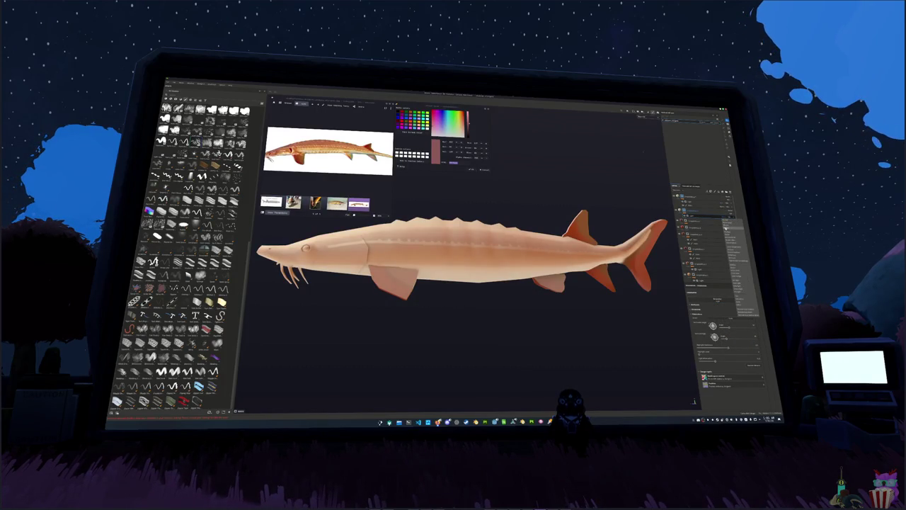
click(728, 232)
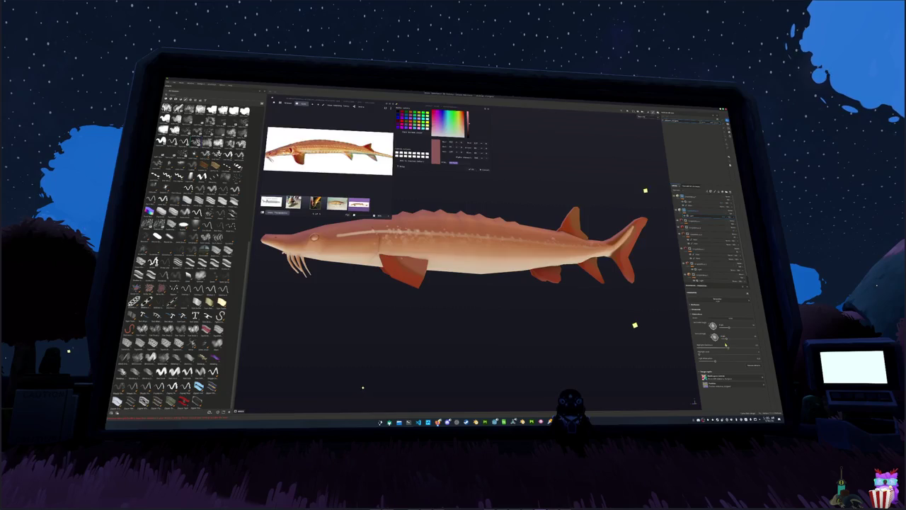
click(461, 244)
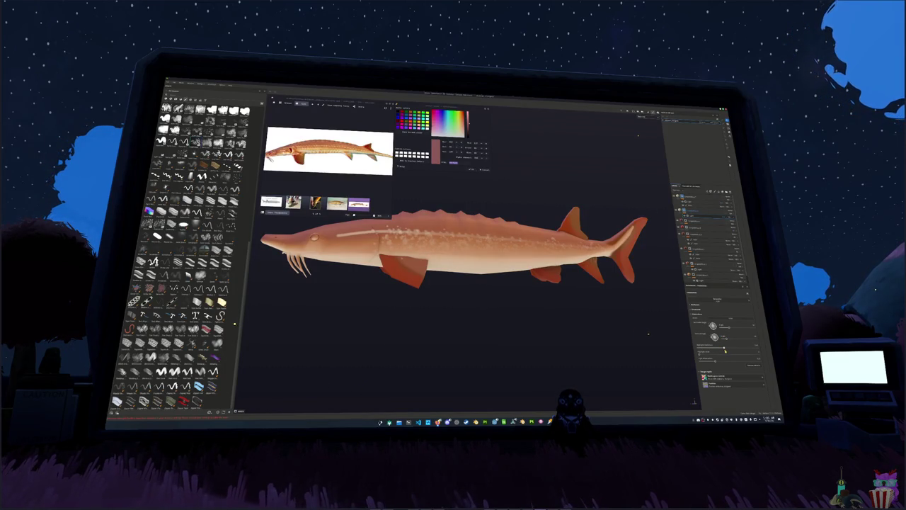
Add another effect to the speckle layer's mask and view the head end
alt+drag(644, 332, 637, 138)
right_click(691, 211)
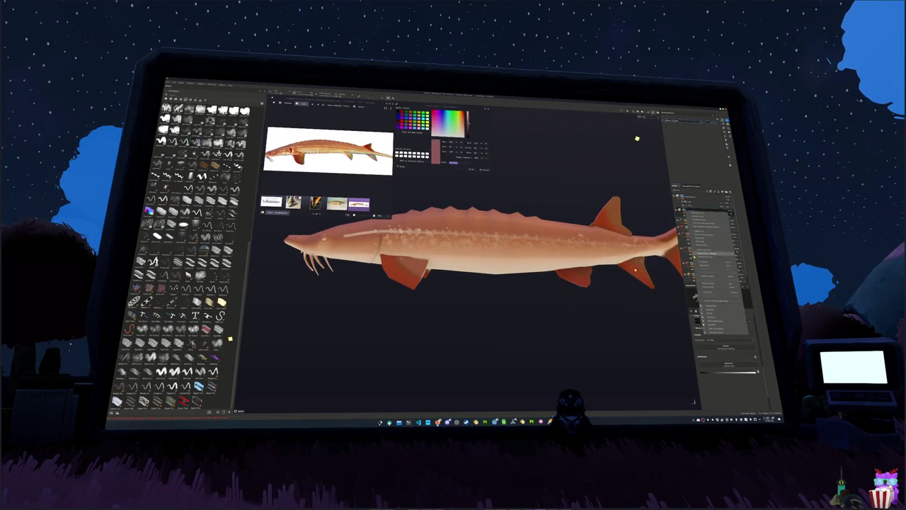
click(709, 309)
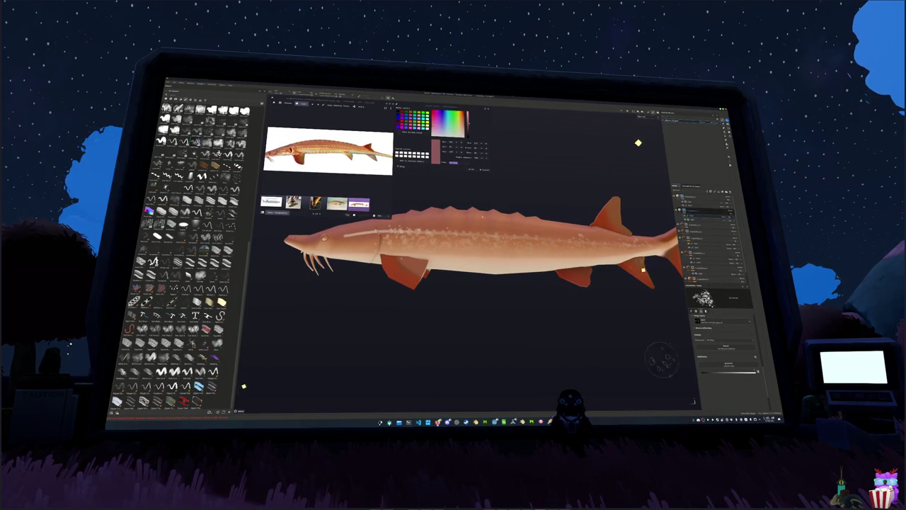
scroll(643, 268, up, 5)
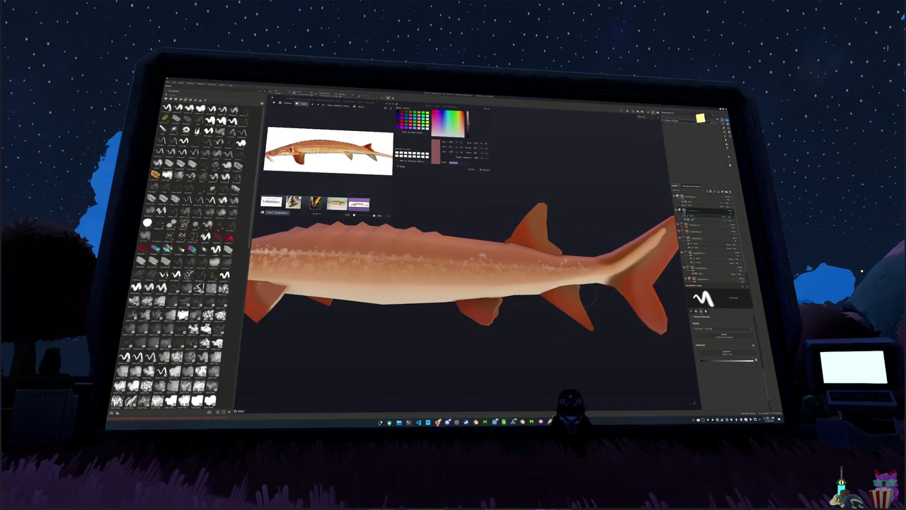
ctrl+scroll(546, 311, down, 5)
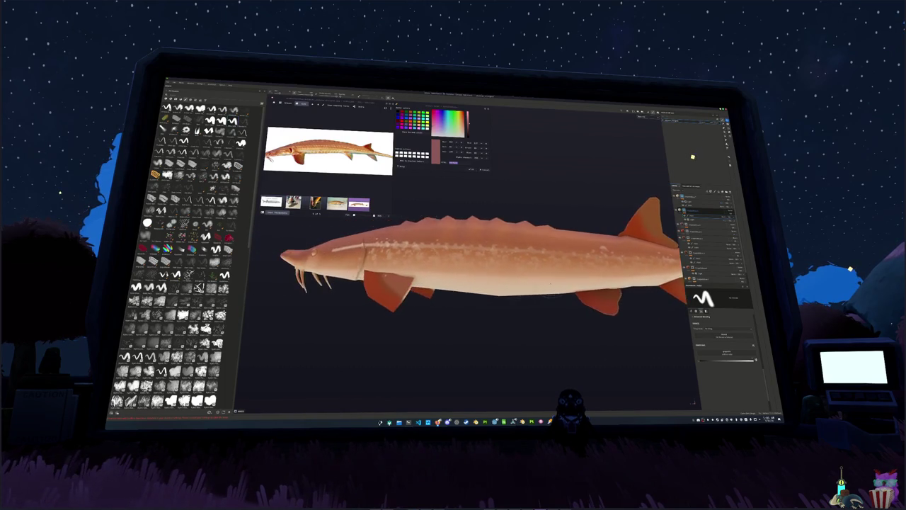
middle_drag(687, 173, 427, 349)
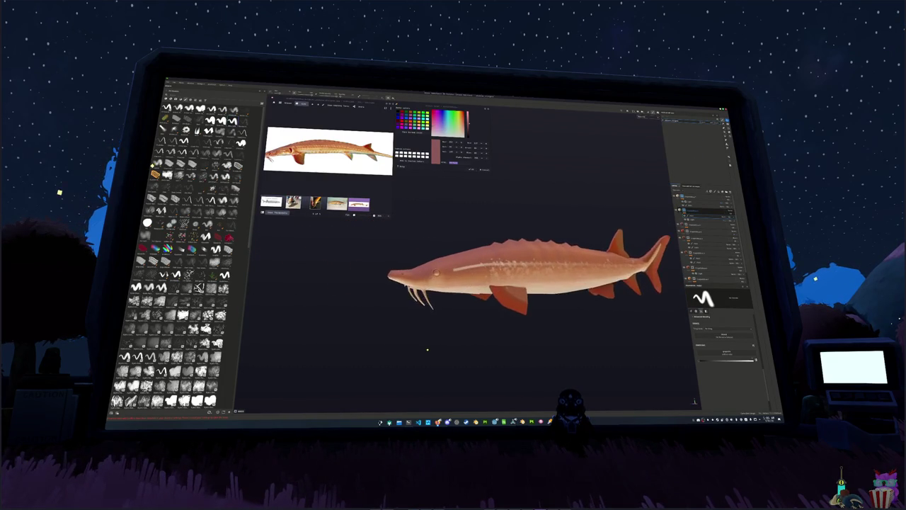
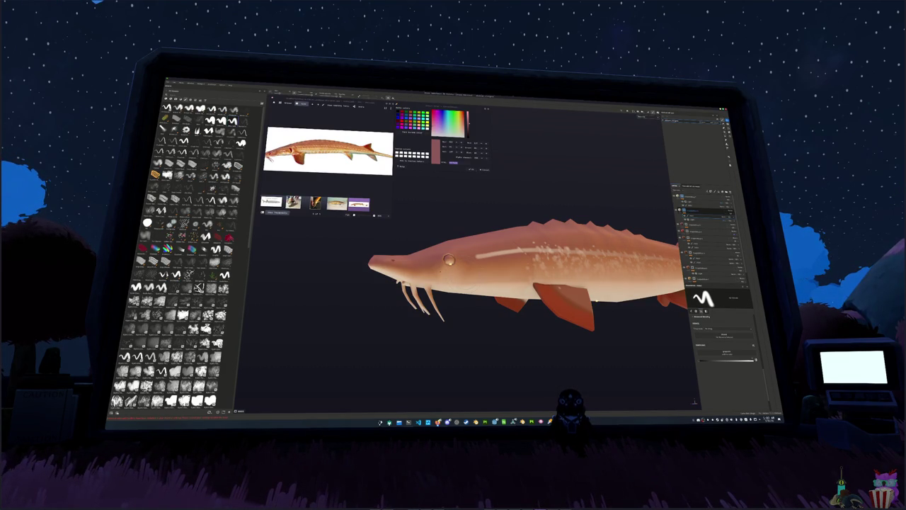
Add a new fill layer over the sturgeon with a black base colour
scroll(599, 303, down, 3)
scroll(599, 302, down, 1)
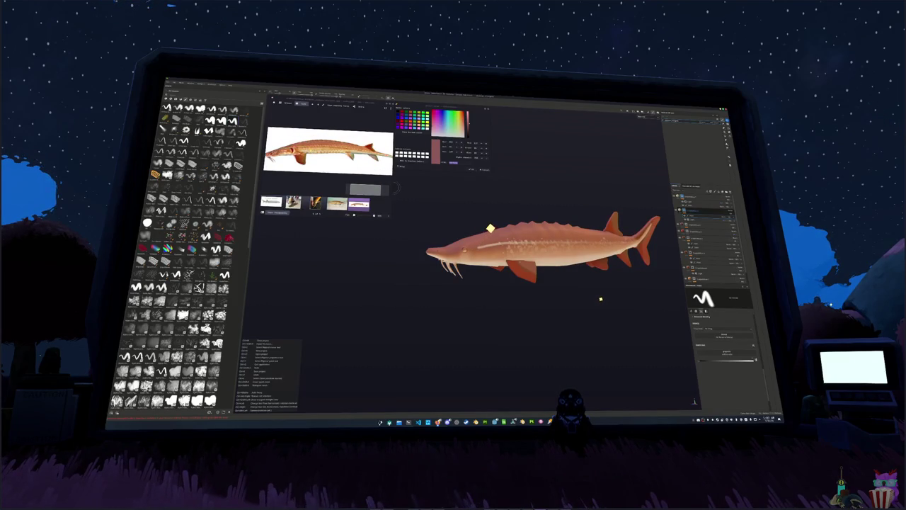
mouse_move(601, 296)
mouse_down()
mouse_move(505, 198)
mouse_move(537, 122)
mouse_move(555, 223)
mouse_up()
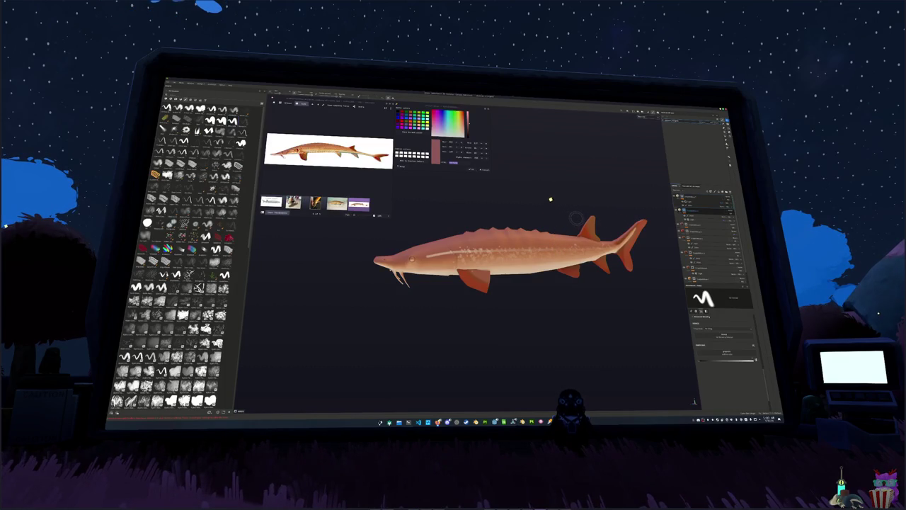
drag(546, 198, 536, 186)
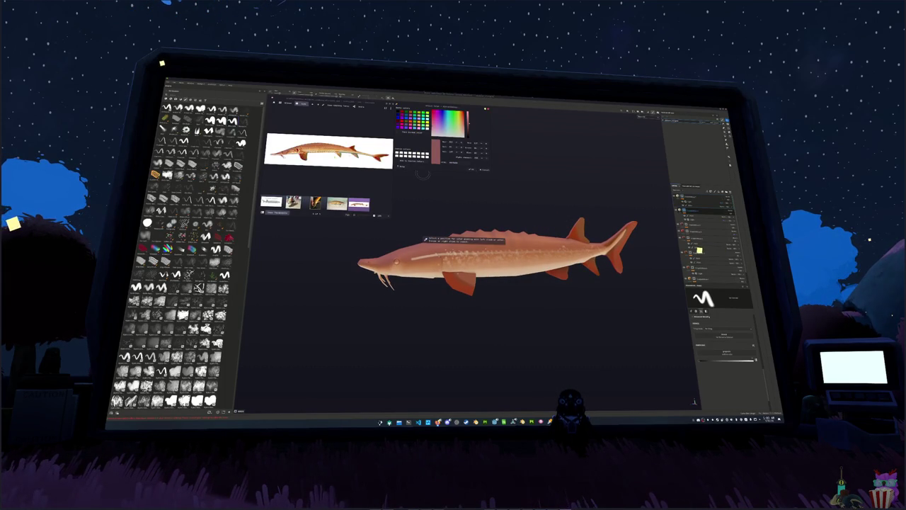
scroll(328, 153, up, 3)
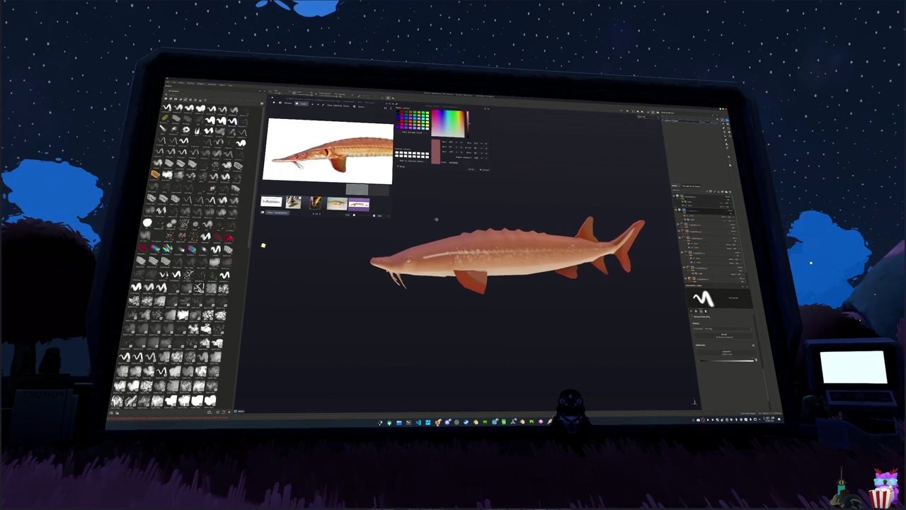
mouse_move(466, 217)
alt+mouse_down()
mouse_move(459, 210)
mouse_move(471, 214)
alt+mouse_up()
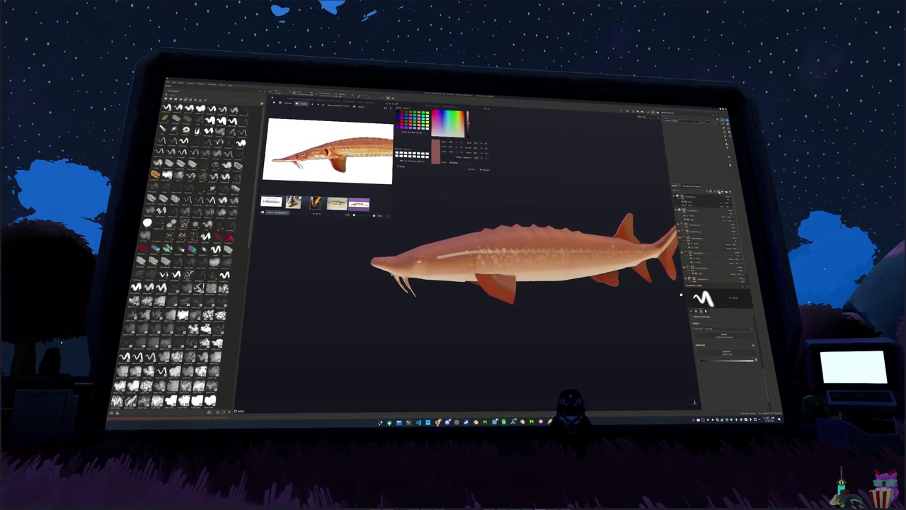
click(716, 201)
click(682, 297)
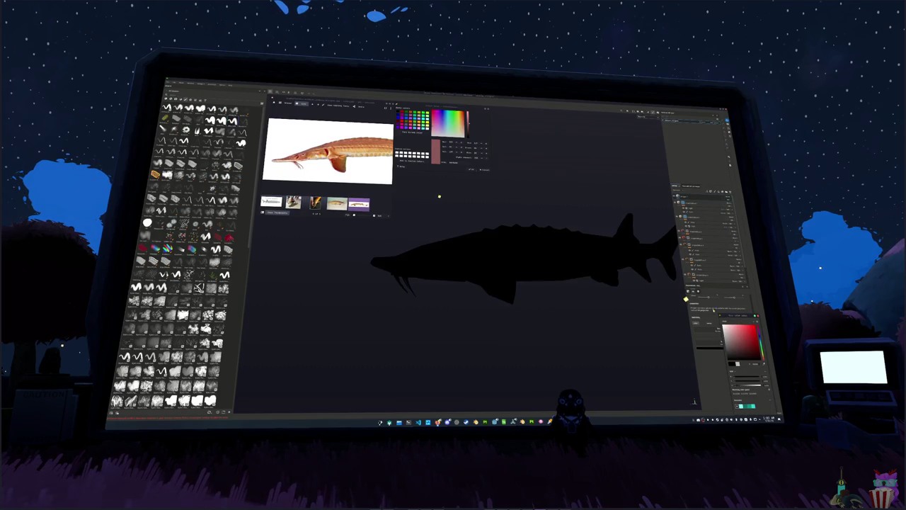
Give the black fill layer a black mask and select the mask for painting
right_click(723, 199)
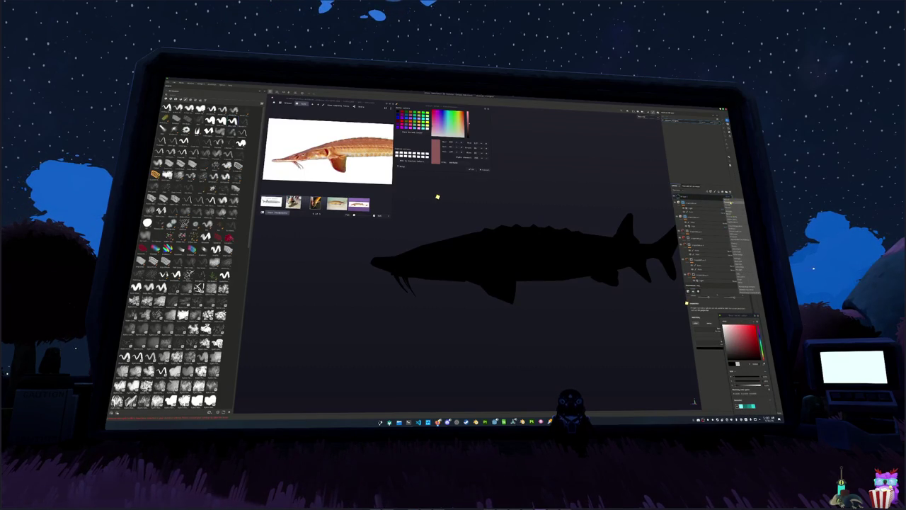
click(737, 213)
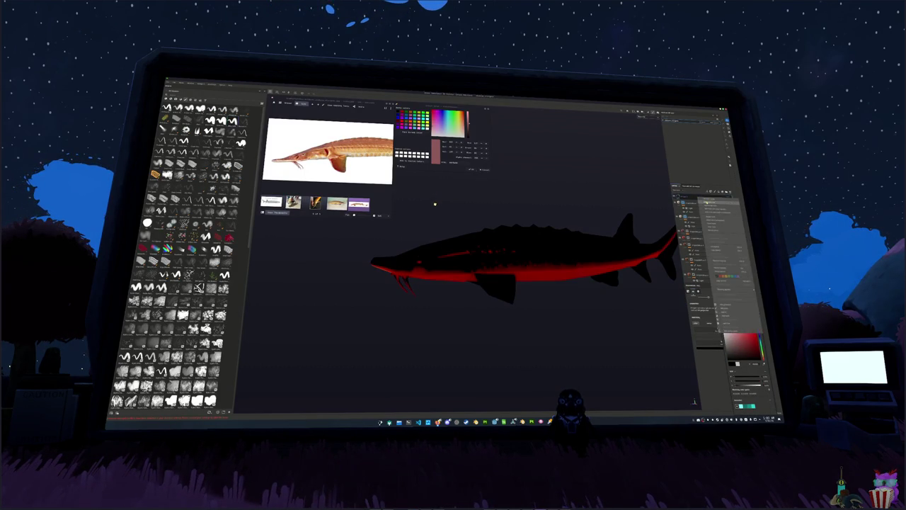
click(708, 291)
alt+scroll(494, 297, up, 2)
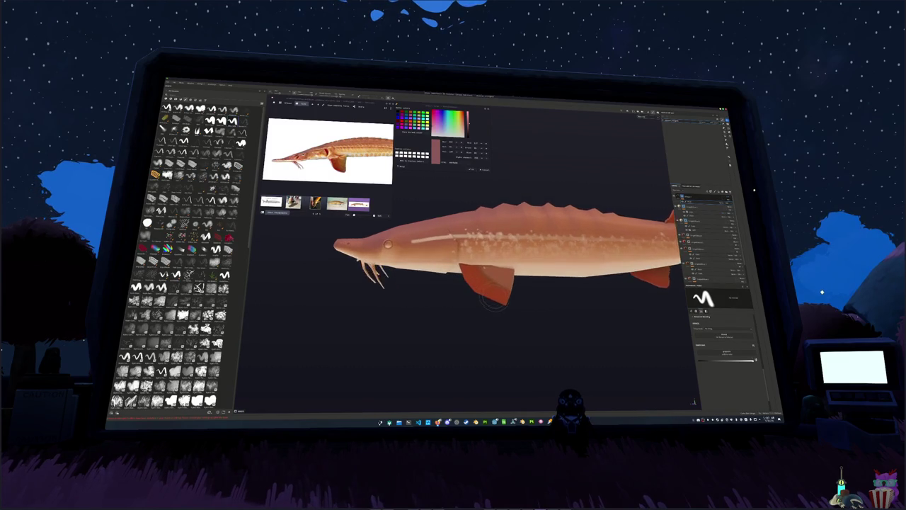
alt+scroll(494, 298, up, 2)
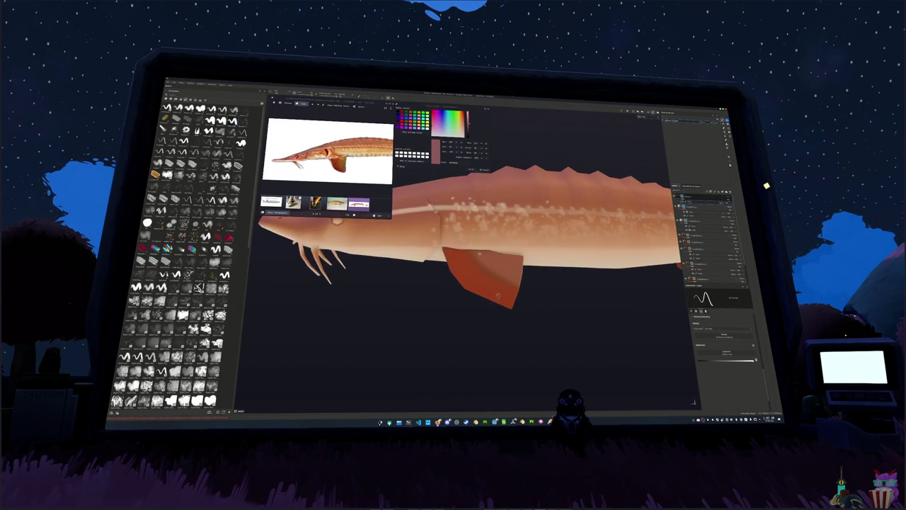
alt+scroll(498, 296, up, 2)
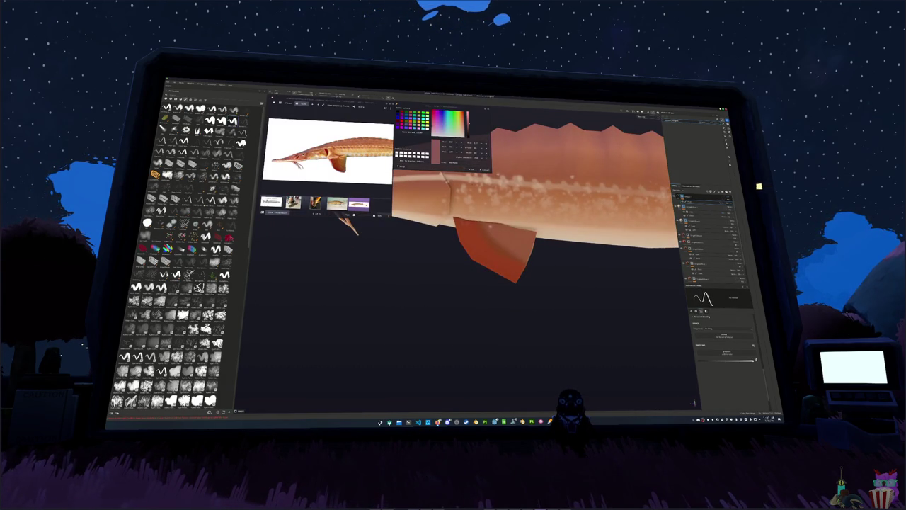
Paint mirrored dark stripes across both pectoral fins, orbiting between strokes
drag(464, 221, 472, 244)
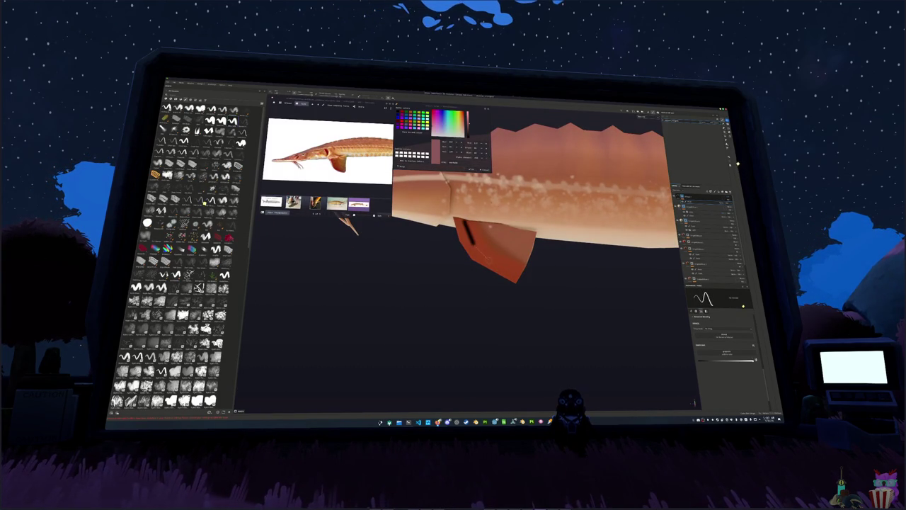
drag(515, 283, 496, 312)
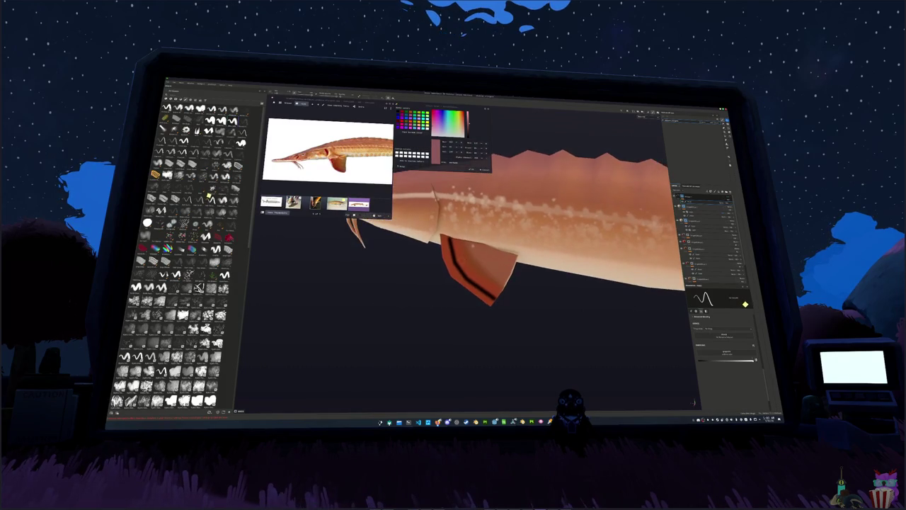
drag(467, 238, 472, 256)
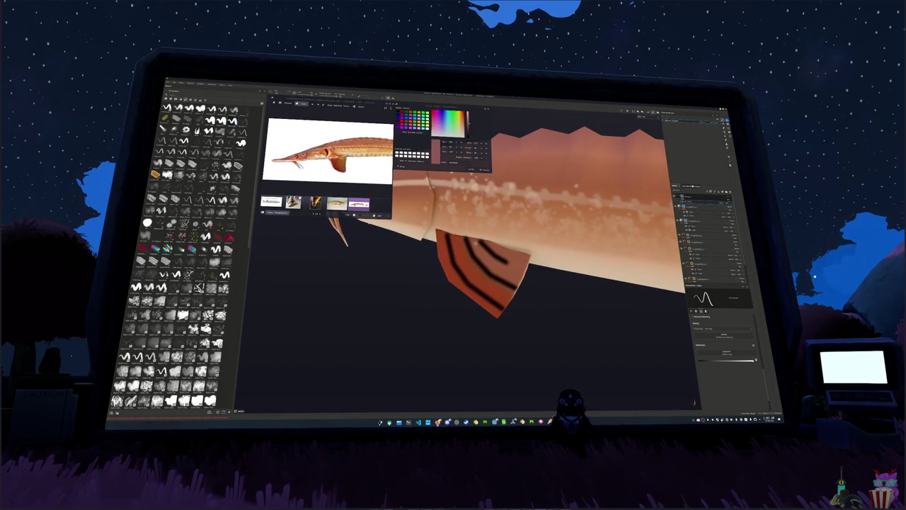
middle_drag(534, 336, 489, 241)
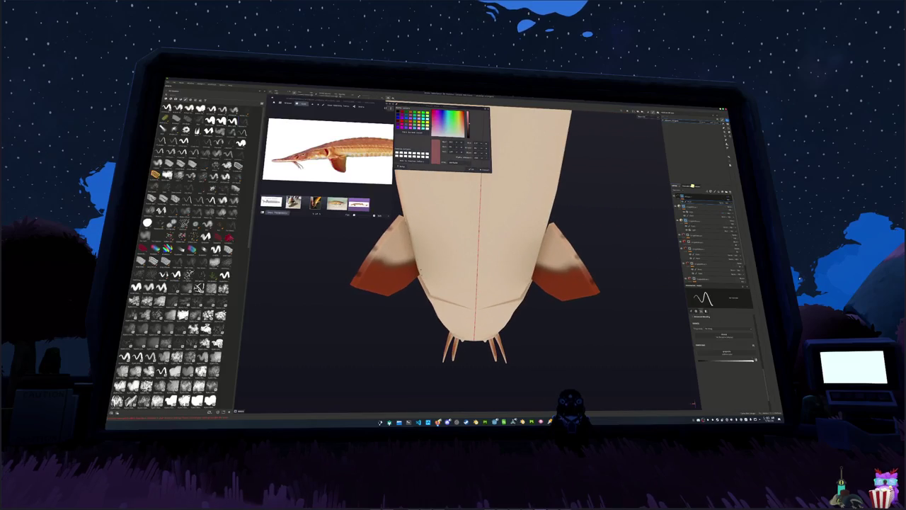
mouse_move(389, 229)
mouse_down()
mouse_move(410, 254)
mouse_move(388, 259)
mouse_move(411, 268)
mouse_up()
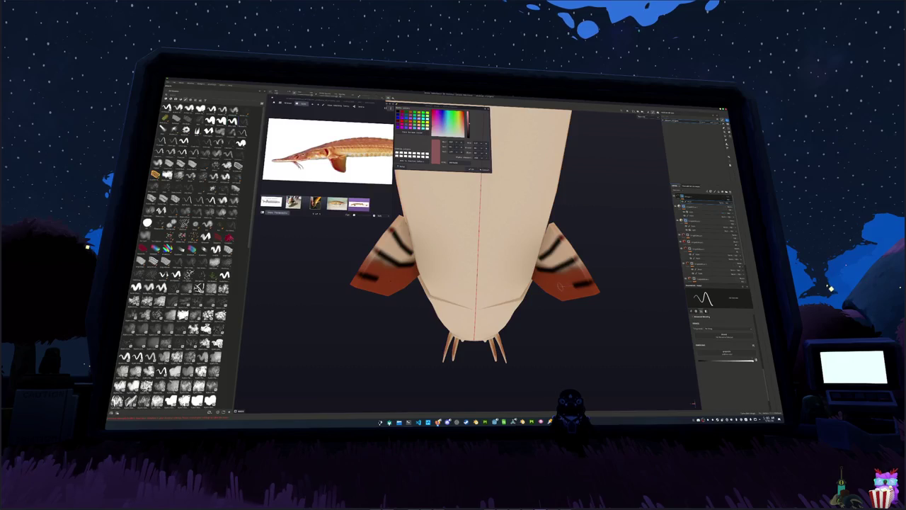
drag(560, 285, 575, 288)
mouse_move(575, 288)
middle_down()
mouse_move(606, 308)
mouse_move(532, 295)
mouse_move(463, 318)
mouse_move(584, 281)
middle_up()
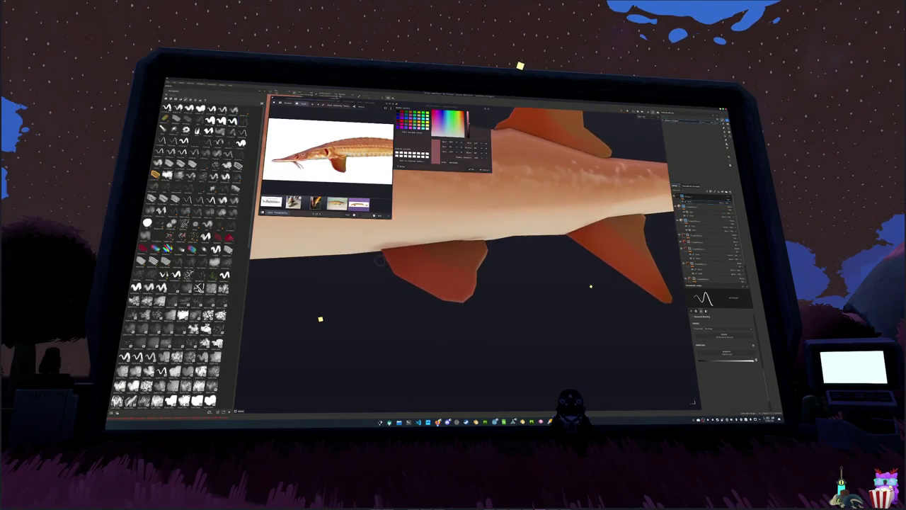
Paint dark strokes across the lower fin, then undo them
mouse_move(396, 252)
mouse_down()
mouse_move(418, 273)
mouse_move(471, 292)
mouse_up()
middle_drag(471, 291, 431, 296)
drag(399, 254, 458, 267)
middle_drag(459, 267, 438, 269)
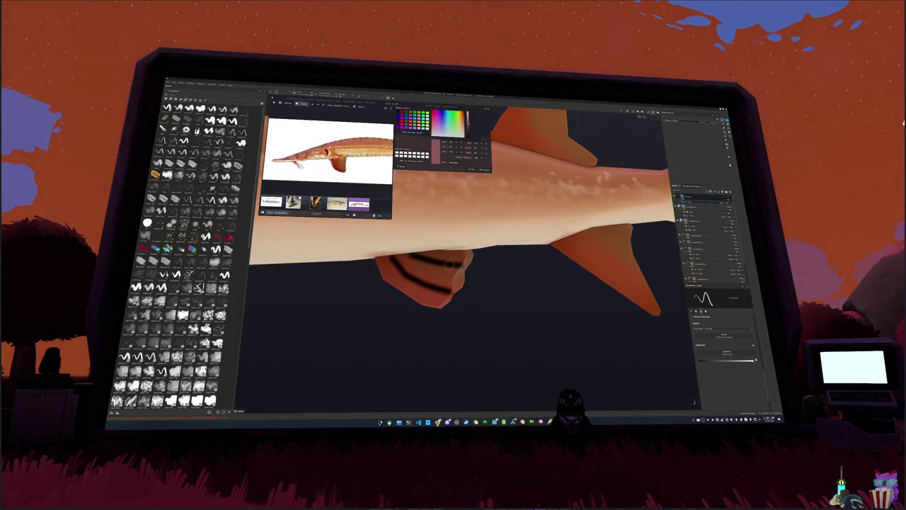
key(ctrl+z)
key(ctrl+z)
key(ctrl+z)
middle_drag(427, 270, 411, 270)
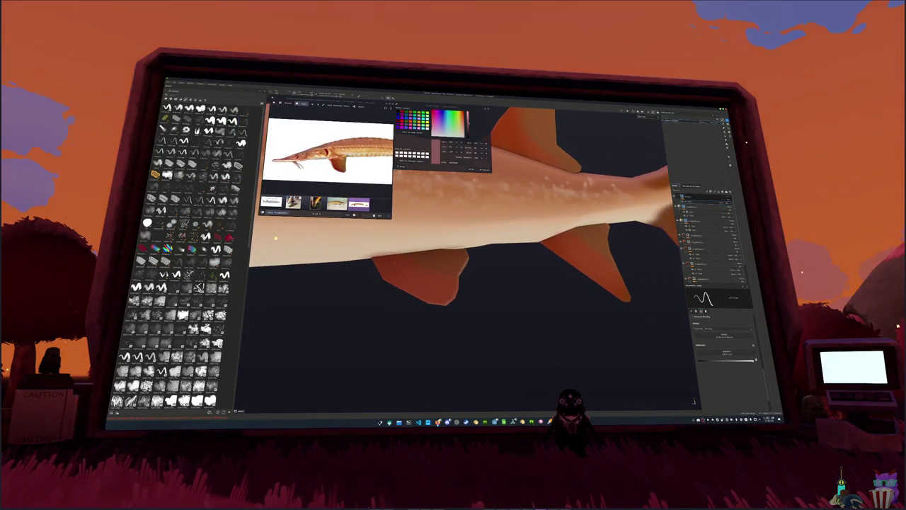
Repaint dark diagonal stripes on the lower fin, undoing the last bad stripe
drag(381, 257, 429, 285)
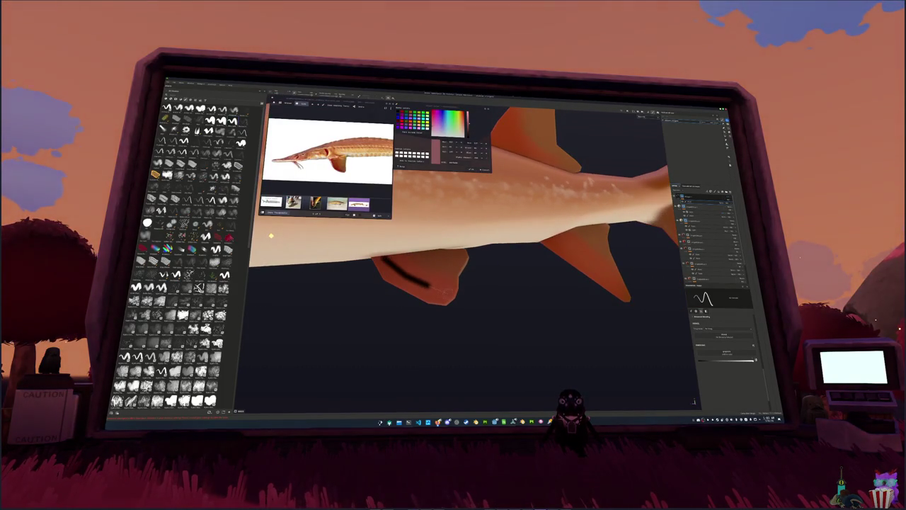
middle_drag(429, 285, 446, 286)
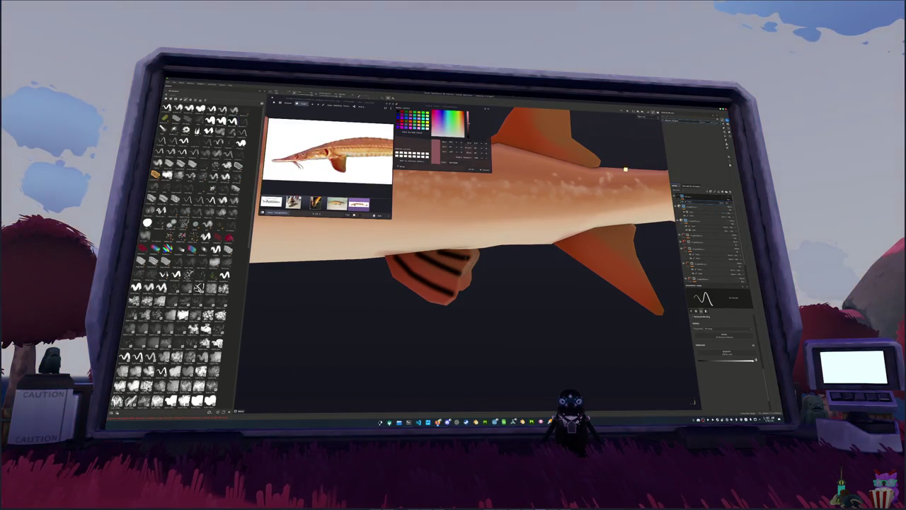
middle_drag(484, 325, 496, 304)
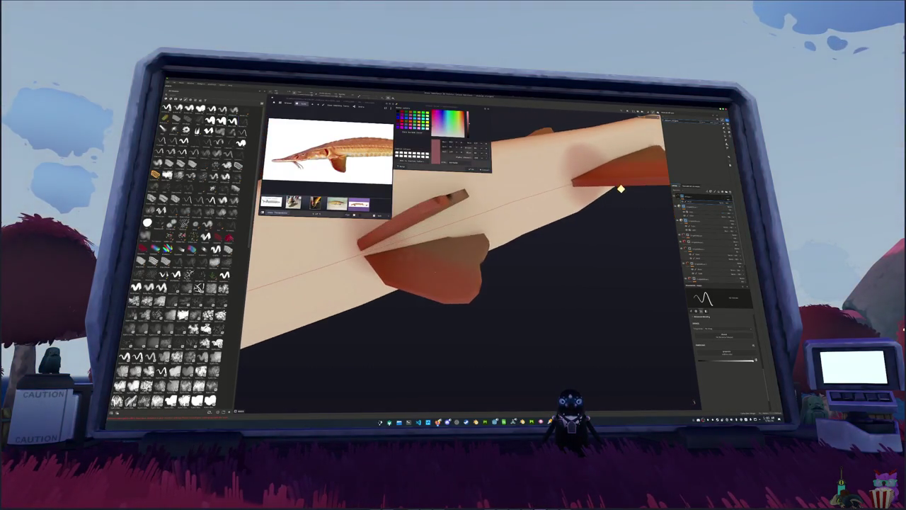
drag(379, 256, 451, 282)
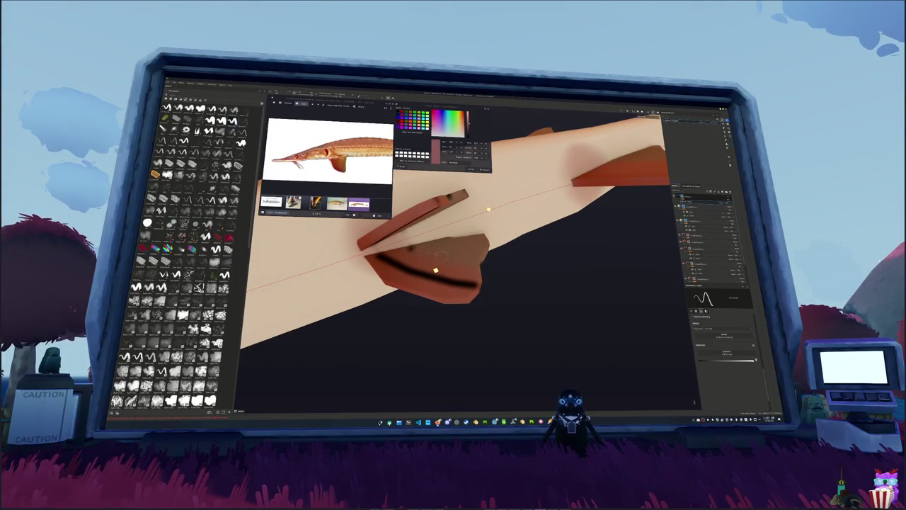
drag(441, 242, 489, 245)
alt+drag(434, 271, 462, 245)
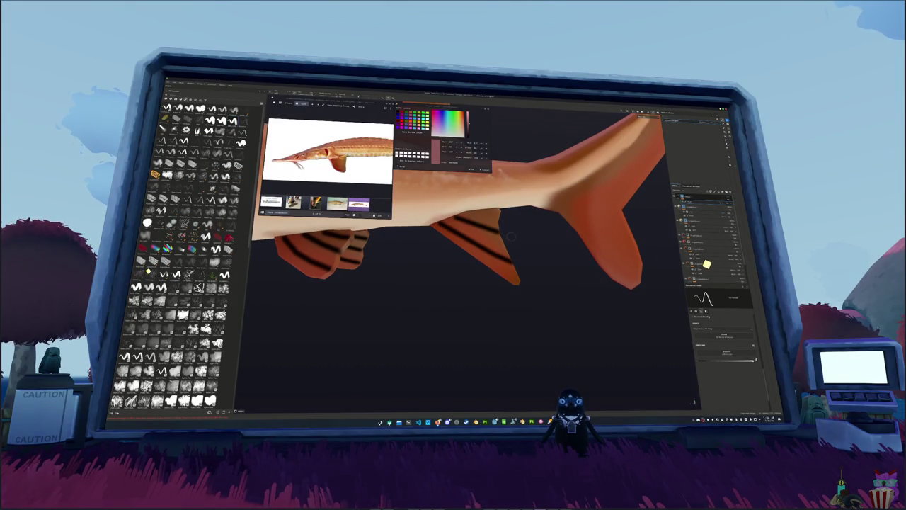
key(ctrl+z)
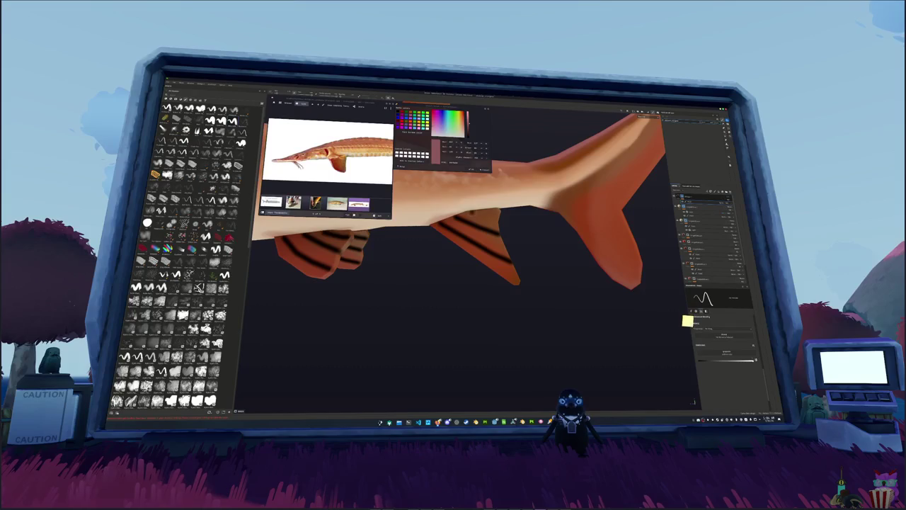
scroll(504, 221, down, 3)
alt+middle_drag(503, 221, 440, 244)
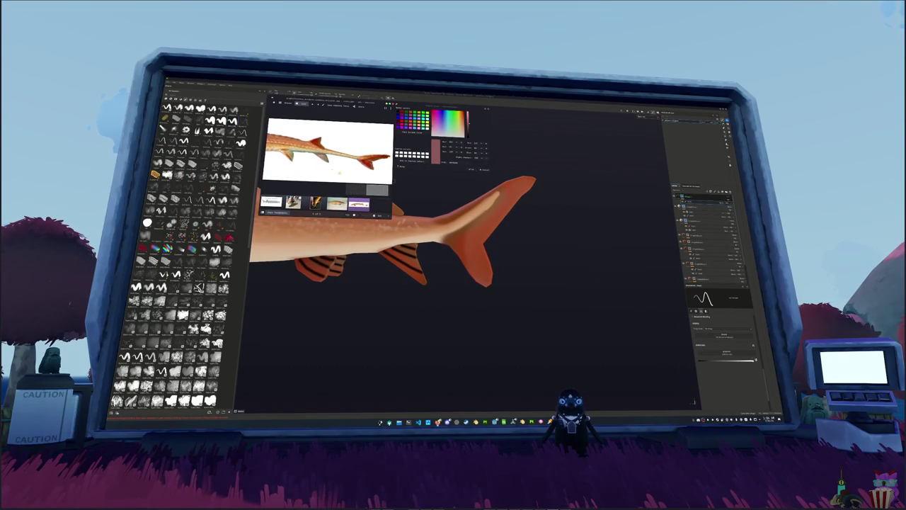
alt+drag(417, 208, 454, 241)
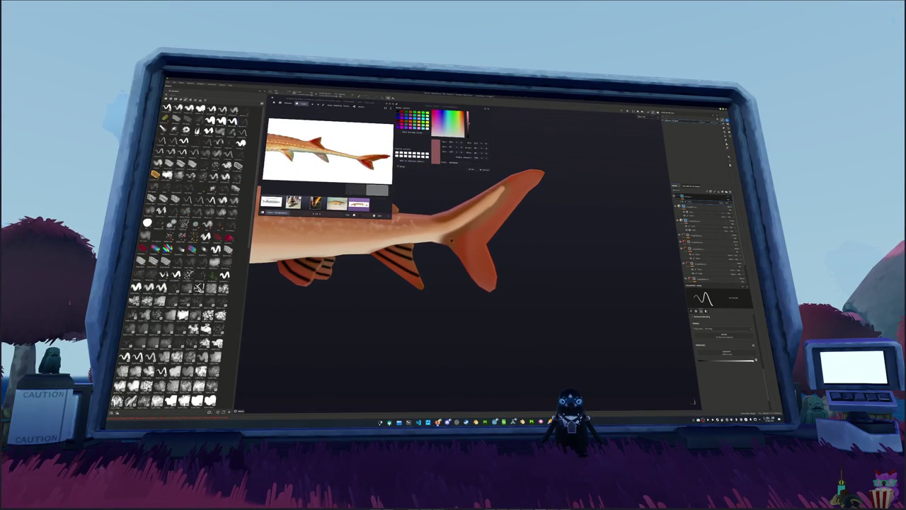
shift+click(496, 289)
shift+click(489, 245)
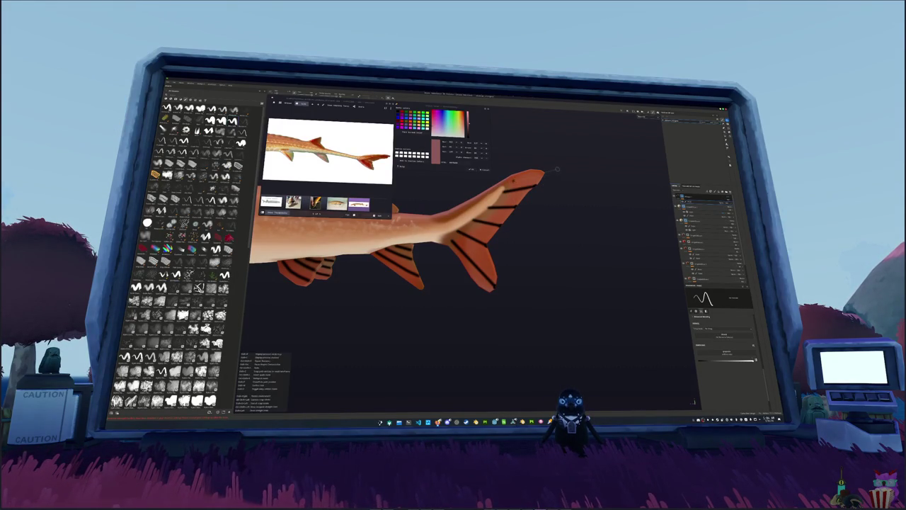
mouse_move(554, 175)
middle_down()
mouse_move(680, 212)
mouse_move(673, 248)
middle_up()
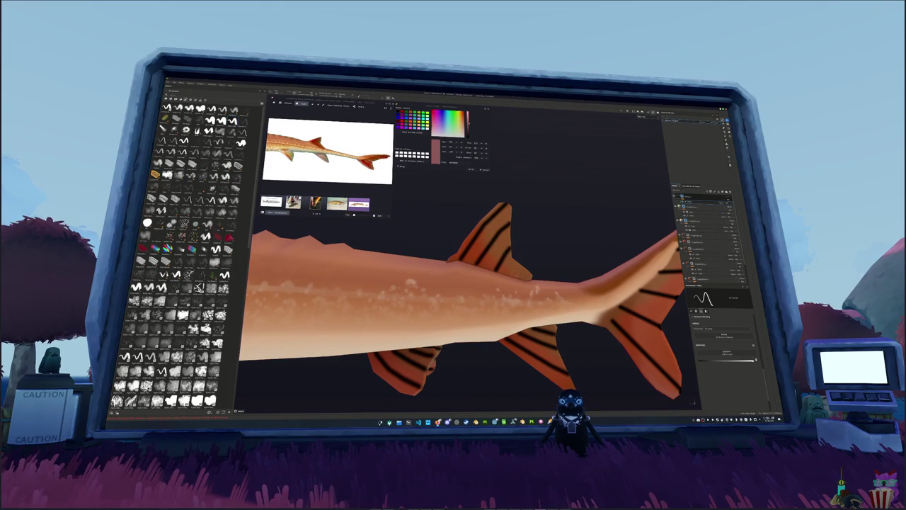
scroll(526, 261, down, 2)
scroll(526, 261, down, 2)
scroll(526, 260, down, 2)
middle_drag(467, 277, 510, 269)
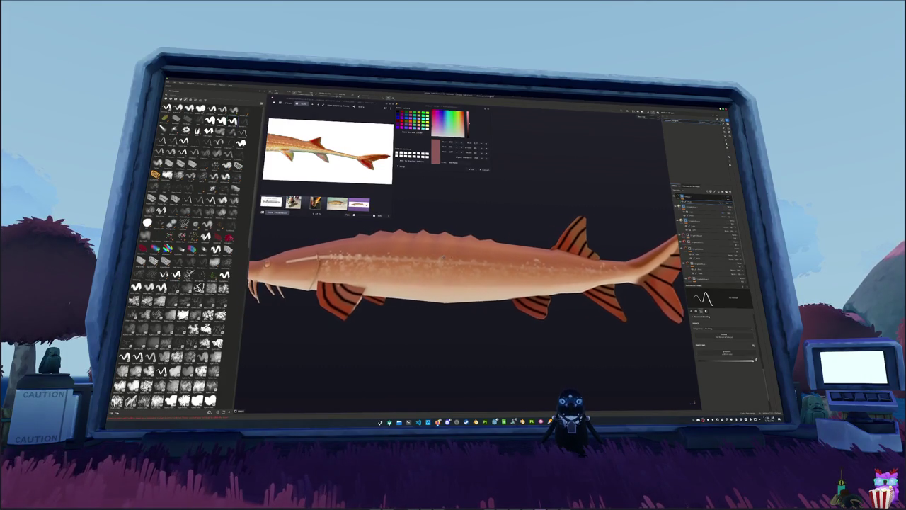
alt+drag(474, 269, 521, 269)
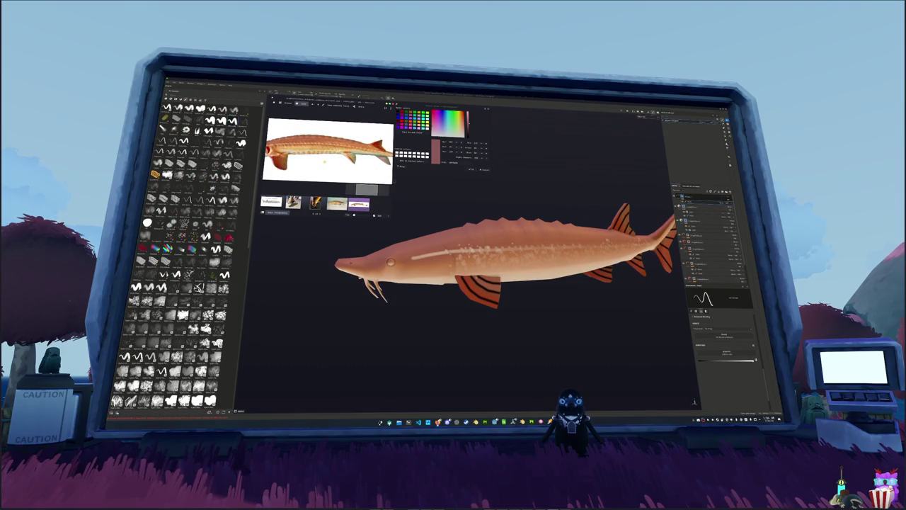
scroll(467, 276, up, 2)
scroll(467, 276, up, 3)
Paint a short dark stroke along the body crease above the gills
alt+drag(520, 269, 523, 318)
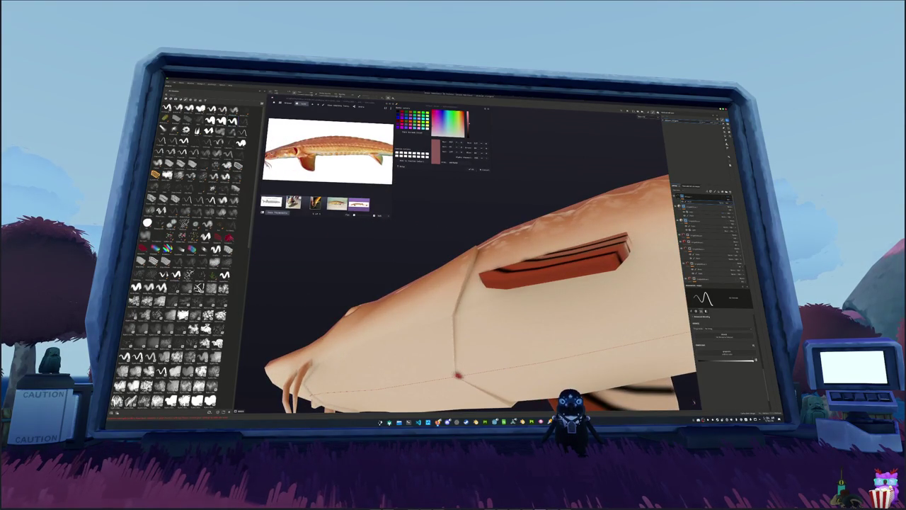
shift+click(513, 403)
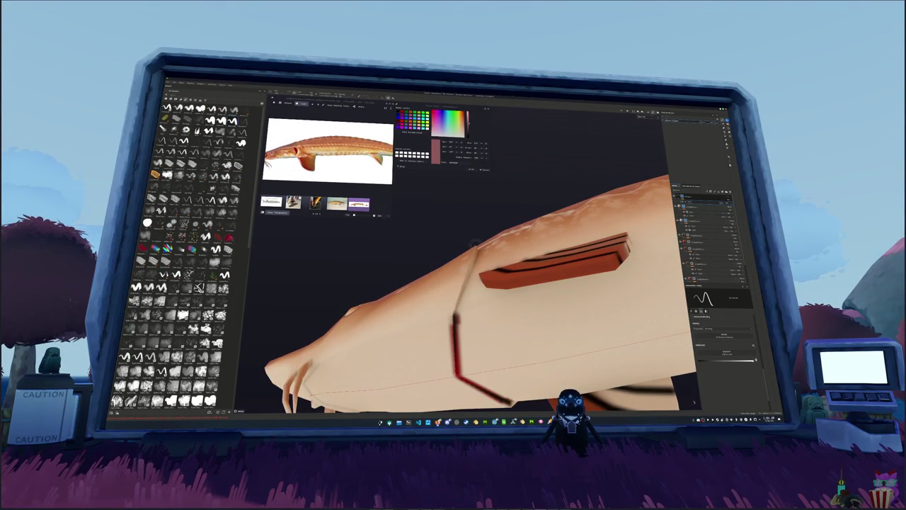
mouse_move(473, 243)
alt+mouse_down()
mouse_move(495, 269)
mouse_move(481, 210)
mouse_move(510, 245)
alt+mouse_up()
scroll(467, 284, up, 2)
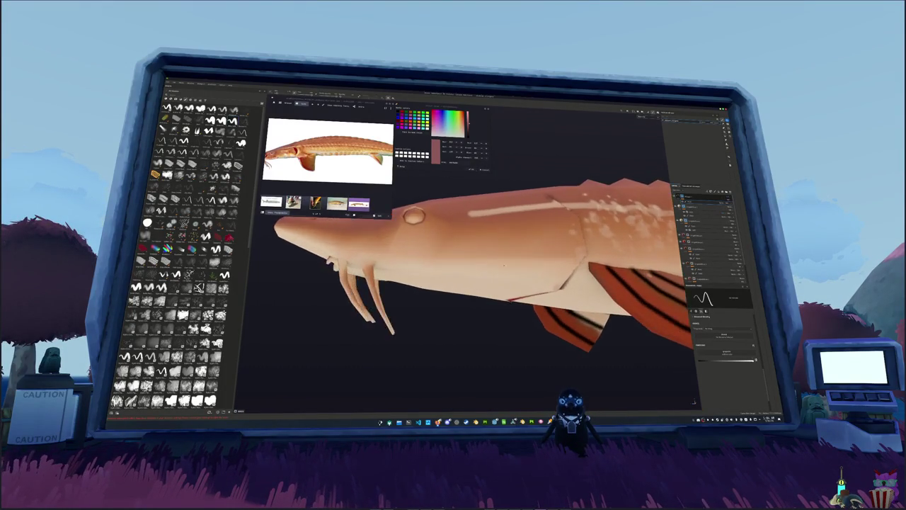
scroll(467, 283, up, 3)
scroll(467, 283, up, 2)
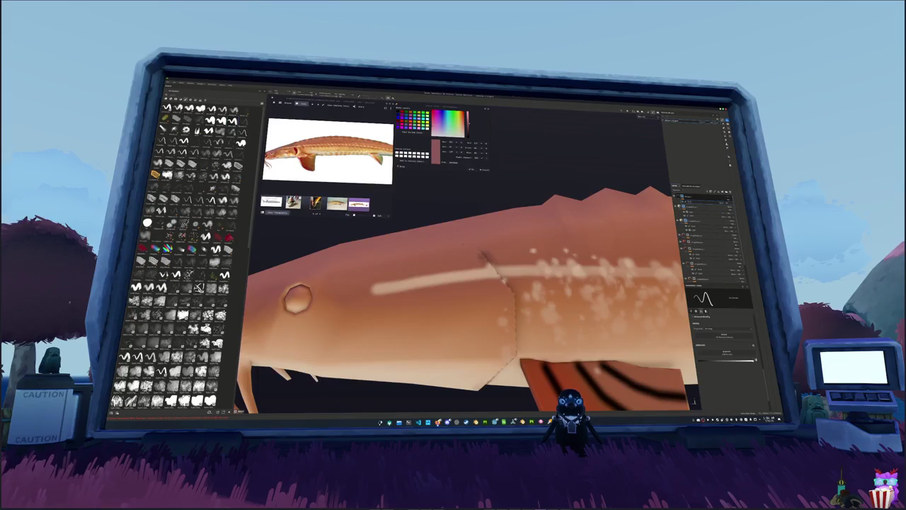
Trace a thin dark line along the gill-cover seam behind the head
drag(483, 255, 431, 259)
mouse_move(467, 297)
middle_down()
mouse_move(439, 283)
mouse_move(496, 284)
mouse_move(439, 283)
middle_up()
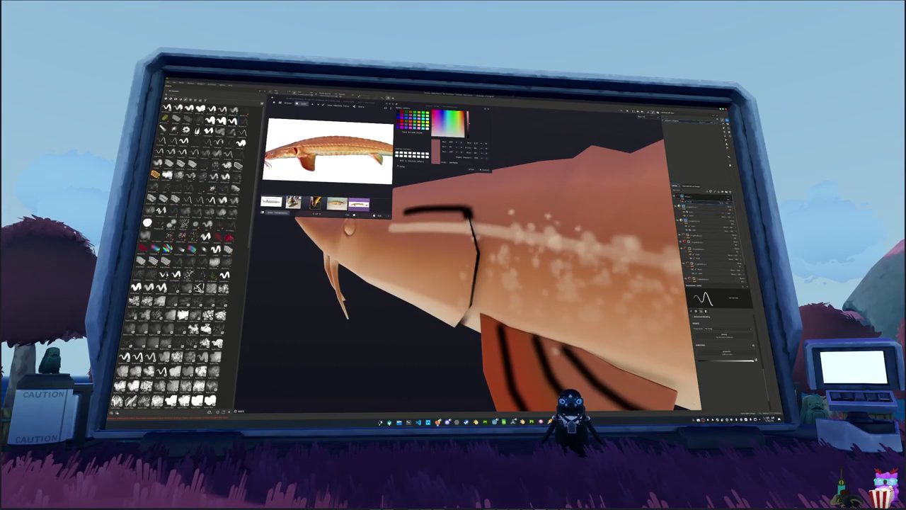
middle_drag(468, 298, 425, 276)
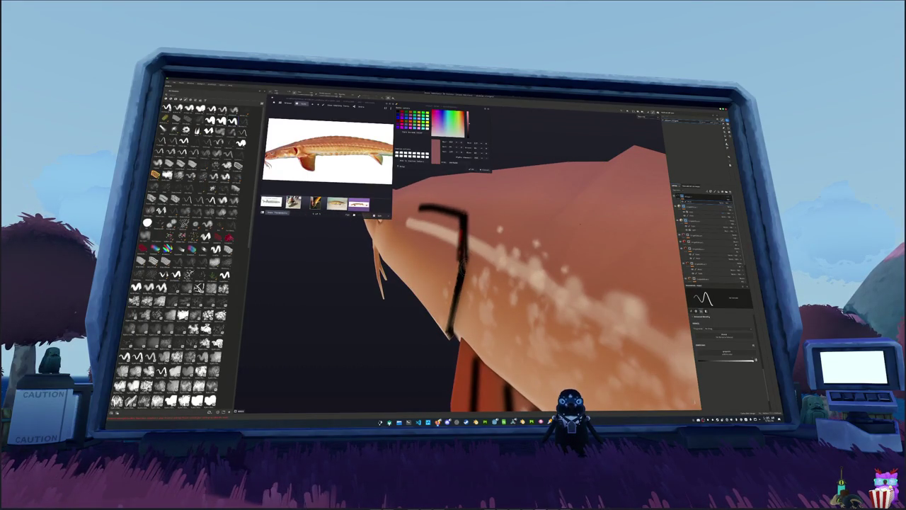
middle_drag(496, 283, 467, 269)
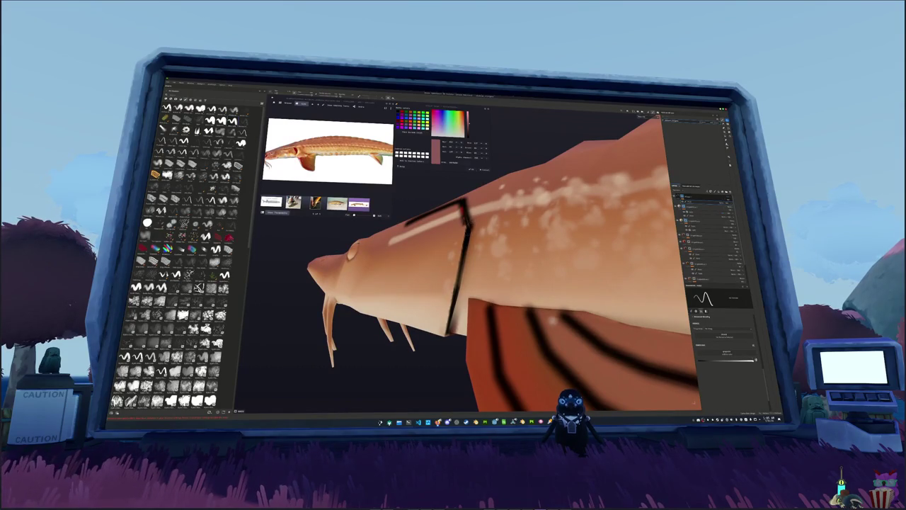
alt+drag(460, 260, 451, 286)
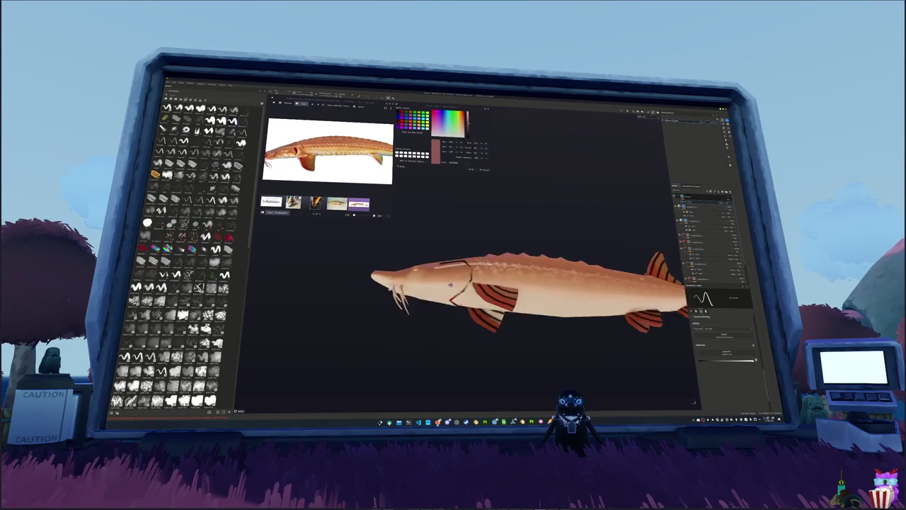
scroll(499, 269, up, 1)
scroll(500, 269, up, 2)
scroll(500, 269, up, 1)
scroll(500, 269, up, 1)
Paint dark red strokes along the underside of the sturgeon's head
mouse_move(460, 255)
alt+mouse_down()
mouse_move(458, 246)
mouse_move(460, 259)
alt+mouse_up()
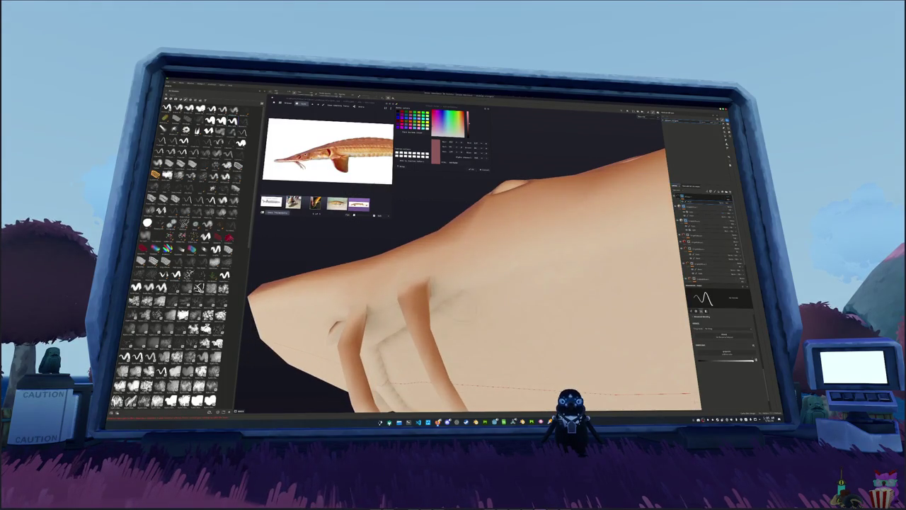
mouse_move(485, 299)
mouse_down()
mouse_move(475, 276)
mouse_move(446, 279)
mouse_move(495, 297)
mouse_up()
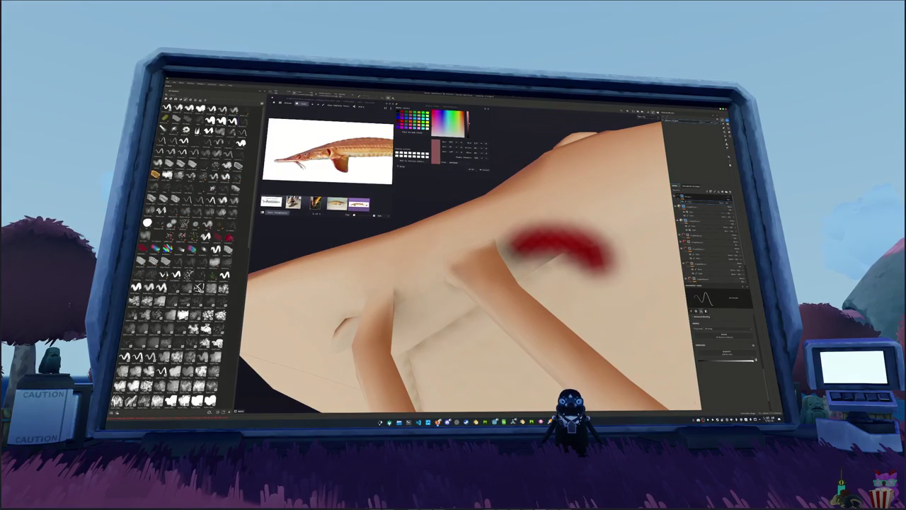
alt+drag(400, 304, 453, 283)
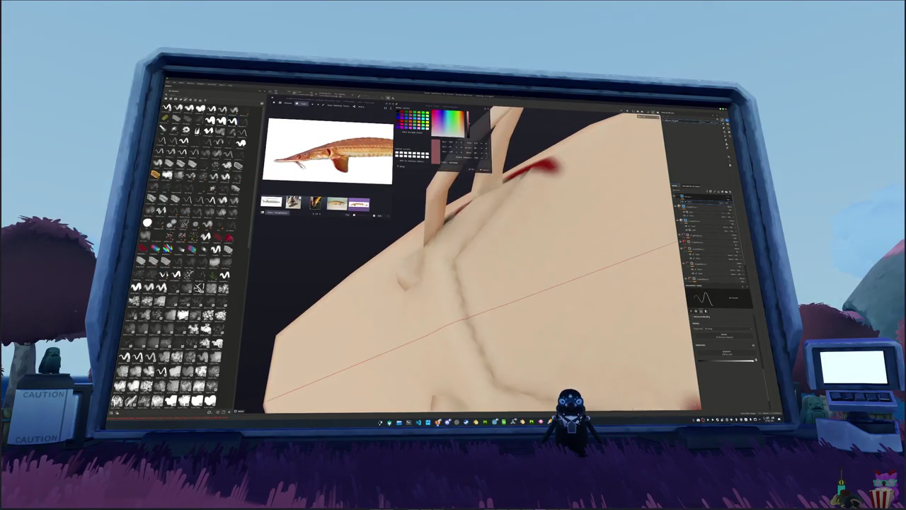
drag(531, 173, 495, 389)
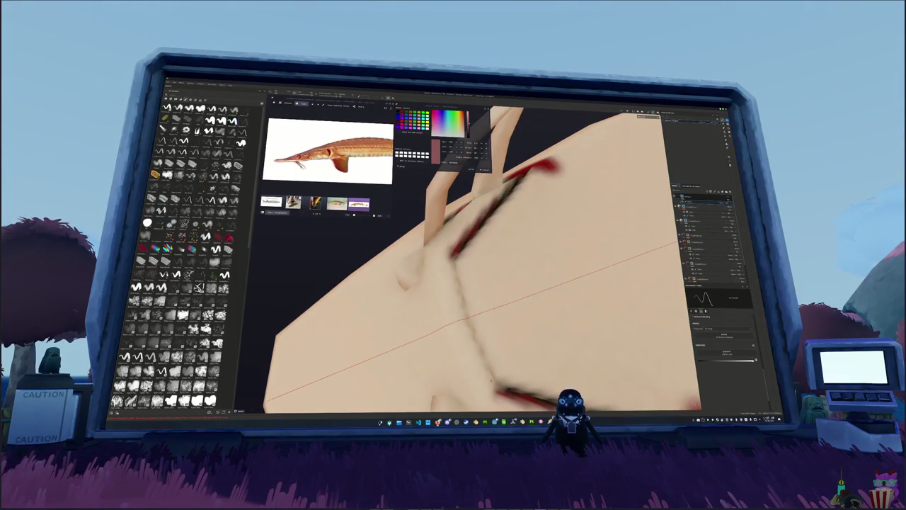
mouse_move(466, 319)
alt+mouse_down()
mouse_move(572, 250)
mouse_move(434, 250)
mouse_move(362, 319)
mouse_move(333, 333)
mouse_move(485, 308)
mouse_move(434, 307)
mouse_move(475, 307)
mouse_move(485, 318)
alt+mouse_up()
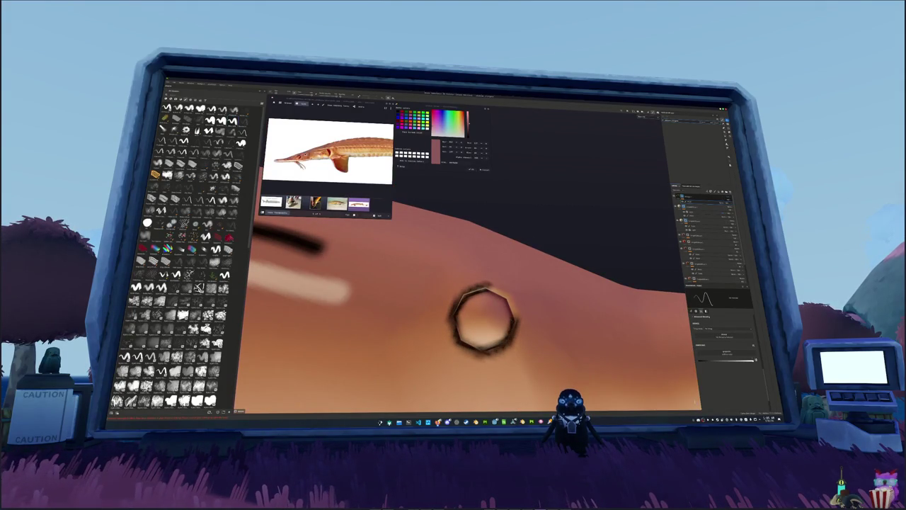
scroll(484, 319, down, 5)
mouse_move(485, 319)
alt+mouse_down()
mouse_move(524, 305)
mouse_move(474, 304)
mouse_move(449, 281)
mouse_move(422, 283)
alt+mouse_up()
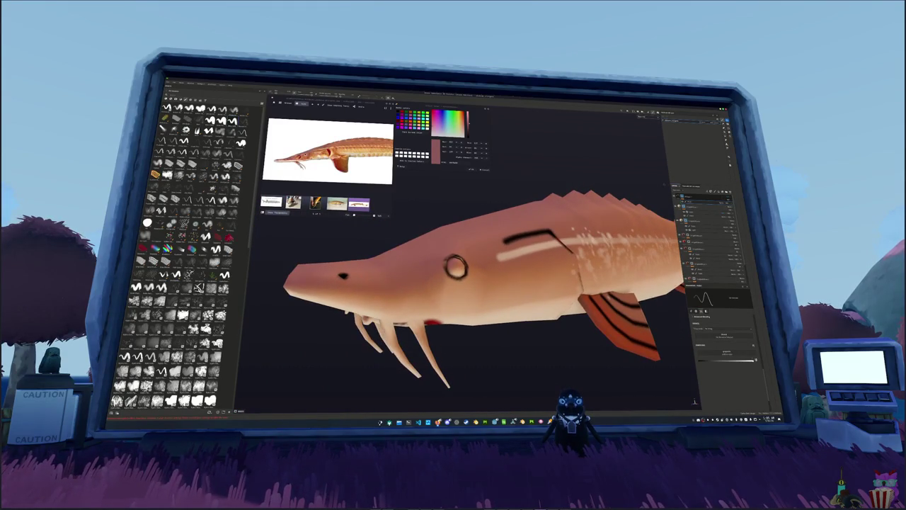
Hide the black stripes and eye-outline layer and view the fish from the side
click(715, 211)
alt+drag(579, 191, 706, 373)
click(755, 419)
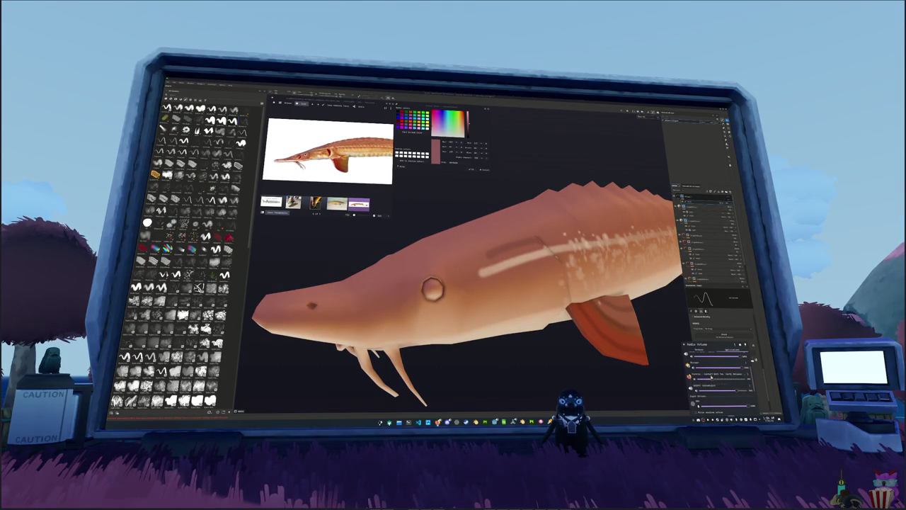
click(572, 344)
alt+drag(572, 344, 538, 352)
scroll(551, 352, down, 3)
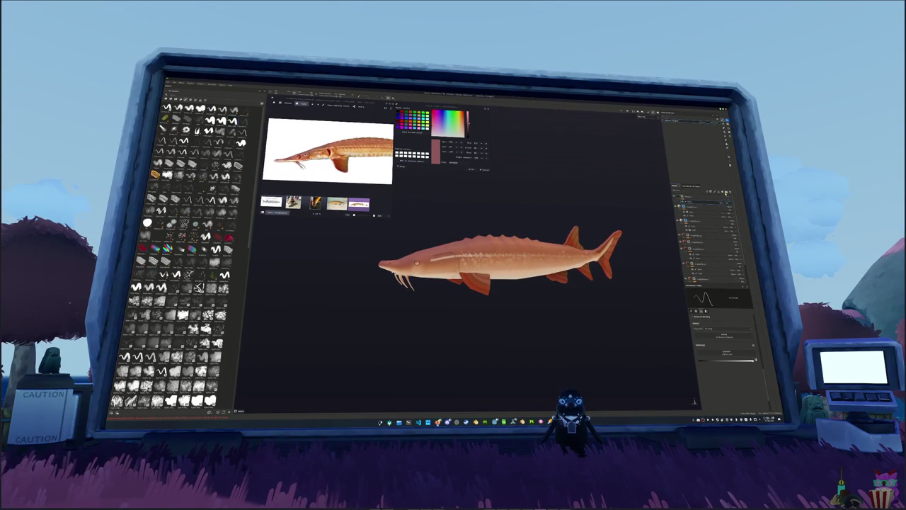
Add two new items to the sturgeon's layer stack from the layer context menu
right_click(720, 259)
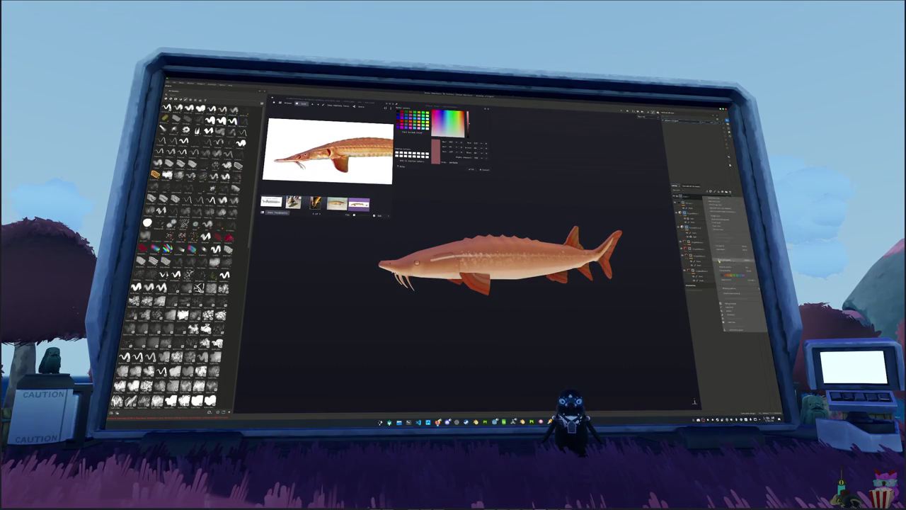
click(733, 323)
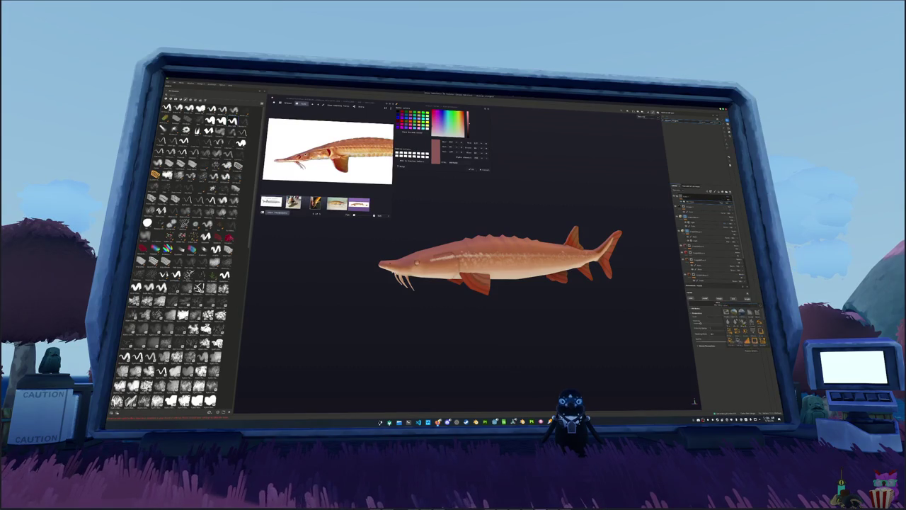
drag(686, 304, 632, 319)
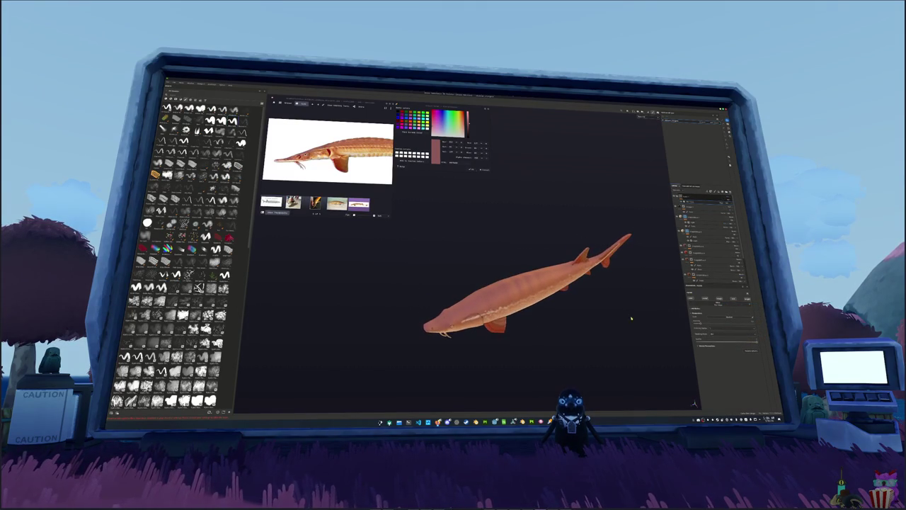
right_click(696, 200)
click(715, 290)
scroll(482, 297, up, 3)
mouse_move(495, 304)
mouse_down()
mouse_move(524, 311)
mouse_move(503, 276)
mouse_move(509, 241)
mouse_move(509, 297)
mouse_move(488, 269)
mouse_move(495, 226)
mouse_up()
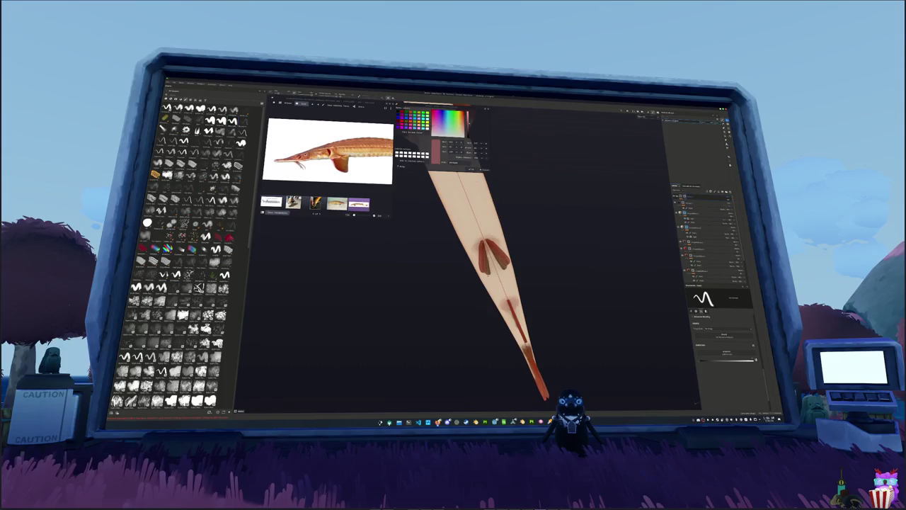
Expand a layer group, select its next layer, and add a fill layer on top
drag(598, 244, 601, 238)
click(685, 242)
click(708, 252)
mouse_move(502, 299)
mouse_down()
mouse_move(536, 256)
mouse_move(487, 242)
mouse_move(509, 209)
mouse_move(495, 234)
mouse_up()
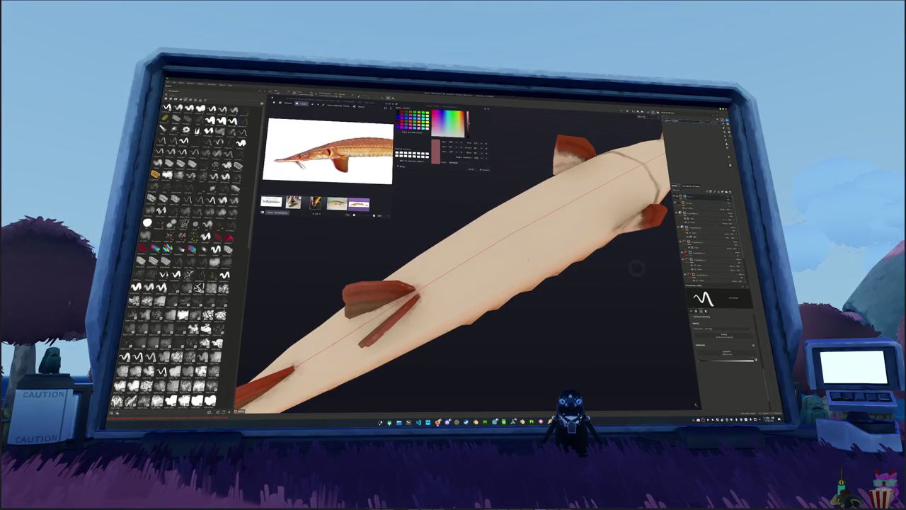
mouse_move(496, 234)
mouse_down()
mouse_move(437, 324)
mouse_move(540, 331)
mouse_up()
scroll(540, 330, up, 2)
scroll(539, 331, up, 2)
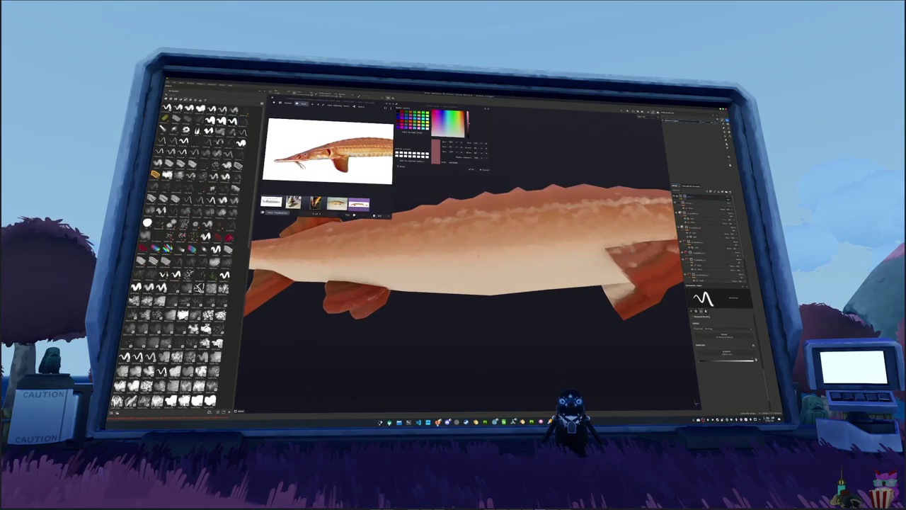
mouse_move(495, 283)
mouse_down()
mouse_move(425, 300)
mouse_move(453, 312)
mouse_move(514, 285)
mouse_move(549, 345)
mouse_move(510, 323)
mouse_move(524, 318)
mouse_move(510, 315)
mouse_move(548, 228)
mouse_move(516, 255)
mouse_up()
scroll(425, 300, down, 2)
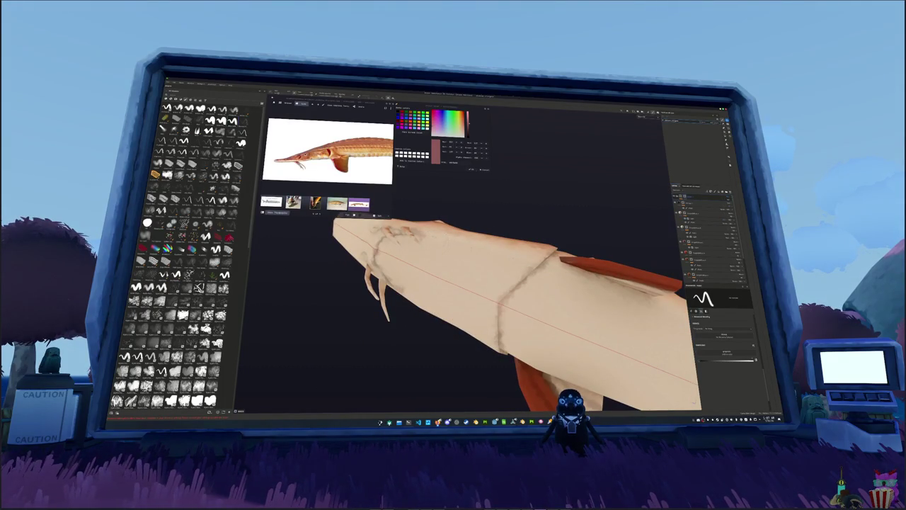
mouse_move(436, 290)
mouse_down()
mouse_move(500, 244)
mouse_move(625, 257)
mouse_move(479, 226)
mouse_move(570, 236)
mouse_move(446, 284)
mouse_move(527, 252)
mouse_move(450, 244)
mouse_up()
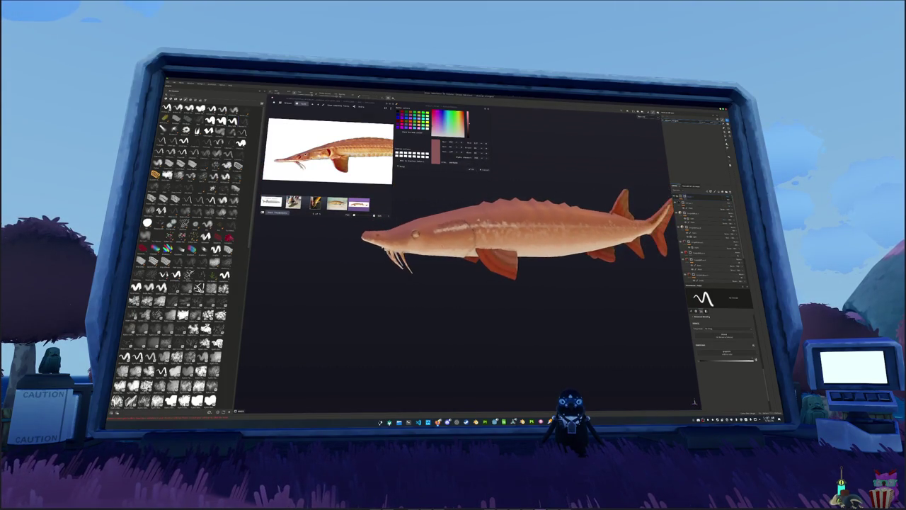
click(719, 192)
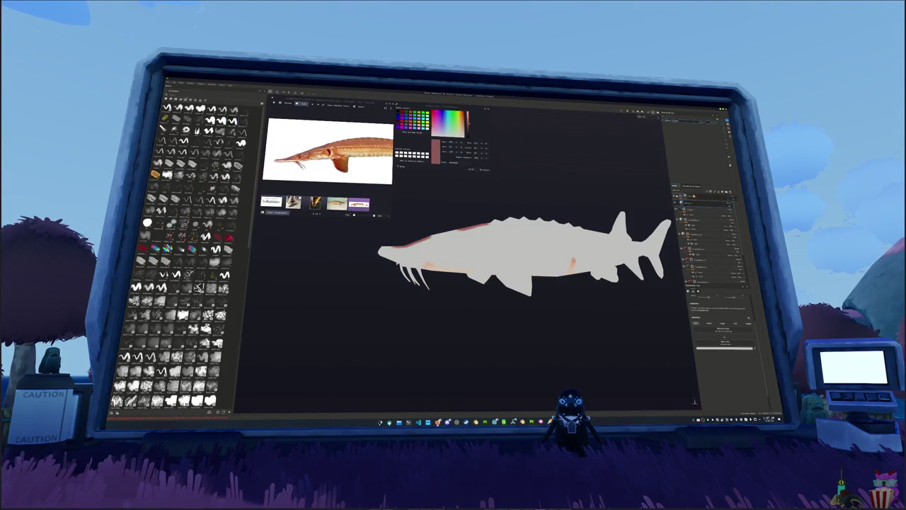
Set the new fill layer's base colour to white
mouse_move(538, 262)
mouse_down()
mouse_move(621, 290)
mouse_move(625, 235)
mouse_up()
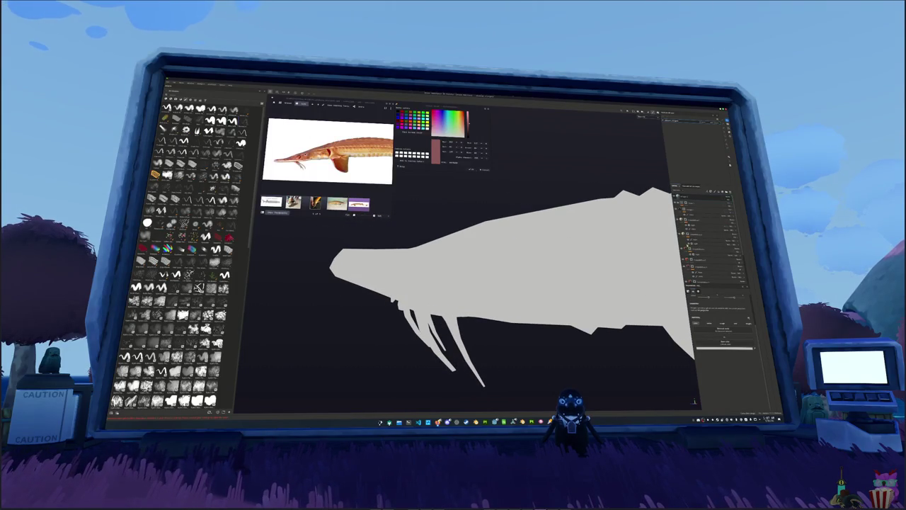
click(723, 347)
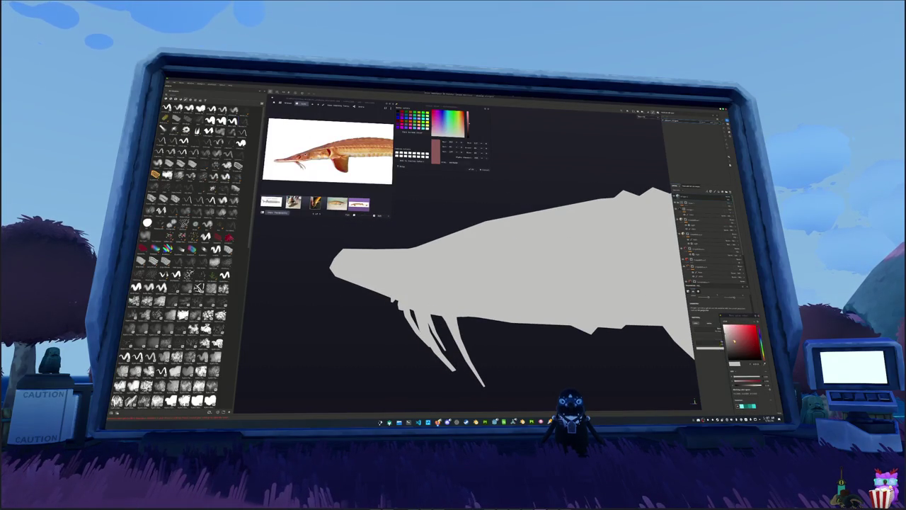
click(724, 327)
click(701, 202)
click(704, 295)
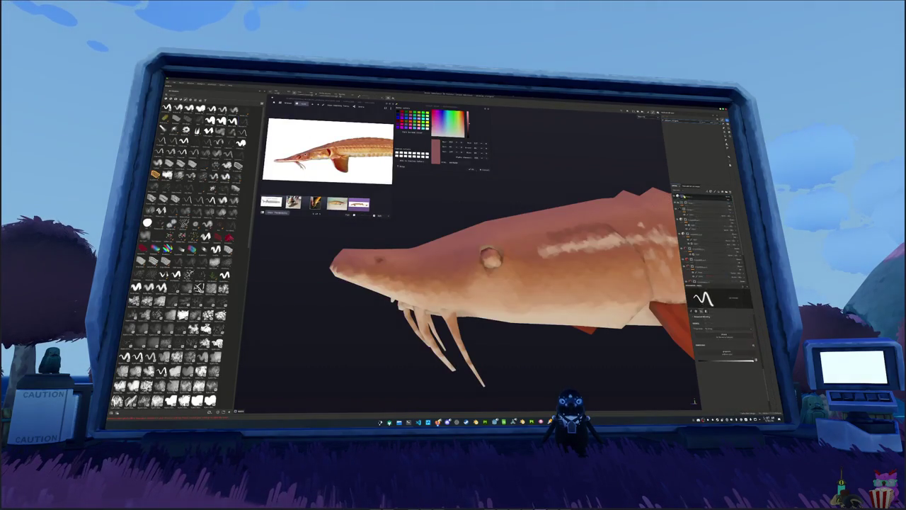
Paint the sturgeon's eye socket white, redoing the first attempt
scroll(489, 258, up, 3)
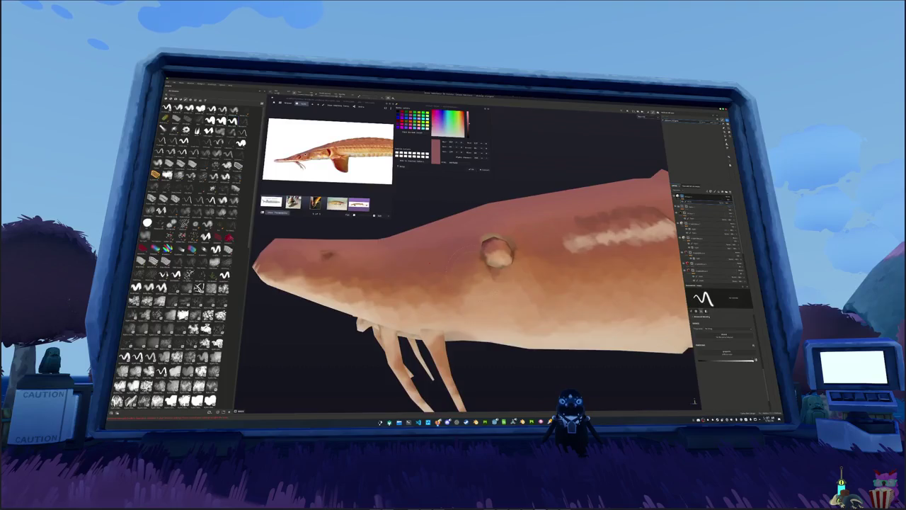
scroll(495, 252, up, 3)
scroll(503, 241, up, 2)
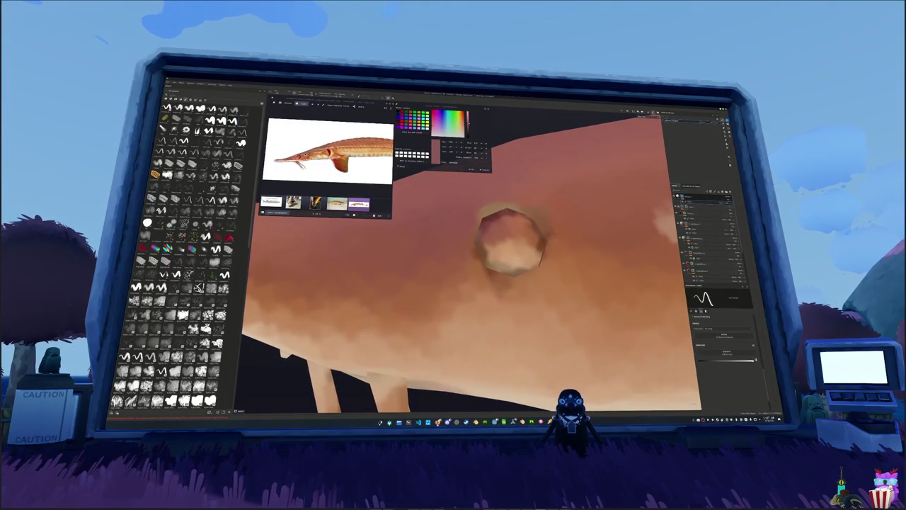
alt+drag(460, 297, 446, 304)
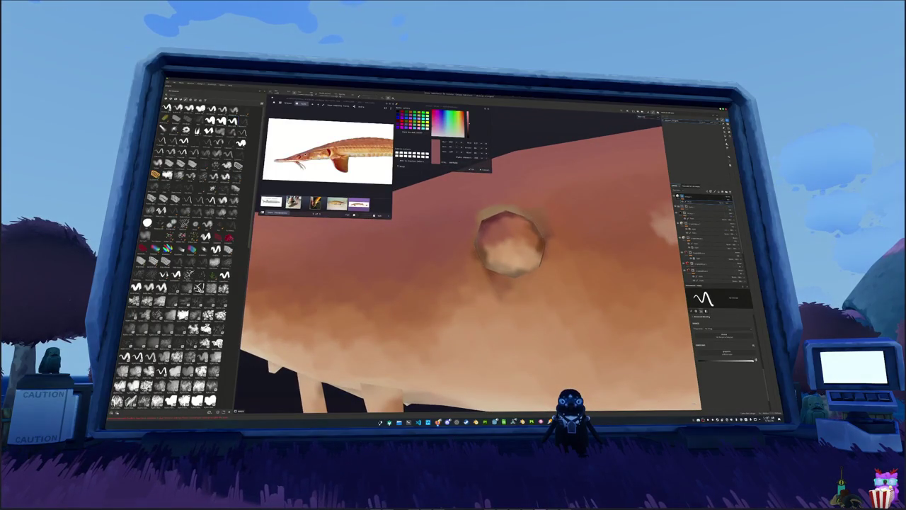
click(510, 244)
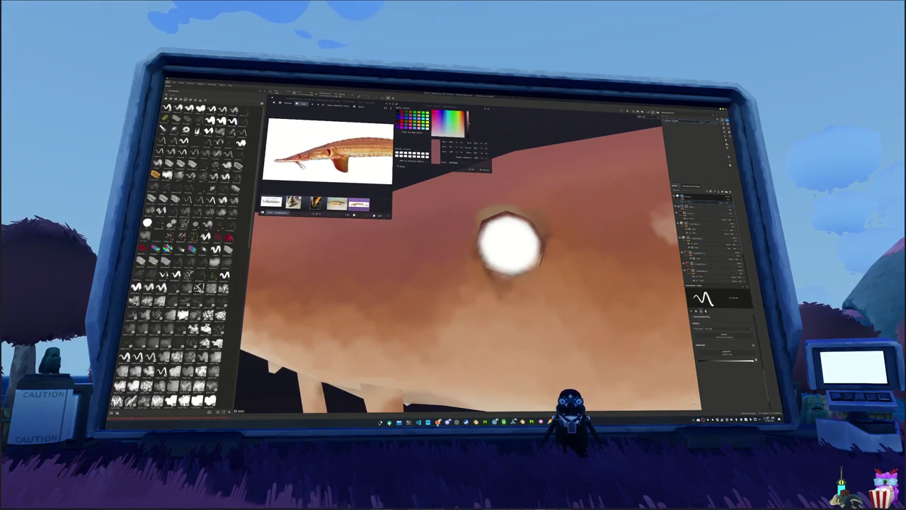
key(ctrl+z)
alt+drag(495, 297, 489, 312)
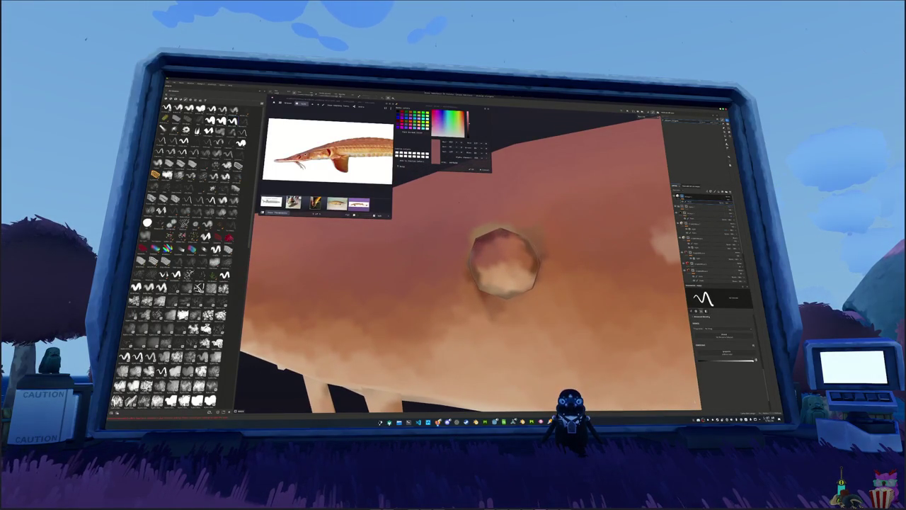
click(504, 262)
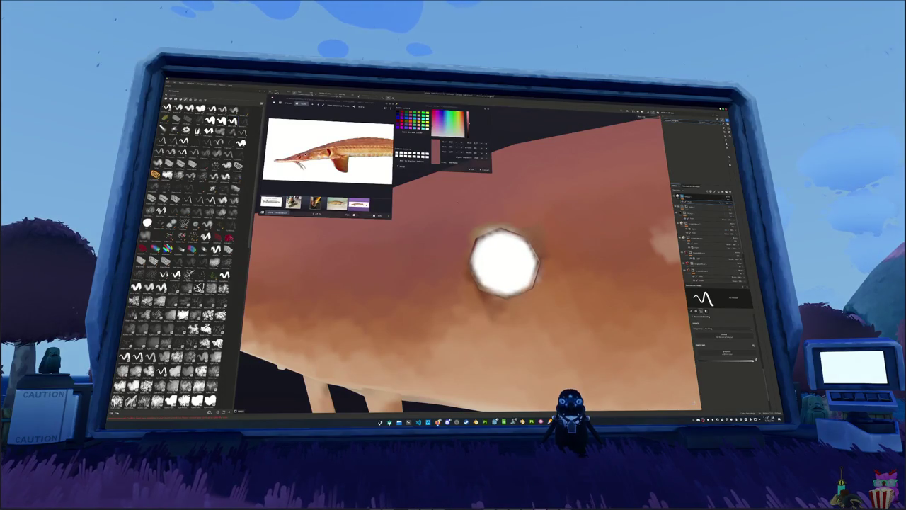
scroll(471, 319, down, 2)
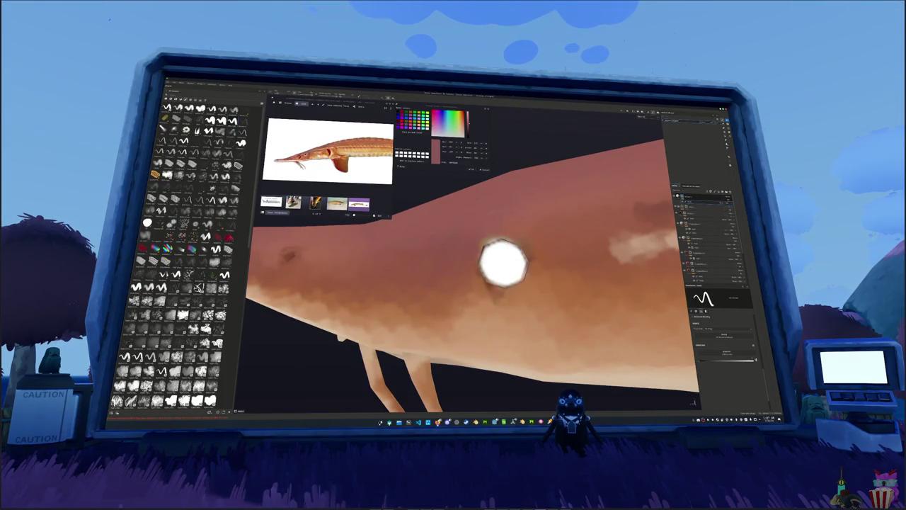
Switch to a flat single-channel view and set the previewed fill value to black
drag(503, 262, 480, 261)
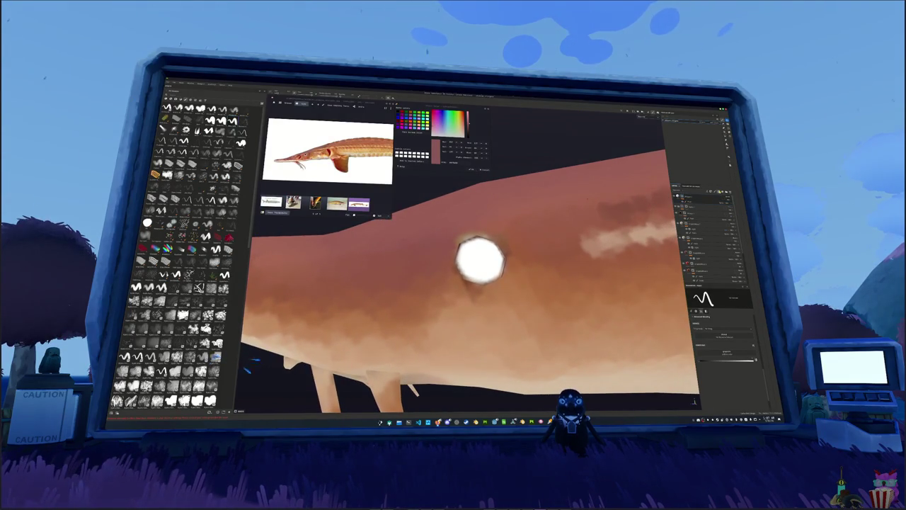
key(ctrl+comma)
drag(746, 333, 736, 354)
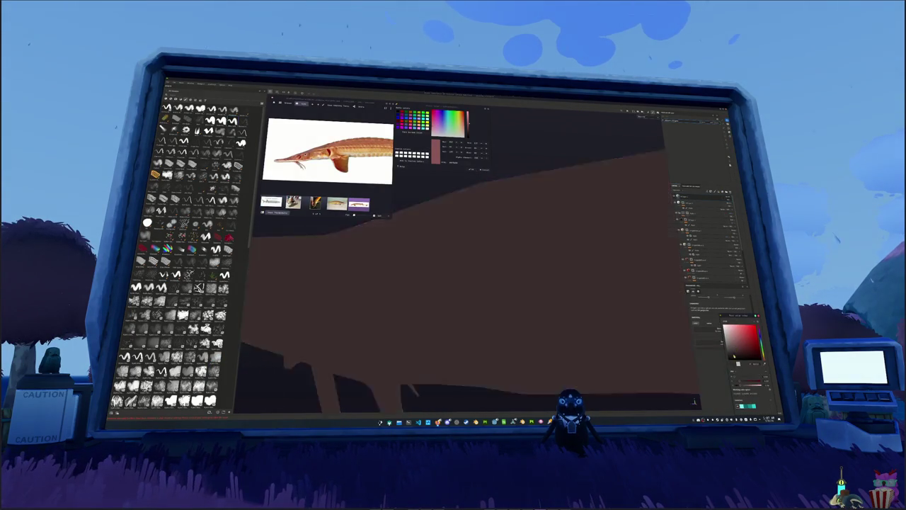
Paint the eye's centre black inside a white rim, checking it in channel previews
key(ctrl+comma)
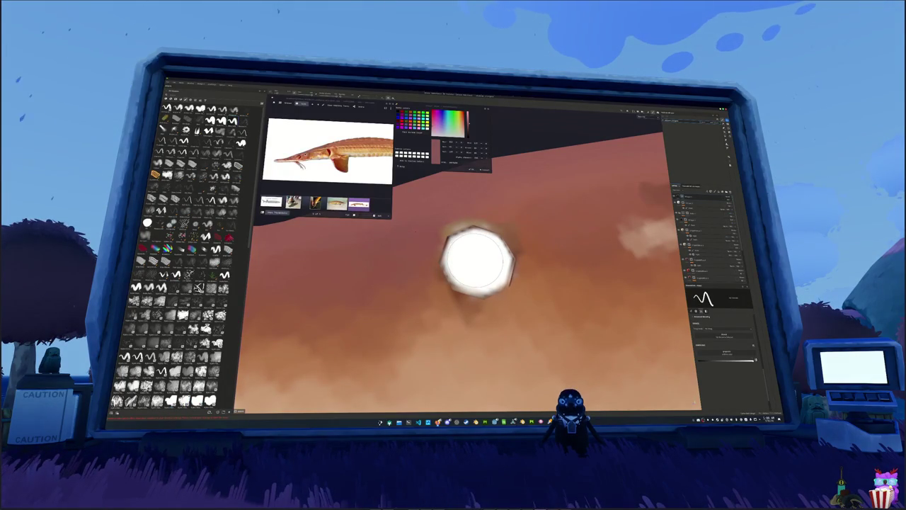
key(x)
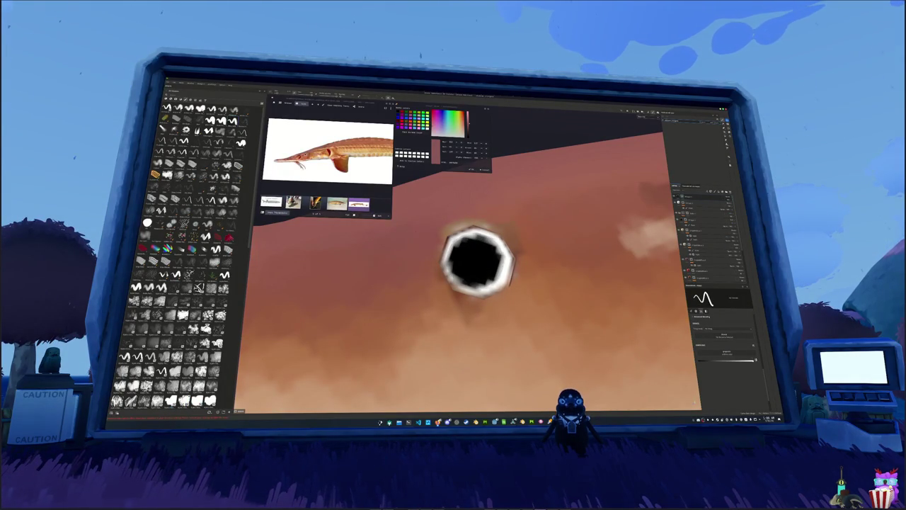
alt+scroll(478, 261, down, 2)
alt+scroll(467, 260, up, 2)
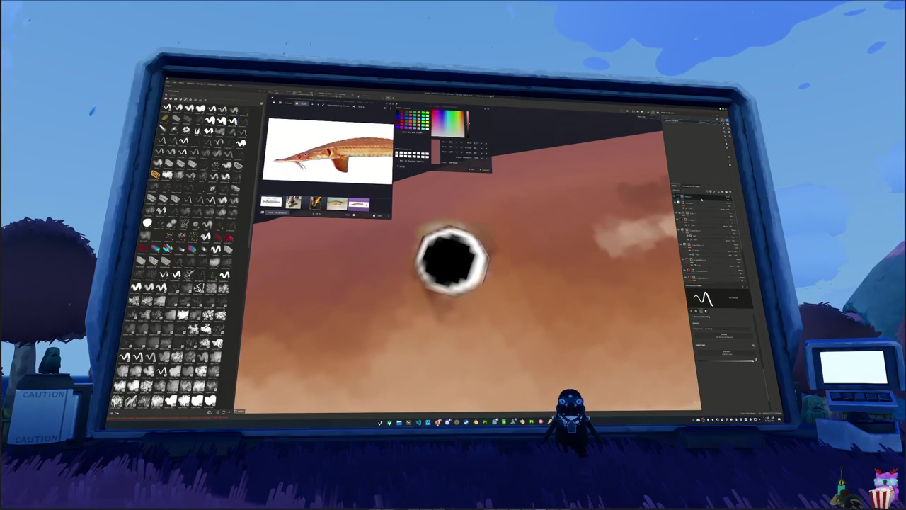
key(alt+BackSpace)
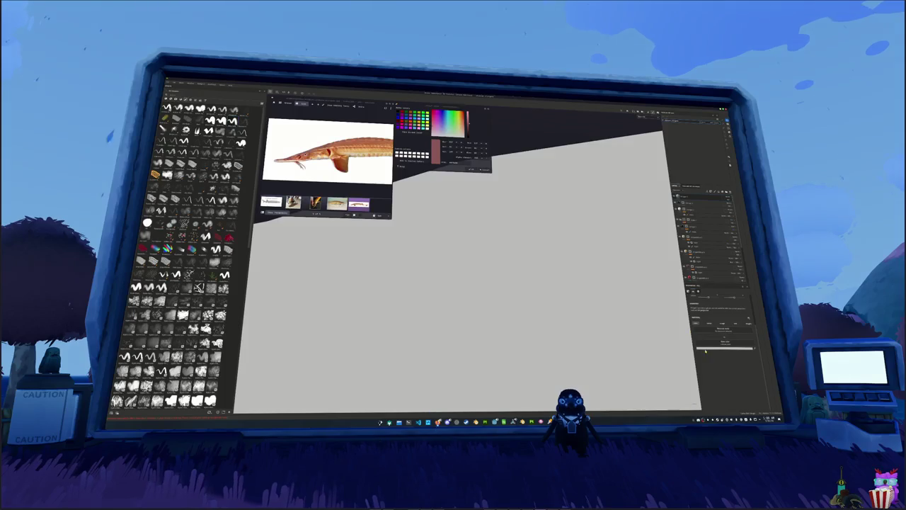
key(ctrl+BackSpace)
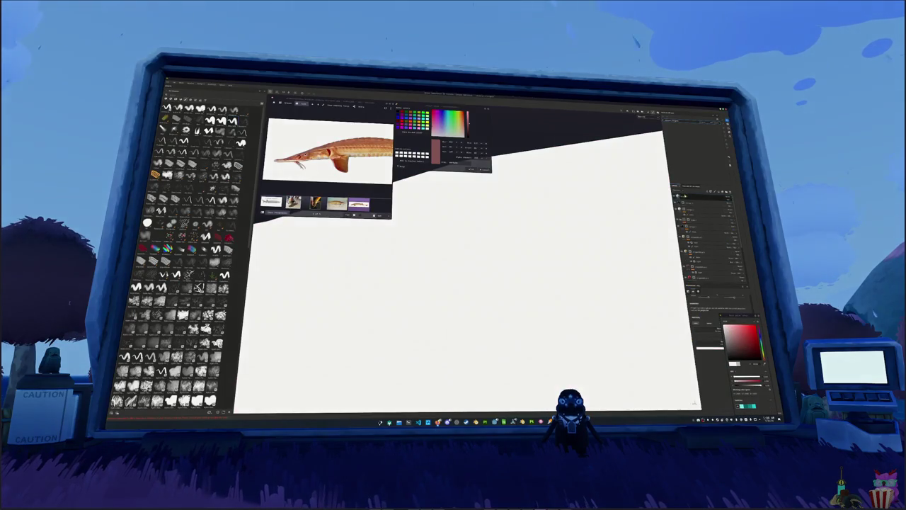
click(453, 257)
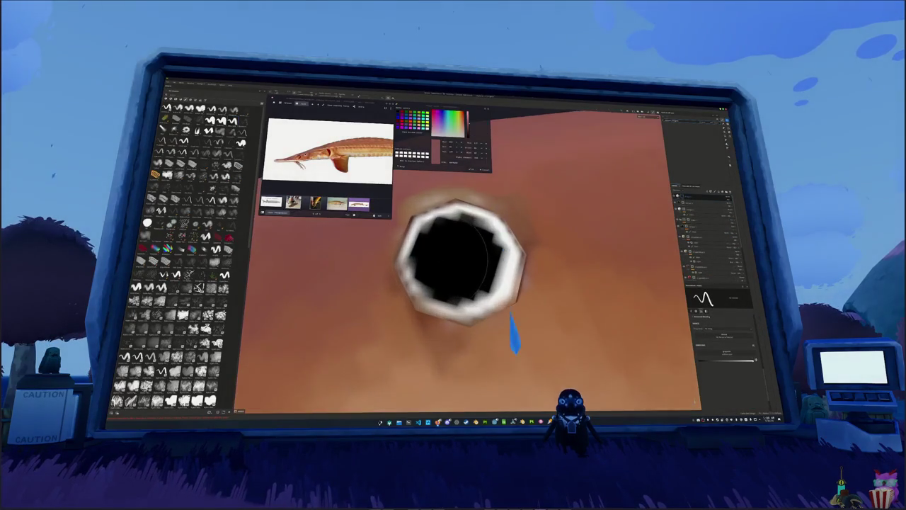
drag(460, 259, 447, 262)
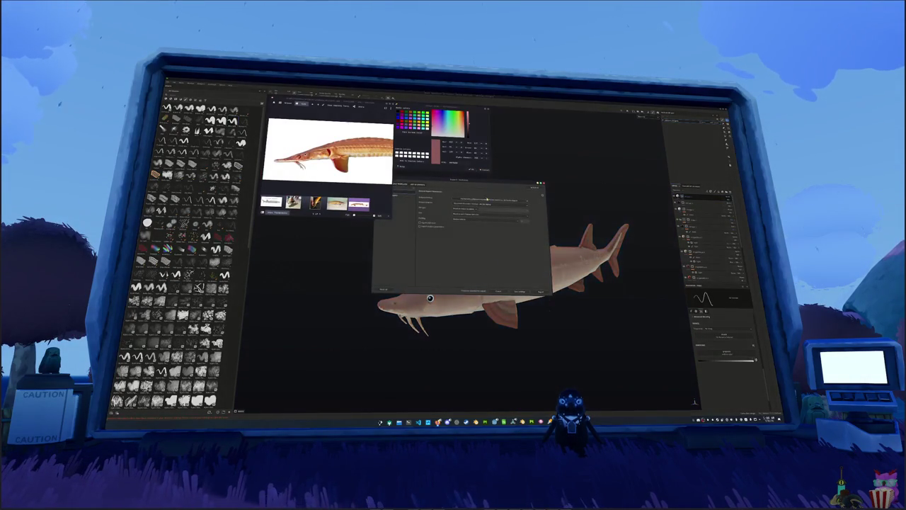
Export the sturgeon's texture set to the game's fish folder
click(554, 219)
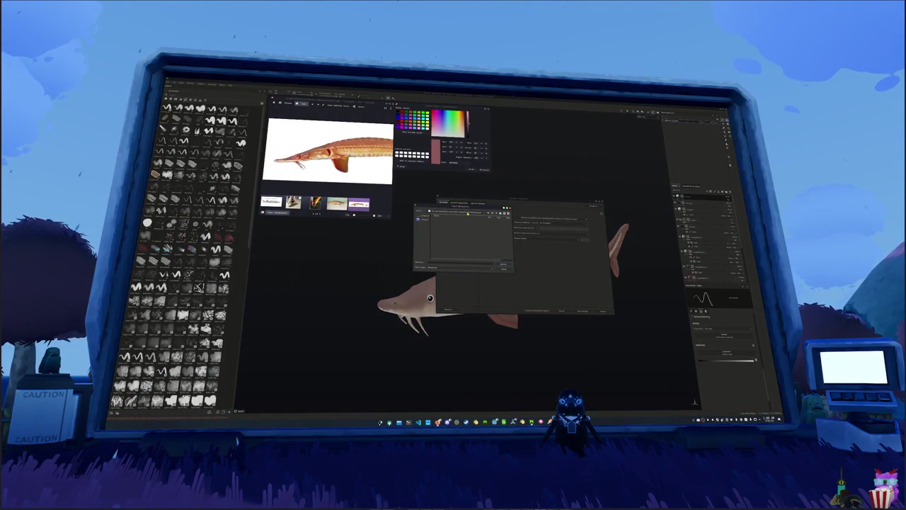
double_click(467, 237)
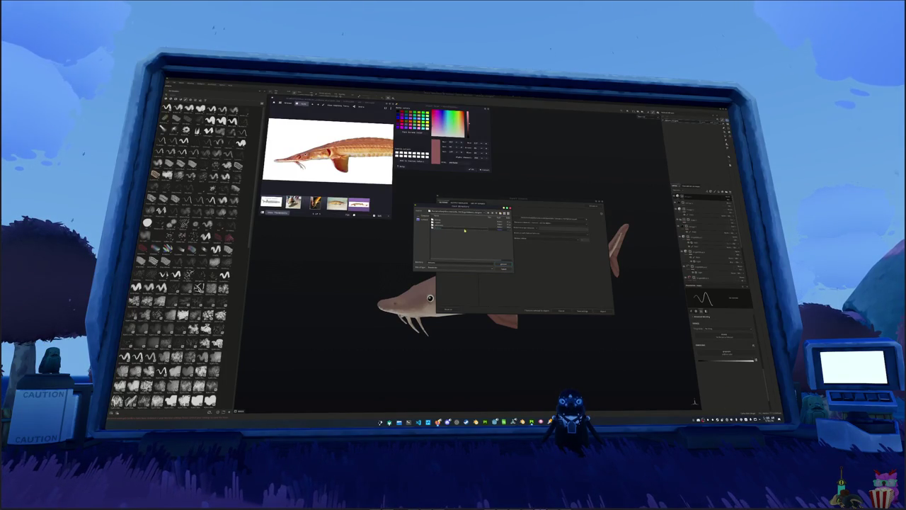
click(504, 263)
click(457, 215)
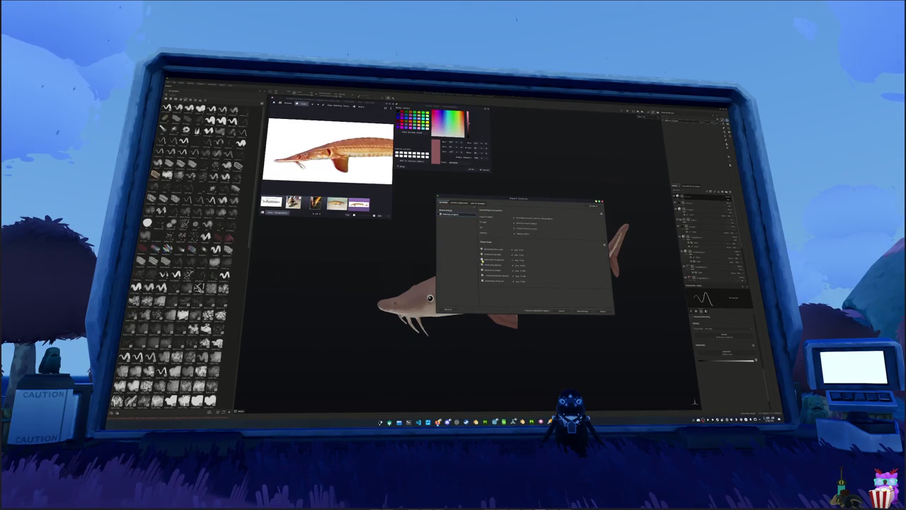
click(602, 312)
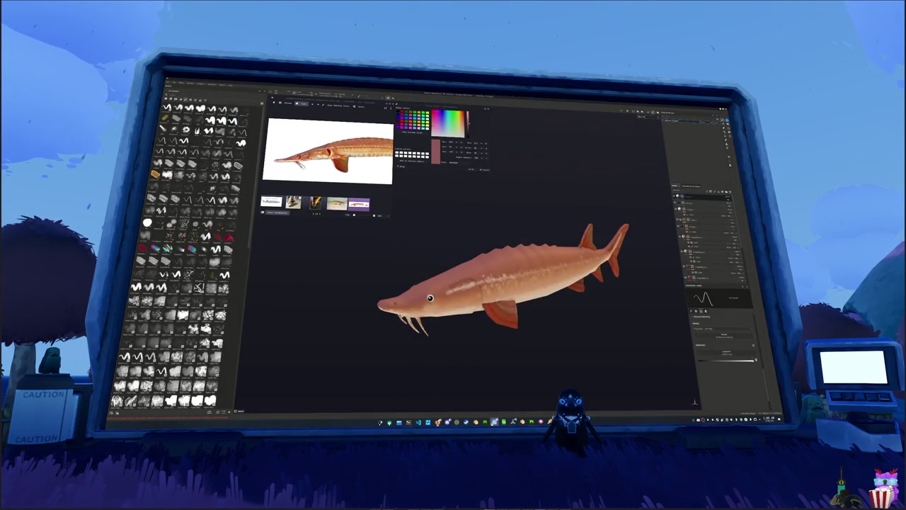
key(alt+Tab)
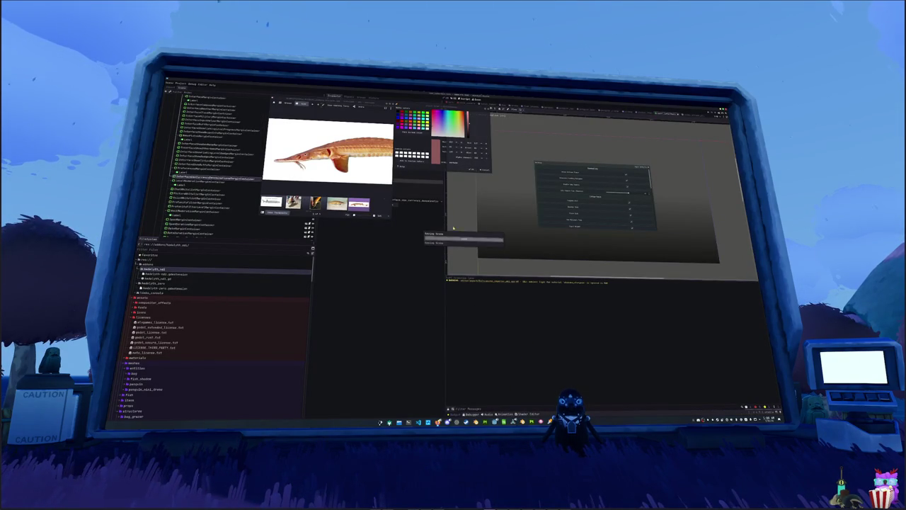
Open the fish scene, let the updated fish textures reimport, and run the game with F5
click(486, 111)
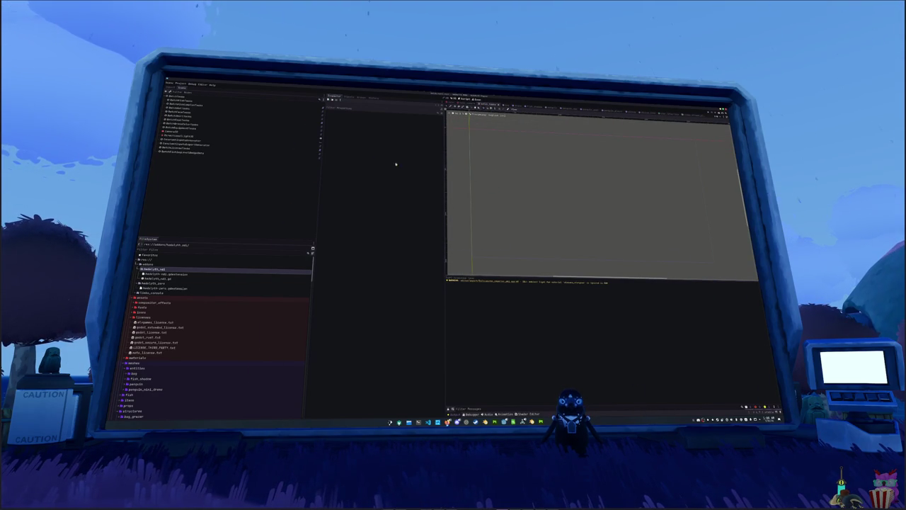
click(185, 101)
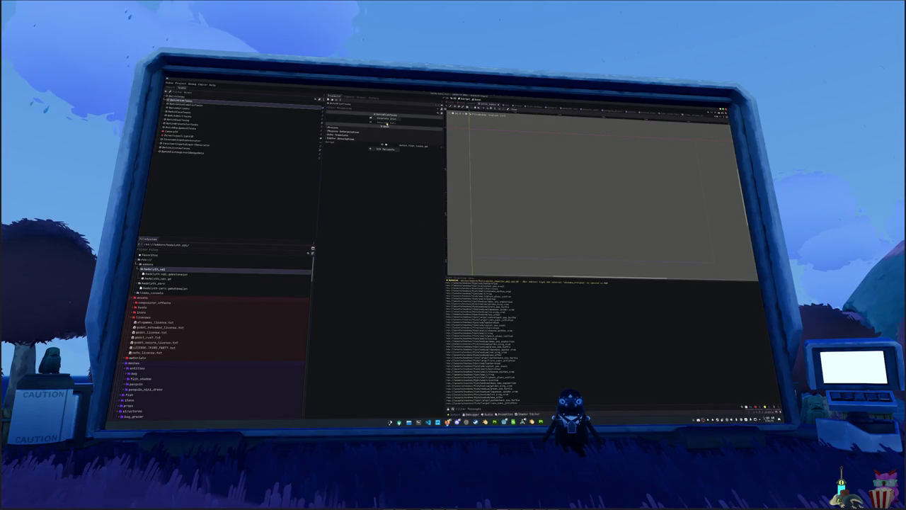
key(alt+Tab)
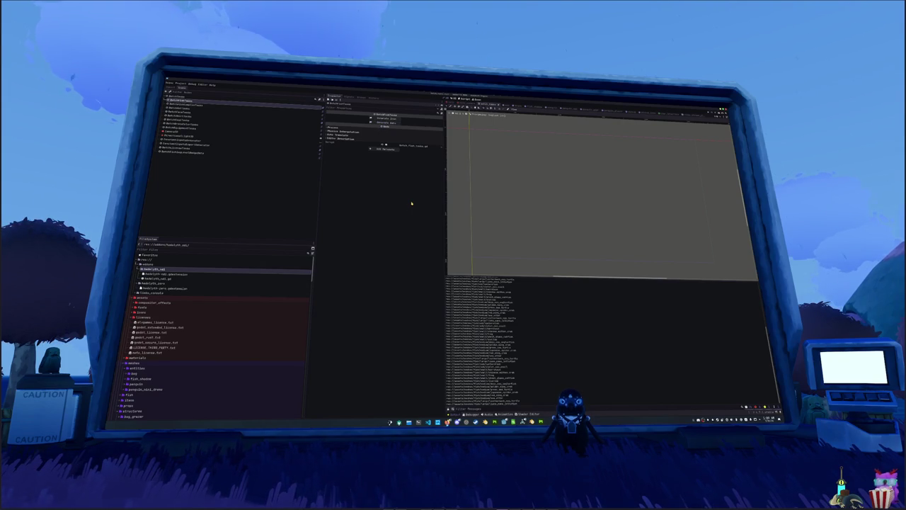
key(alt+Tab)
key(alt+Tab)
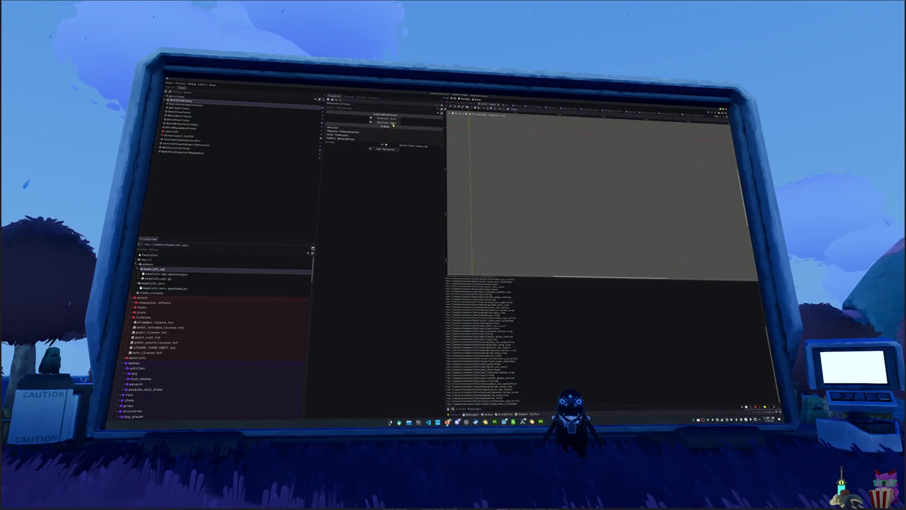
key(alt+Tab)
key(alt+Tab)
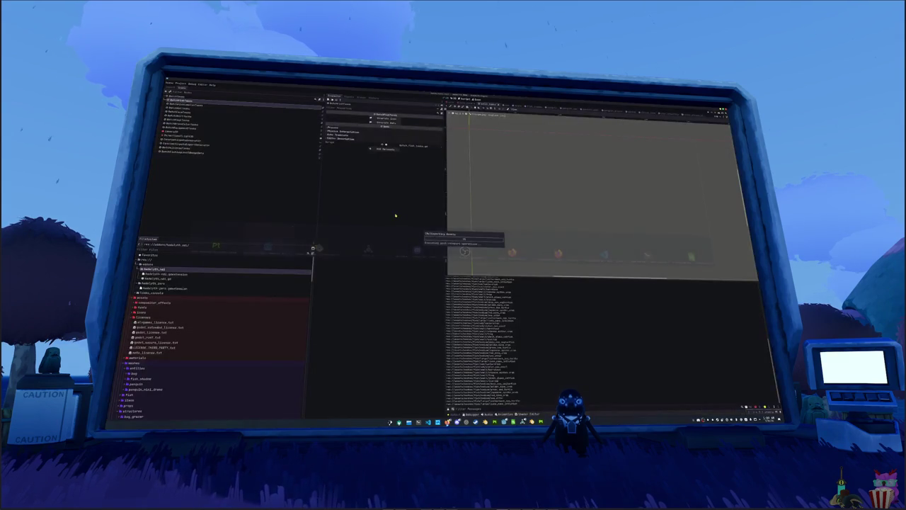
key(F5)
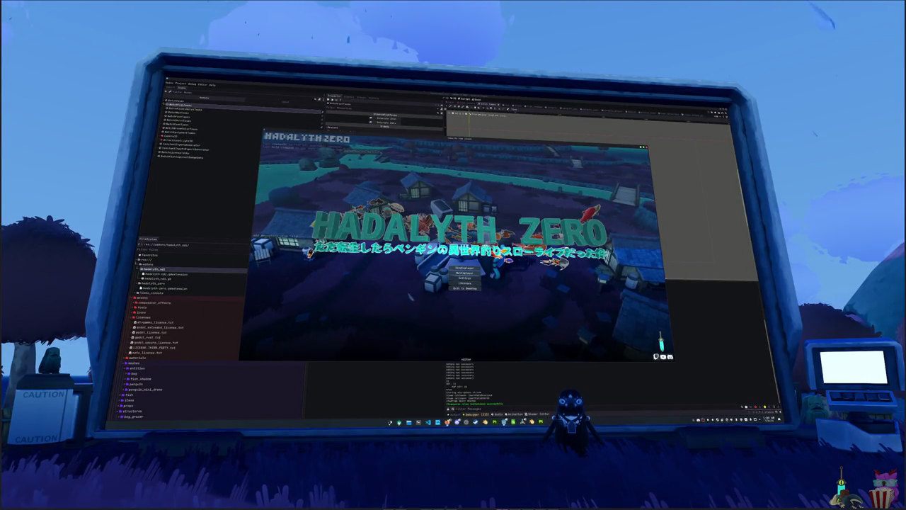
Start the game from the Hadalyth Zero title screen, then drop and pick up a fish
click(468, 272)
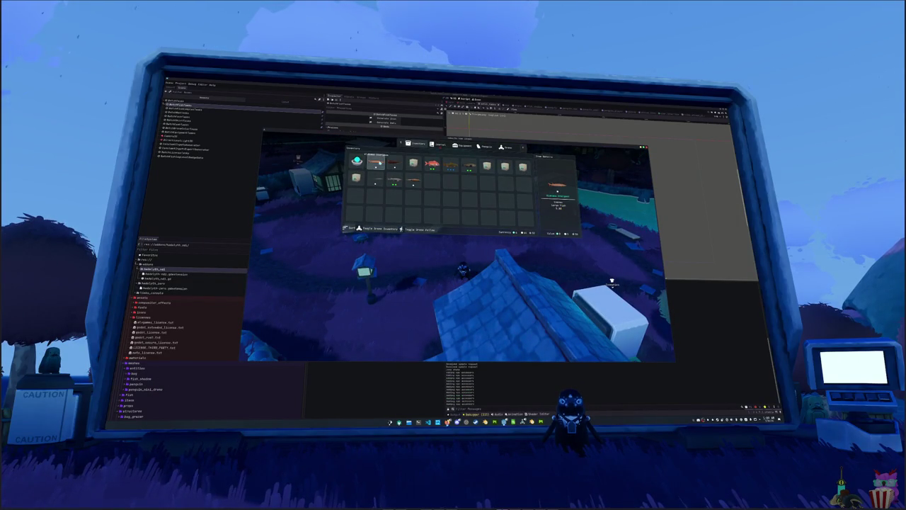
click(383, 168)
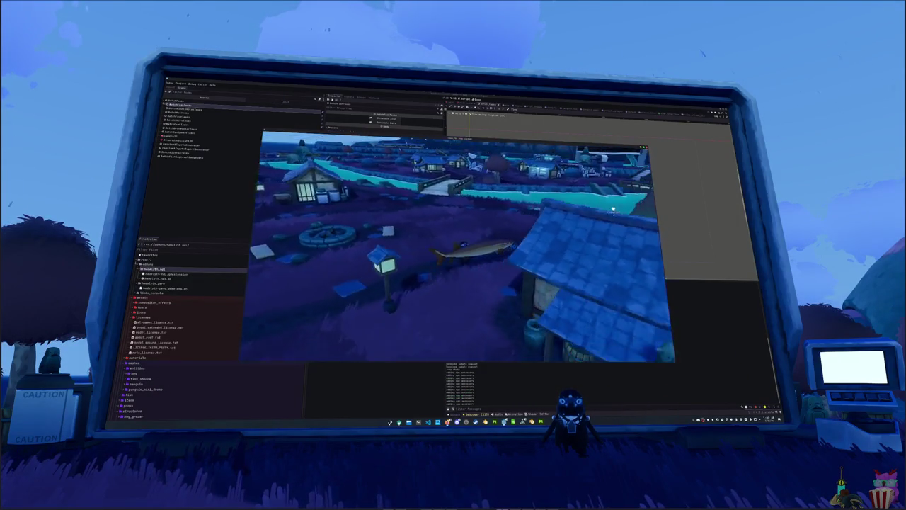
click(414, 244)
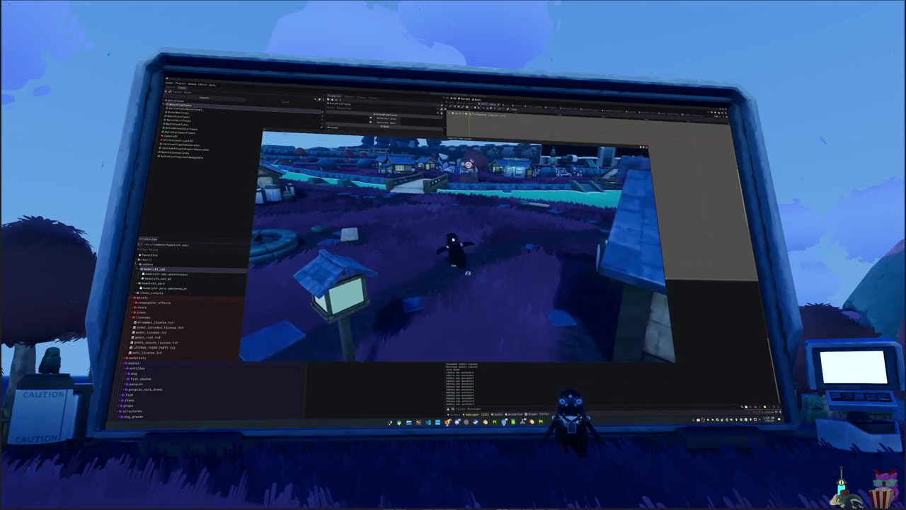
Drop the large fish from the inventory and open the journal's fish collection
key(Tab)
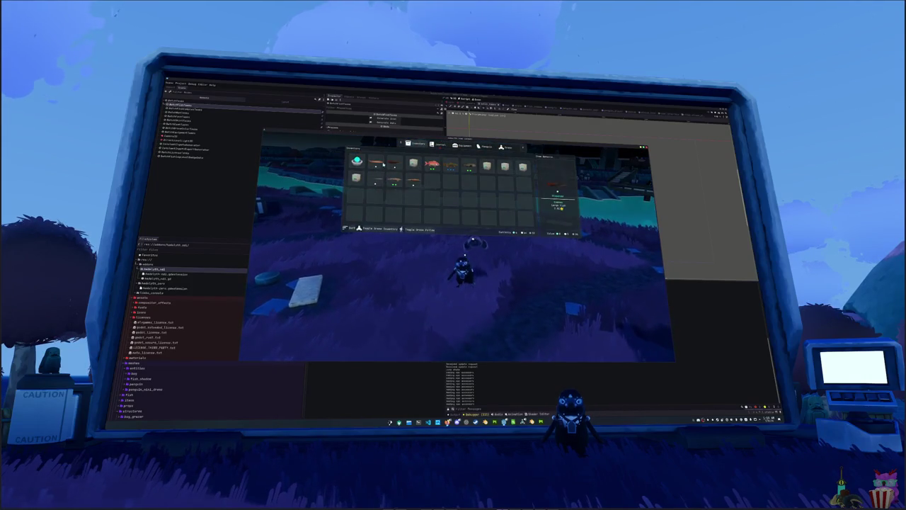
click(384, 170)
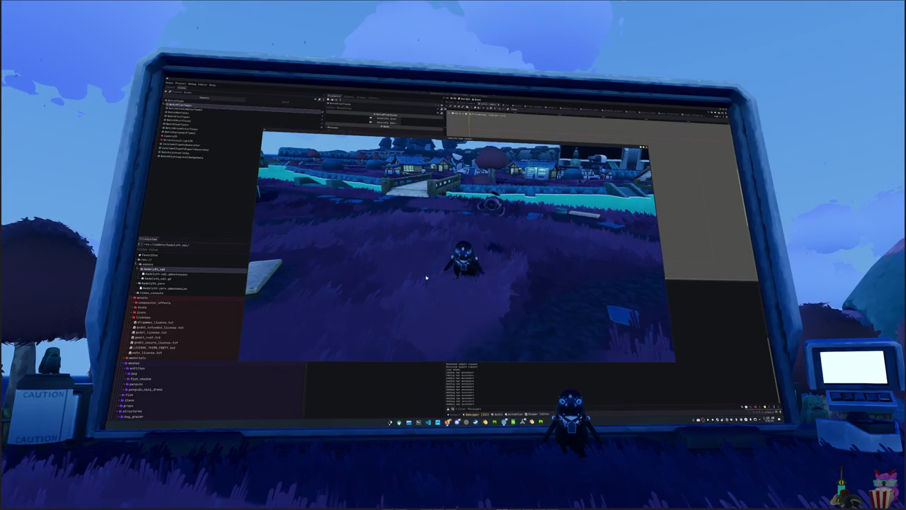
key(Tab)
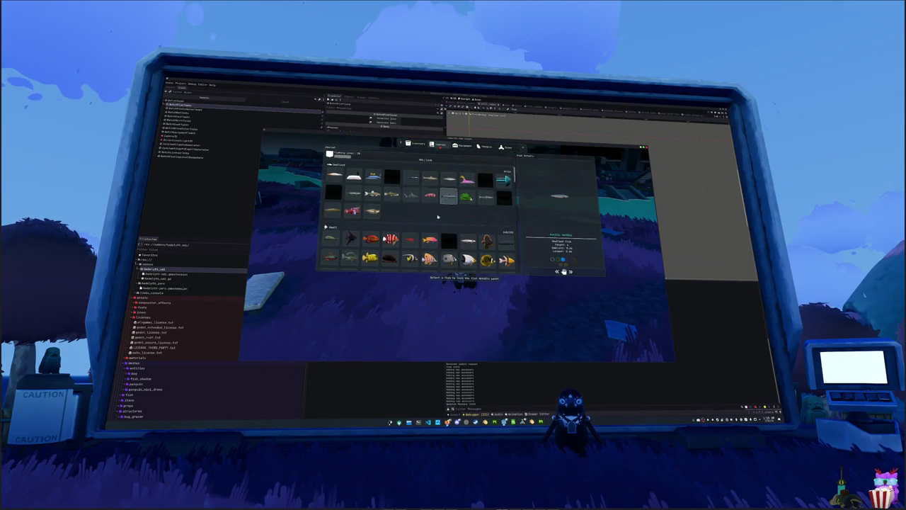
View the orange sturgeon's details in the journal's Large section, adjust volume, then close the journal
scroll(438, 217, down, 3)
scroll(437, 217, down, 3)
scroll(438, 220, down, 3)
scroll(437, 224, down, 1)
click(410, 219)
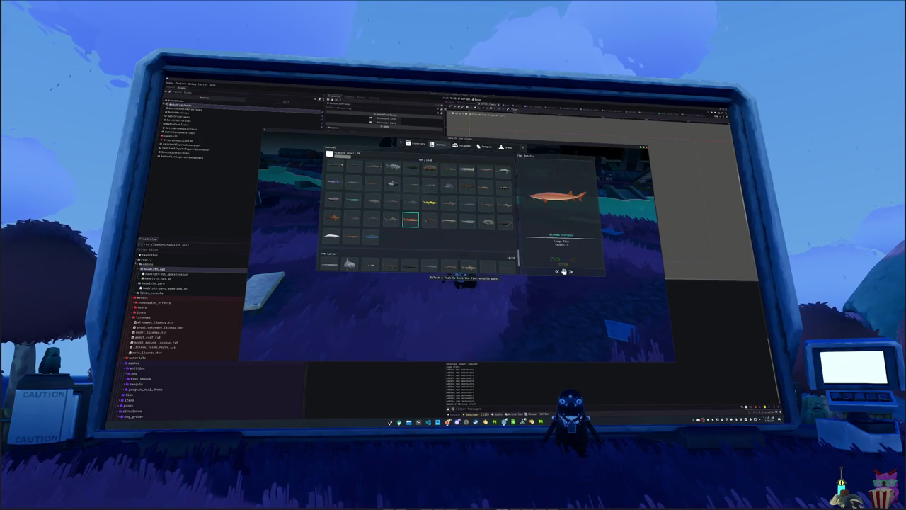
click(737, 418)
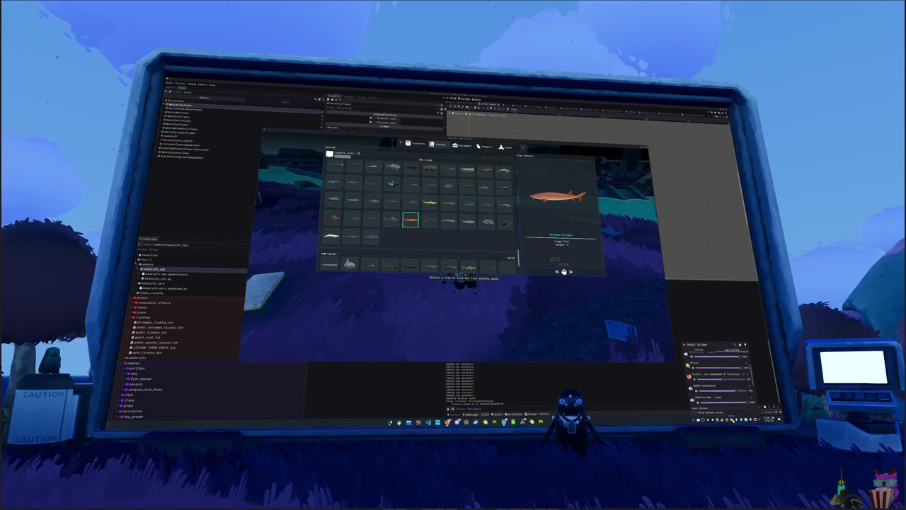
key(Escape)
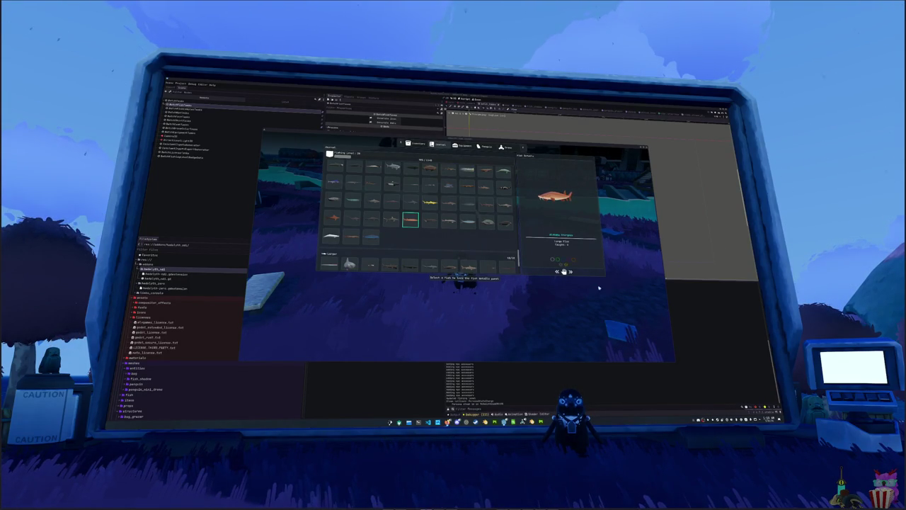
key(Escape)
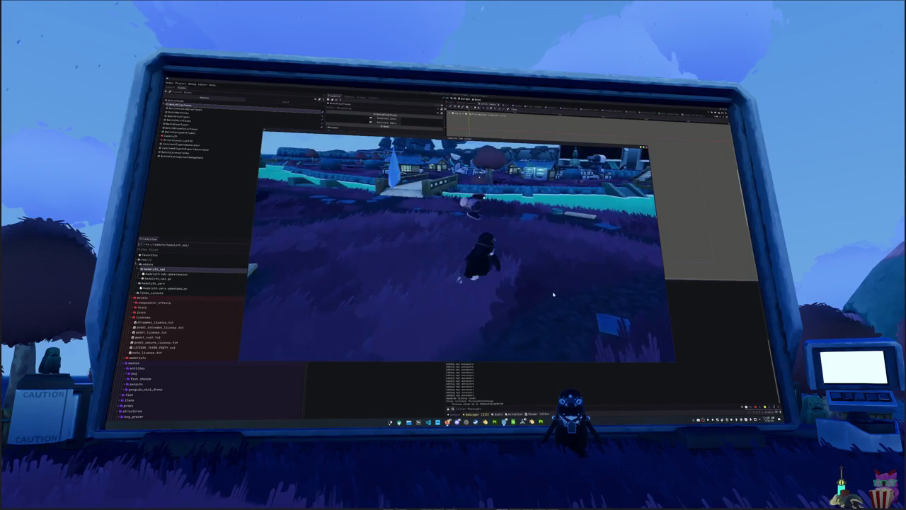
Hold up the sturgeon from the inventory, stow it, and turn toward the village
key(i)
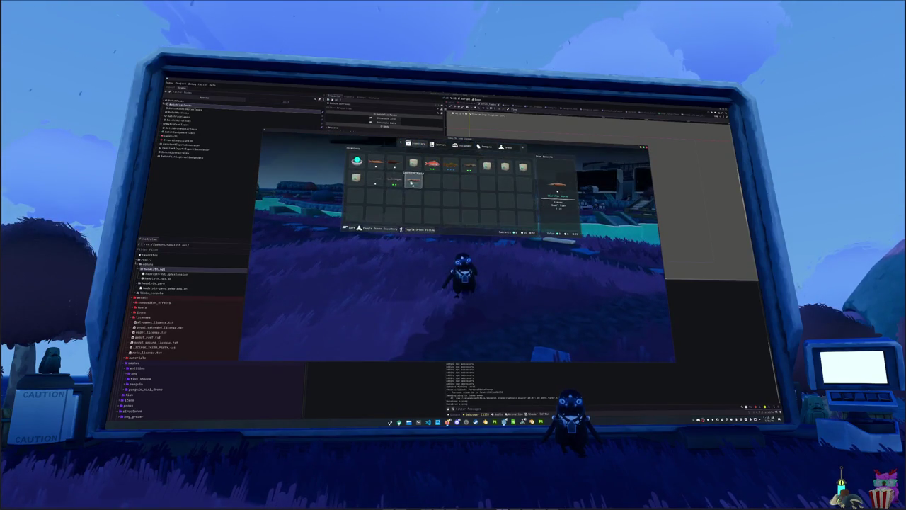
right_click(378, 162)
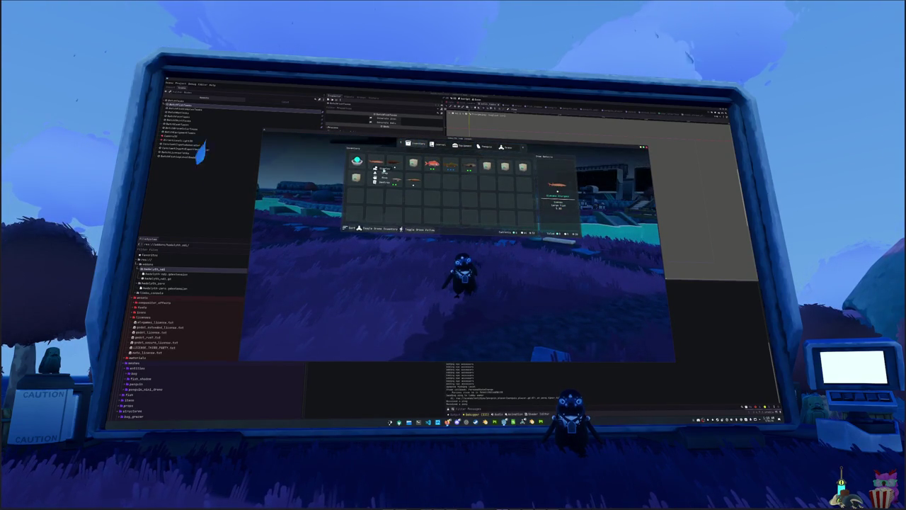
click(383, 170)
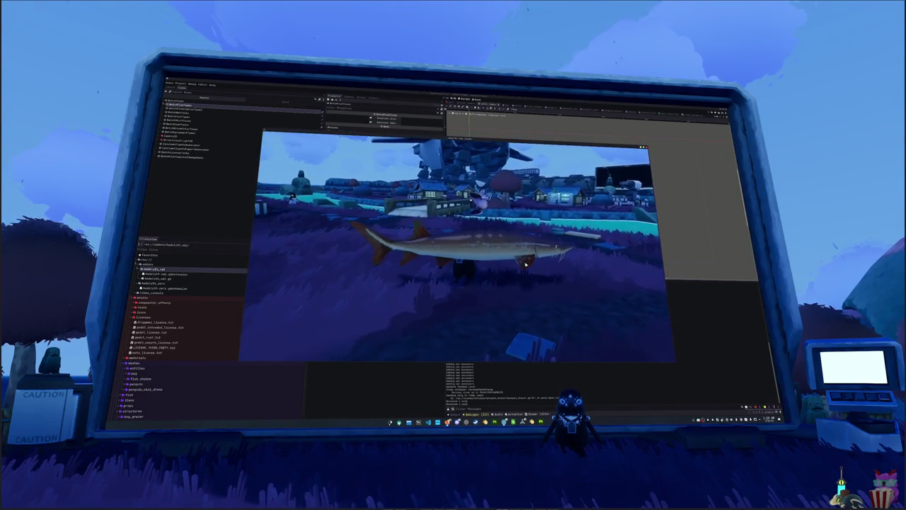
click(519, 291)
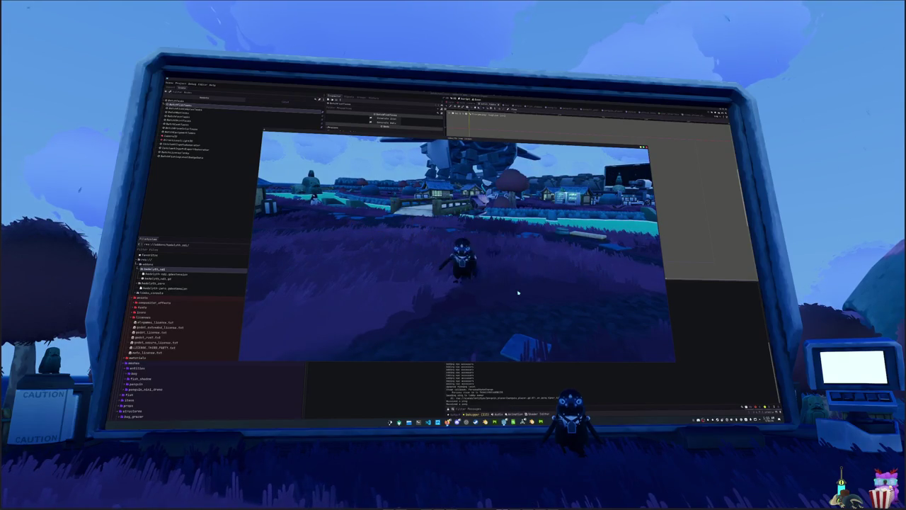
key(w)
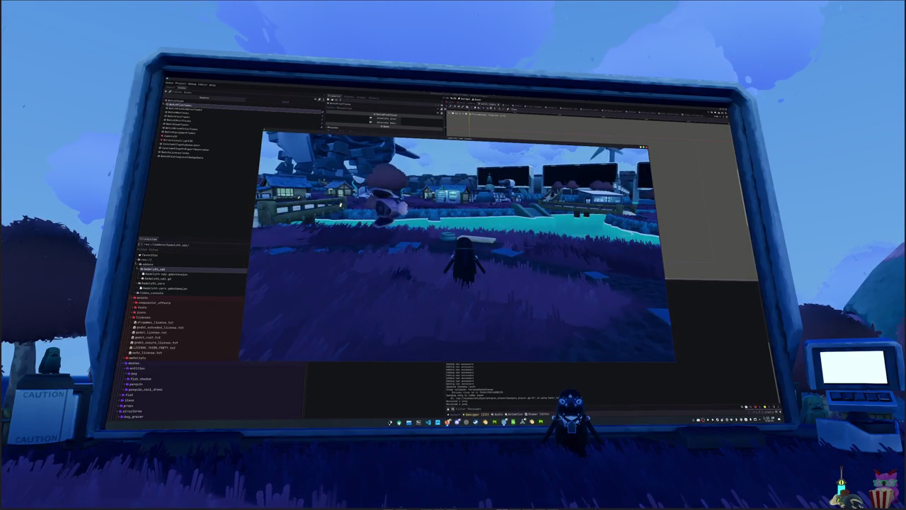
Walk the character over the bridge, across the purple field, past the gumball machine toward the houses
key(w)
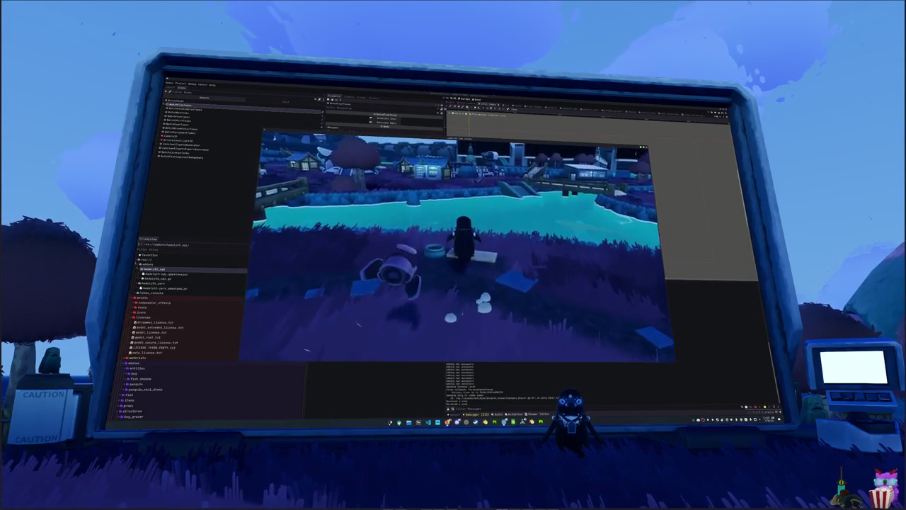
key(w)
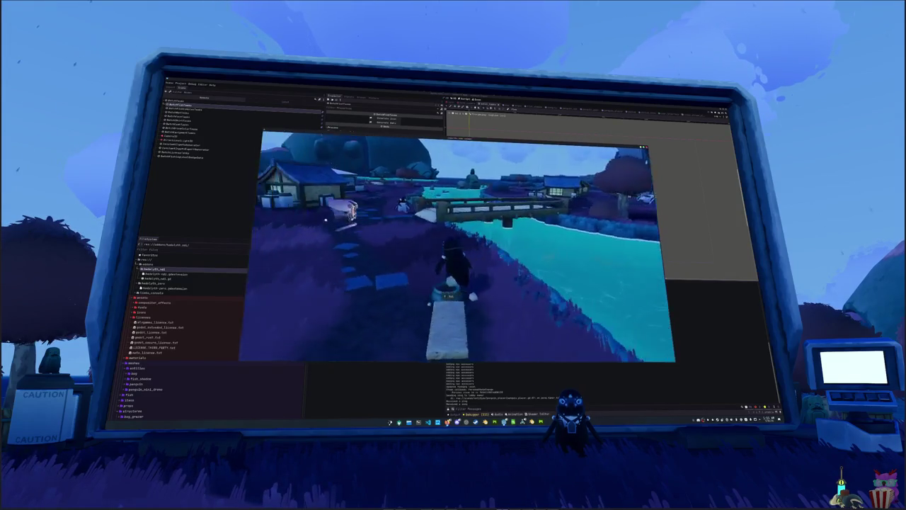
key(w)
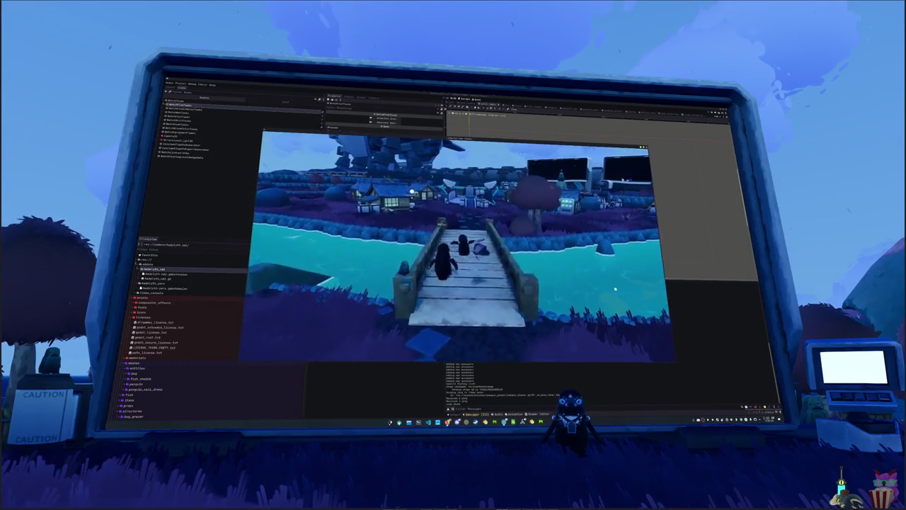
key(w)
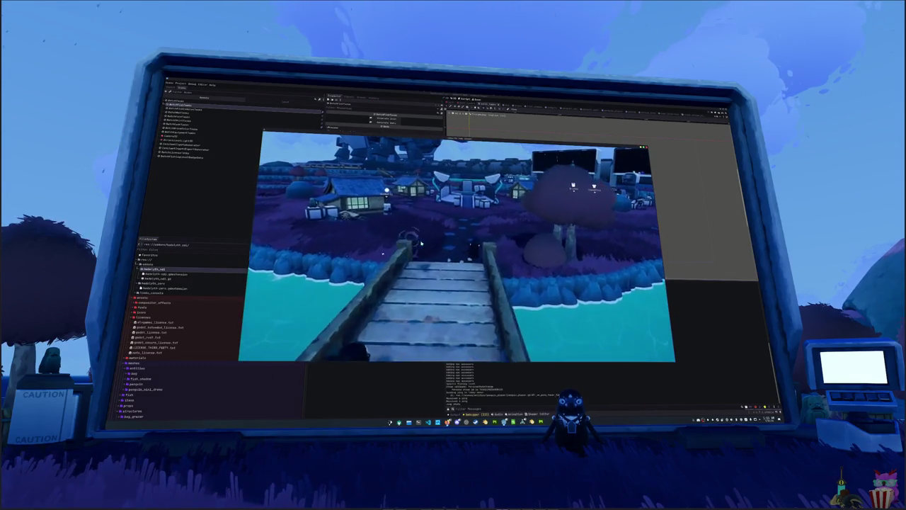
key(w)
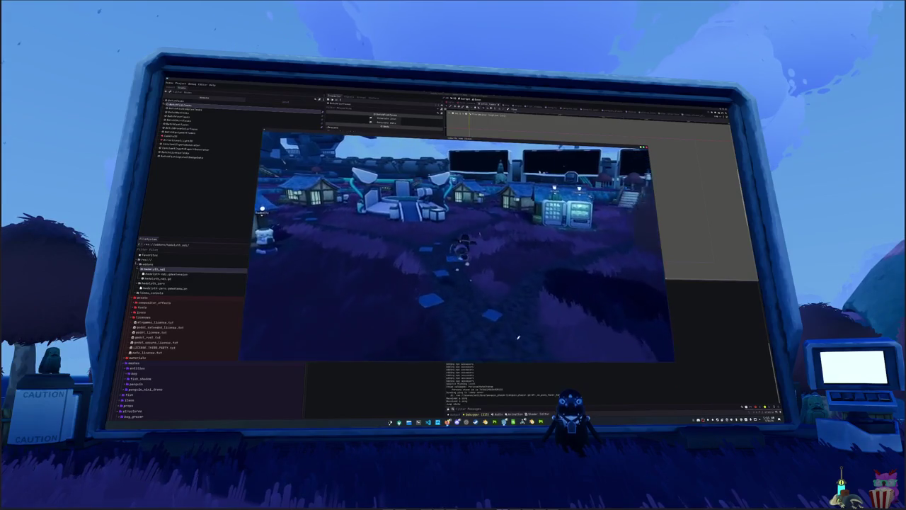
key(w)
key(w)
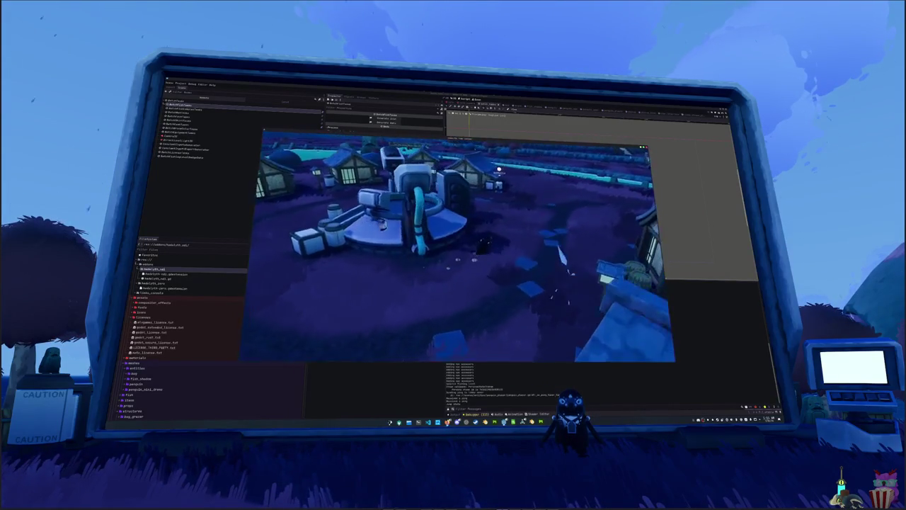
key(w)
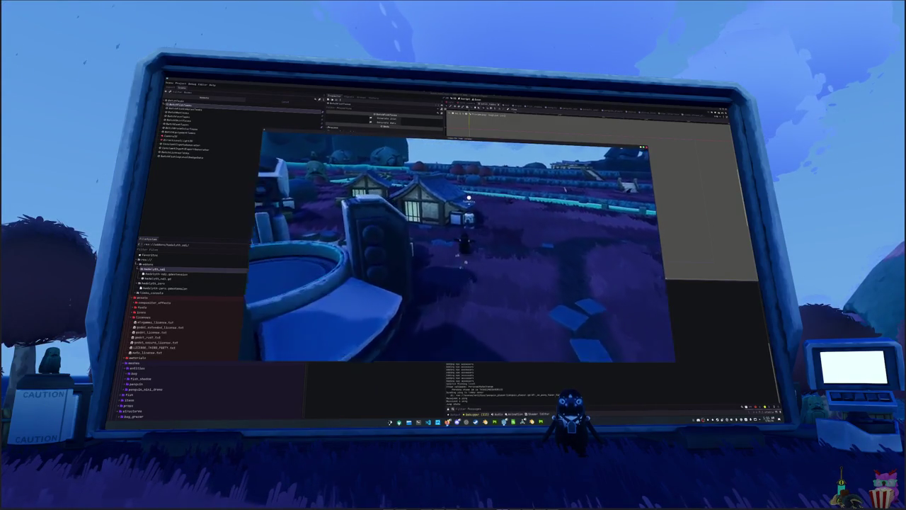
key(w)
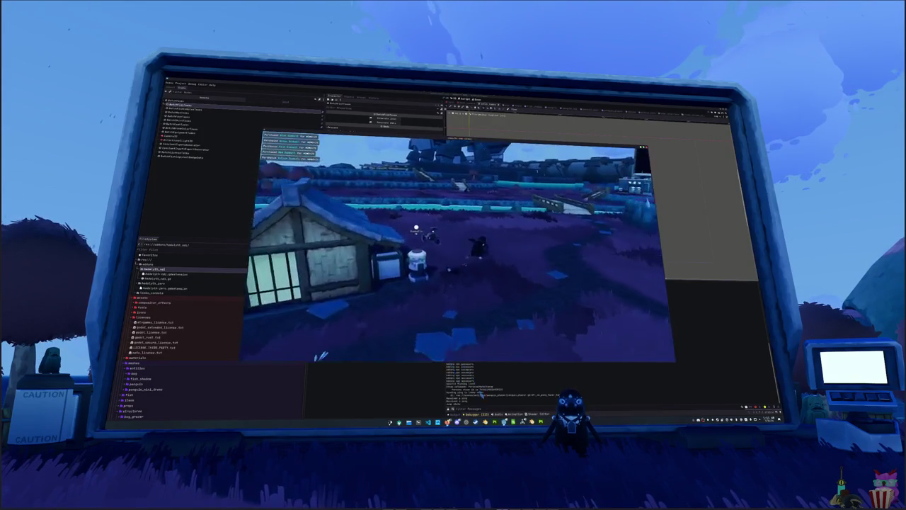
key(w)
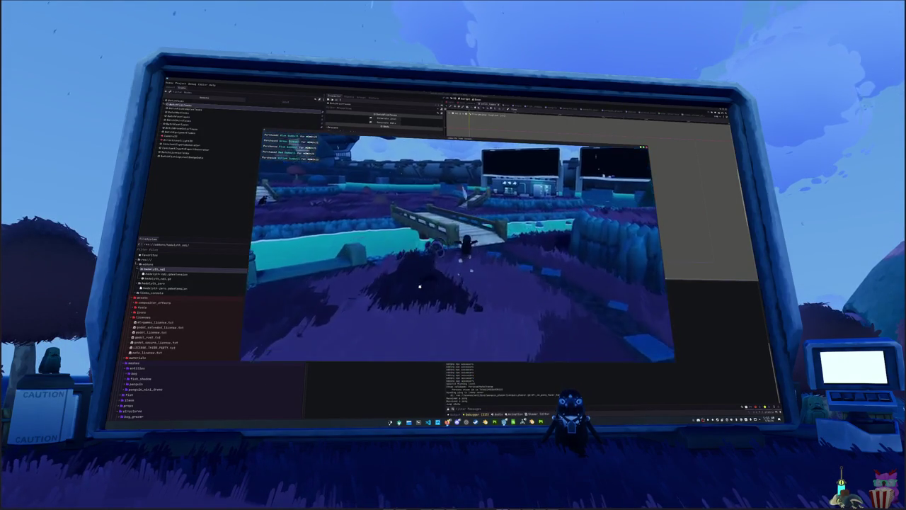
key(w)
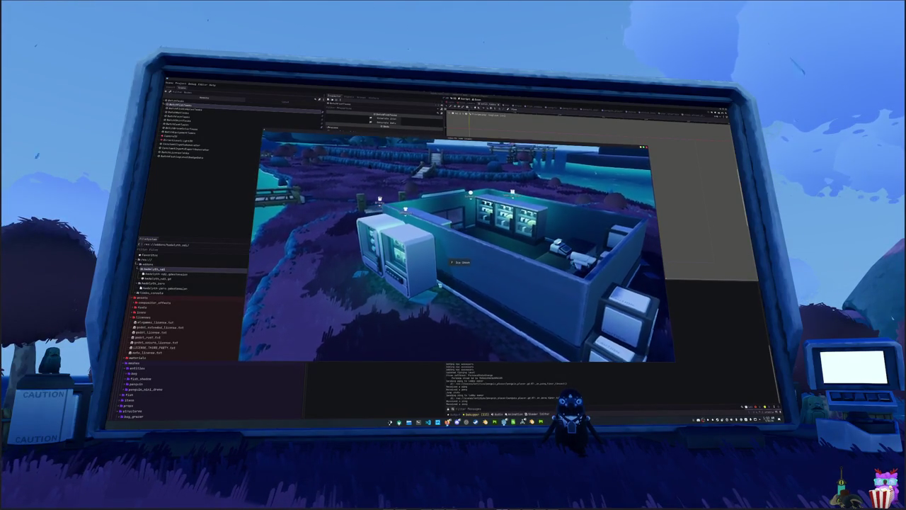
Zoom the game camera in close on the vending machines
scroll(480, 271, up, 3)
scroll(453, 248, up, 5)
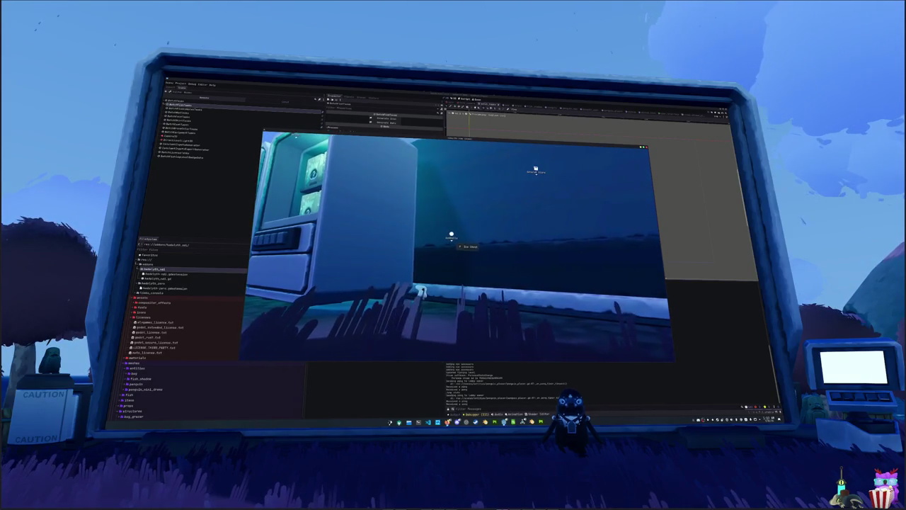
scroll(453, 248, up, 3)
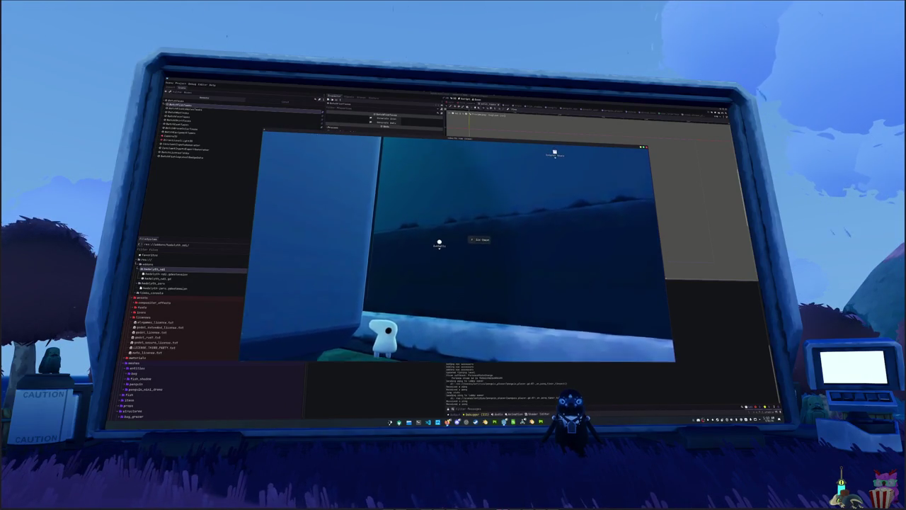
scroll(453, 248, down, 8)
scroll(453, 247, up, 6)
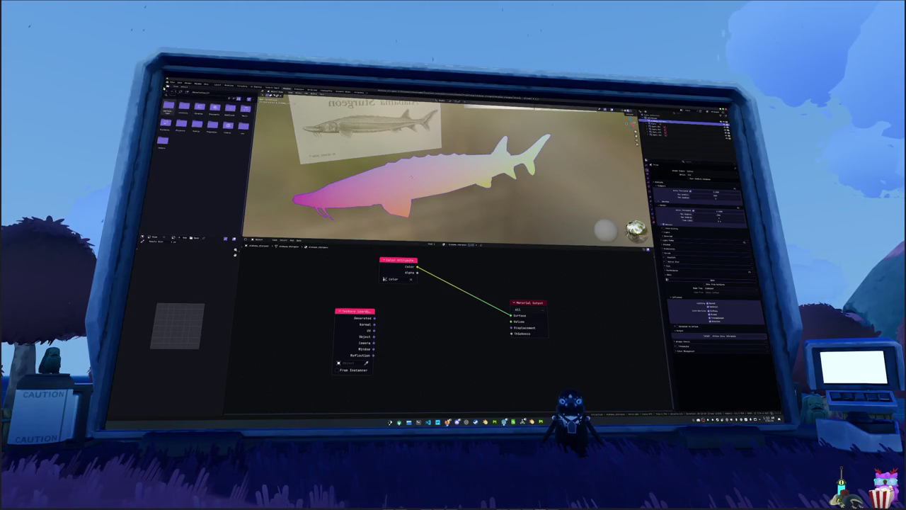
Start a new General scene and delete its default cube, camera and light
click(173, 83)
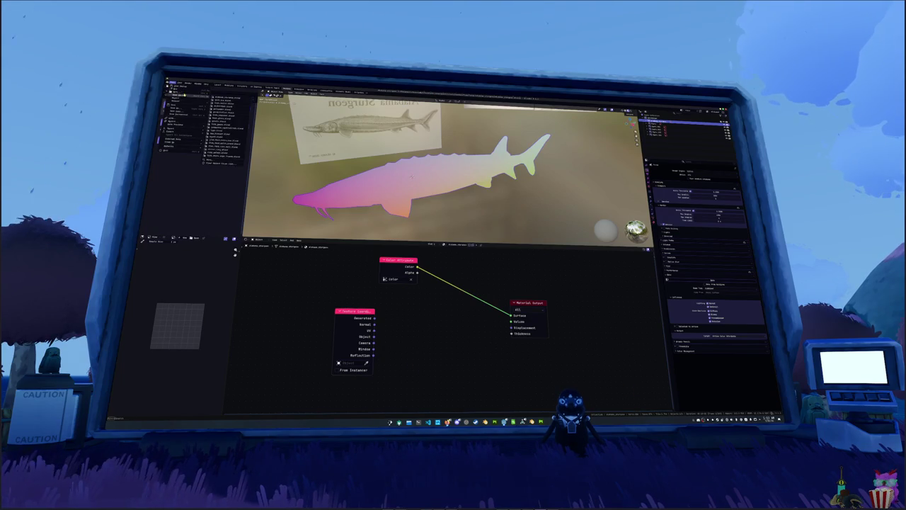
click(221, 92)
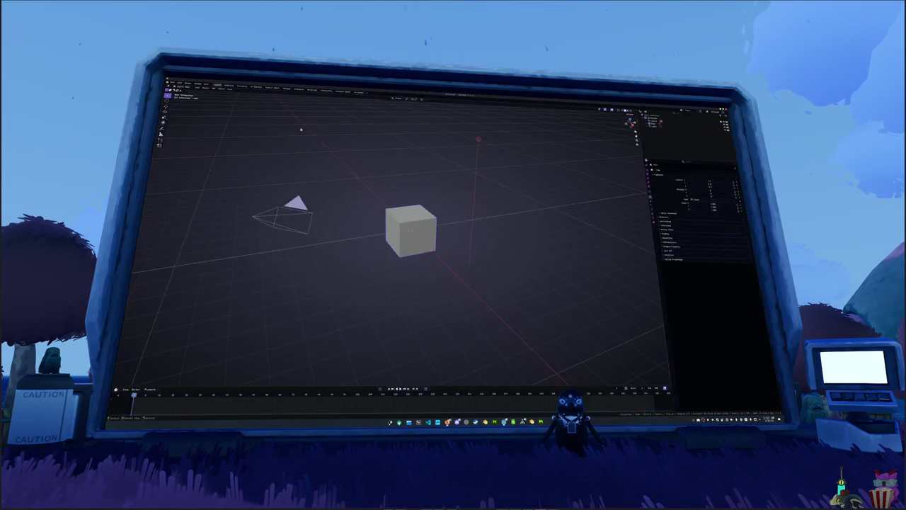
key(a)
key(x)
click(327, 138)
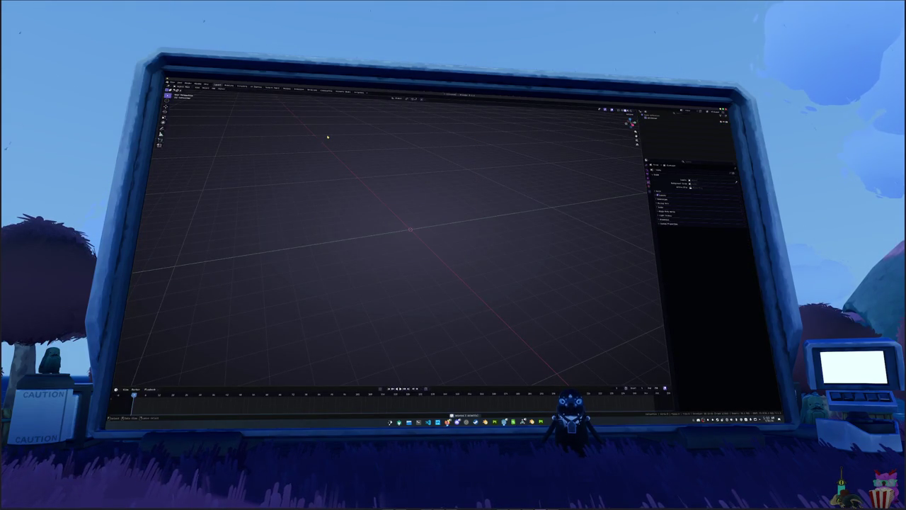
Open the file browser with Ctrl+O and move up a folder level
key(ctrl+o)
click(219, 90)
click(219, 91)
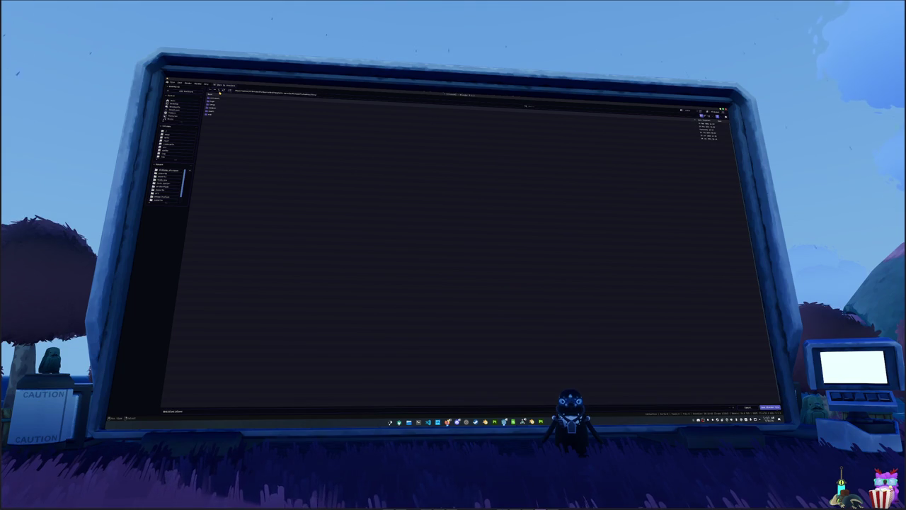
Browse into the project subfolders, close that browser, and reopen it via File > Open
double_click(212, 115)
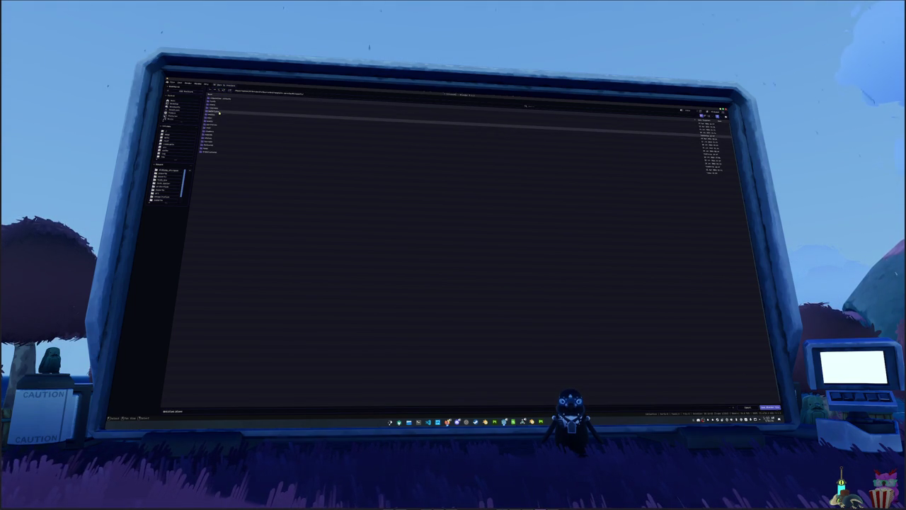
double_click(219, 114)
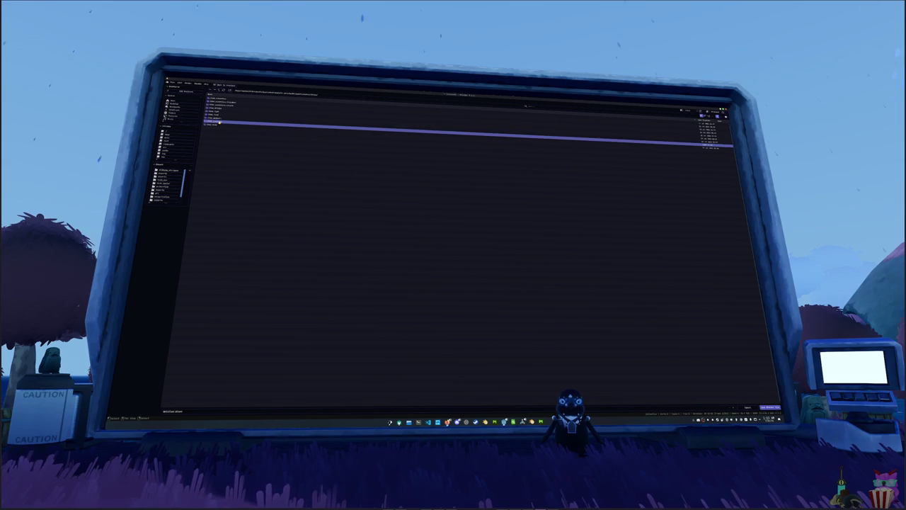
key(Return)
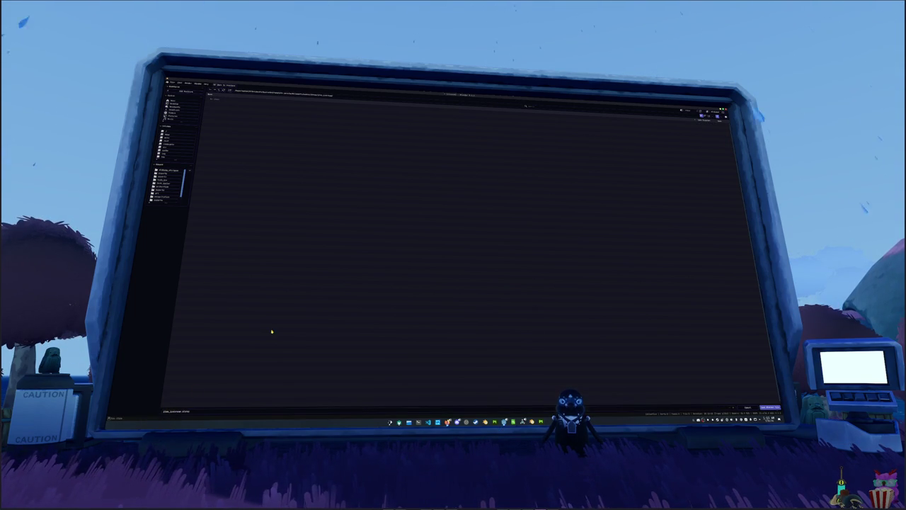
key(Return)
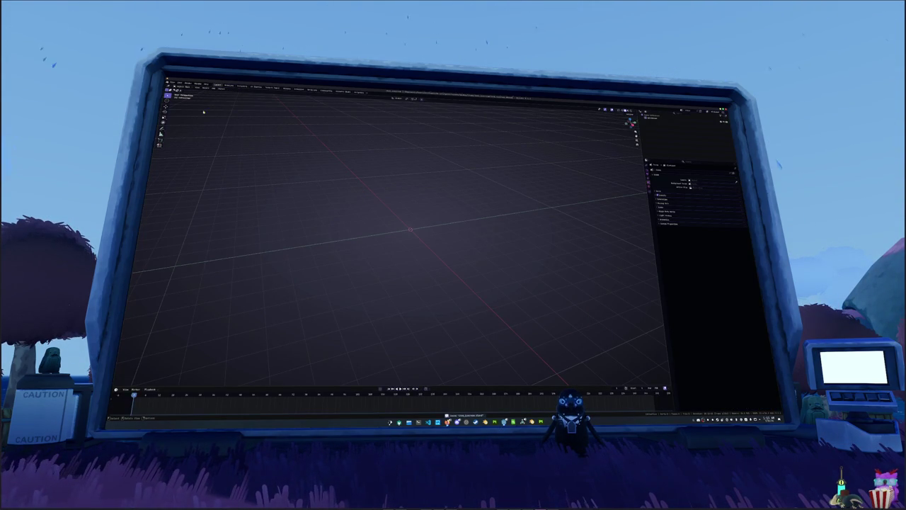
click(170, 82)
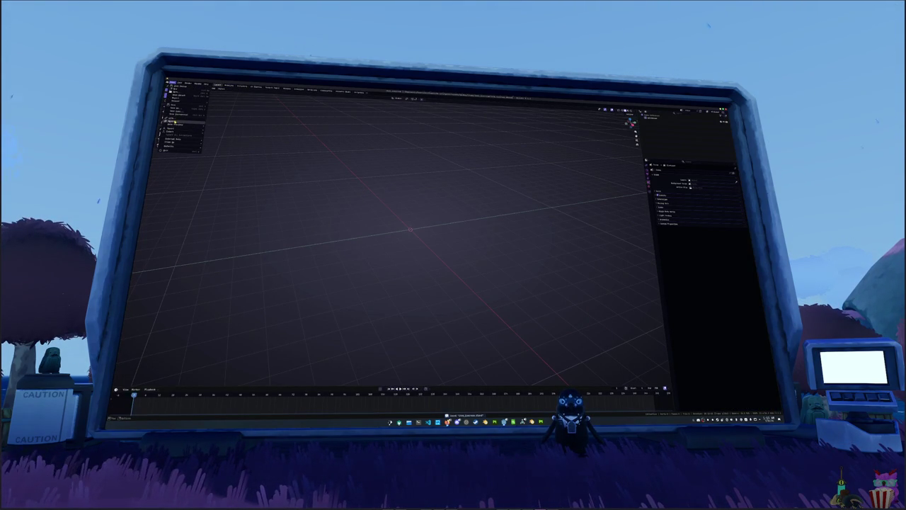
click(183, 127)
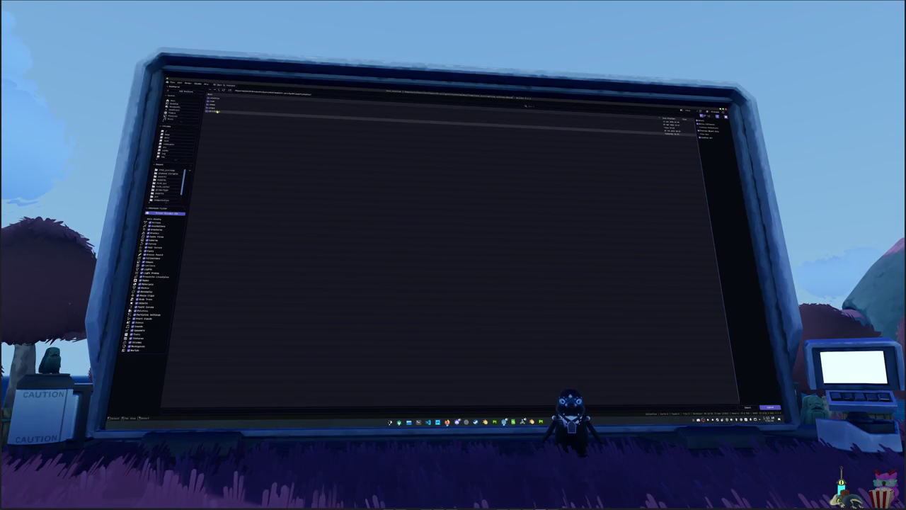
Navigate through the project folders and open the .blend file containing the box model
double_click(219, 110)
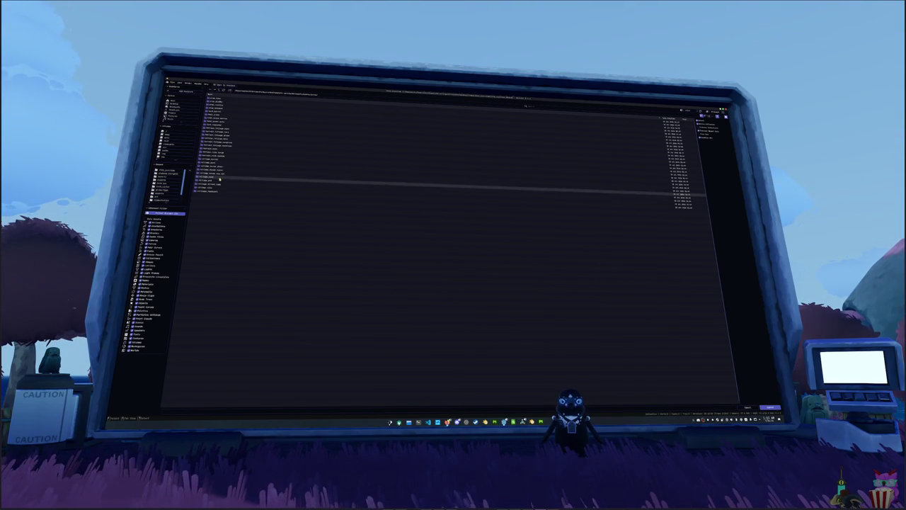
click(222, 90)
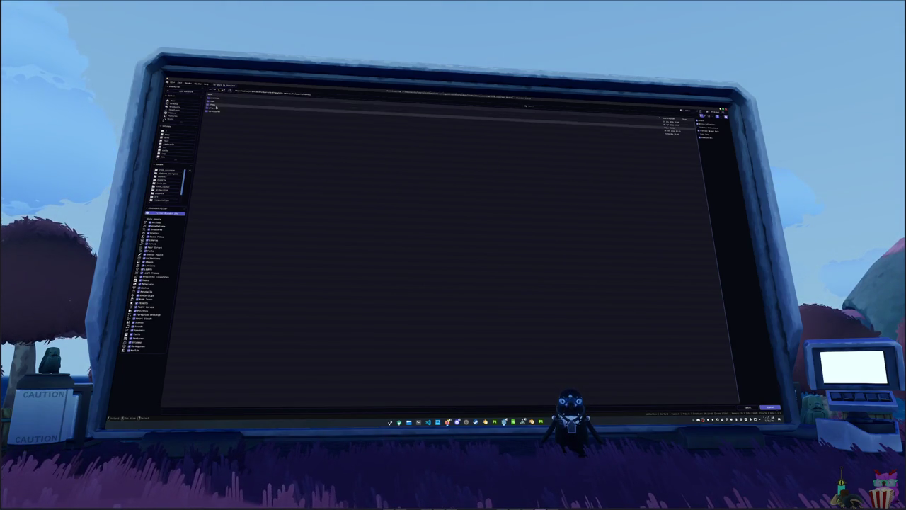
double_click(212, 110)
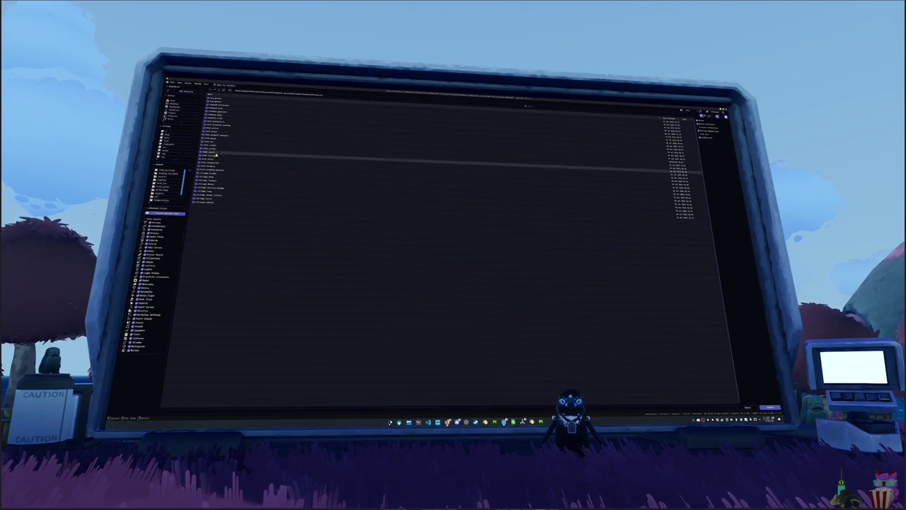
double_click(214, 146)
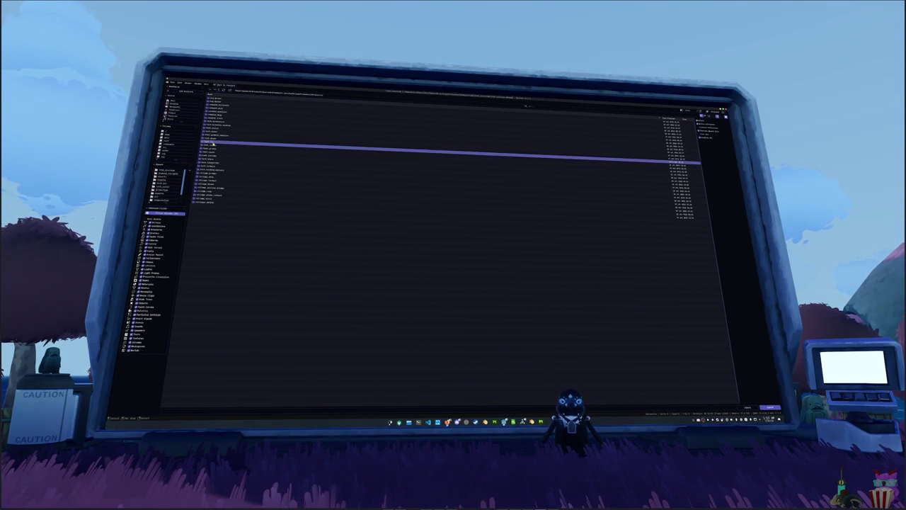
double_click(212, 122)
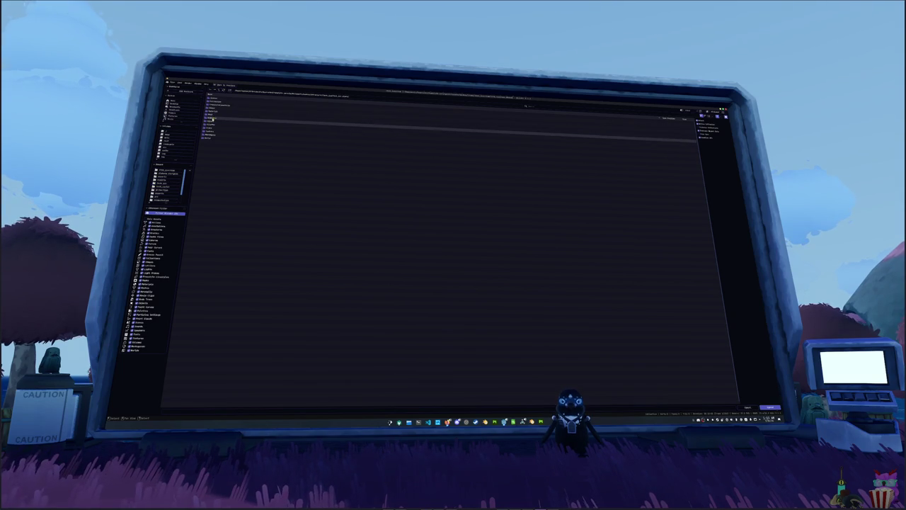
double_click(216, 105)
scroll(288, 155, up, 4)
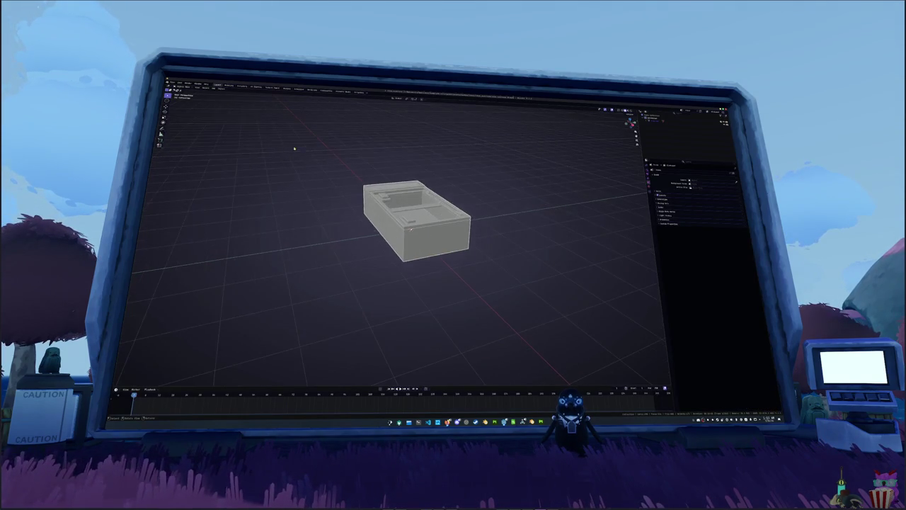
Lower the box vertically along Z in two moves
scroll(288, 155, up, 2)
scroll(340, 160, up, 1)
scroll(339, 160, up, 1)
key(g)
key(z)
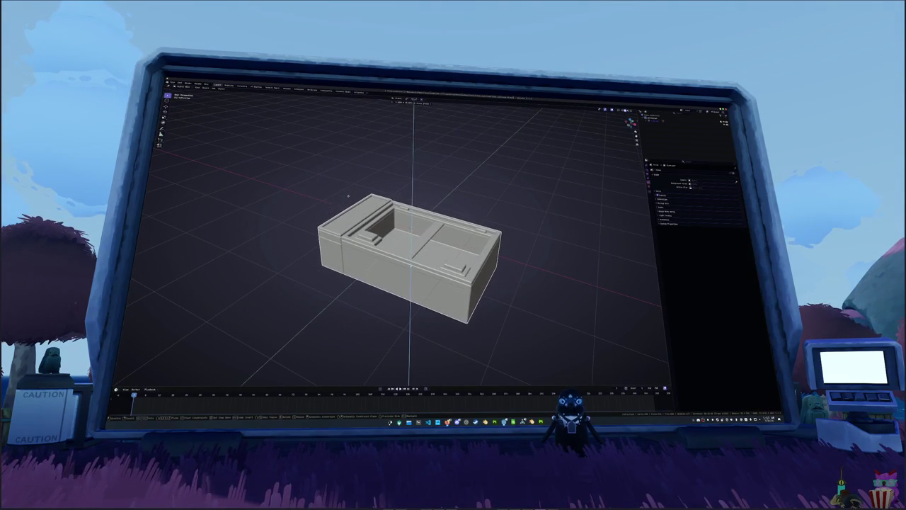
click(369, 213)
middle_drag(368, 212, 410, 228)
key(g)
key(z)
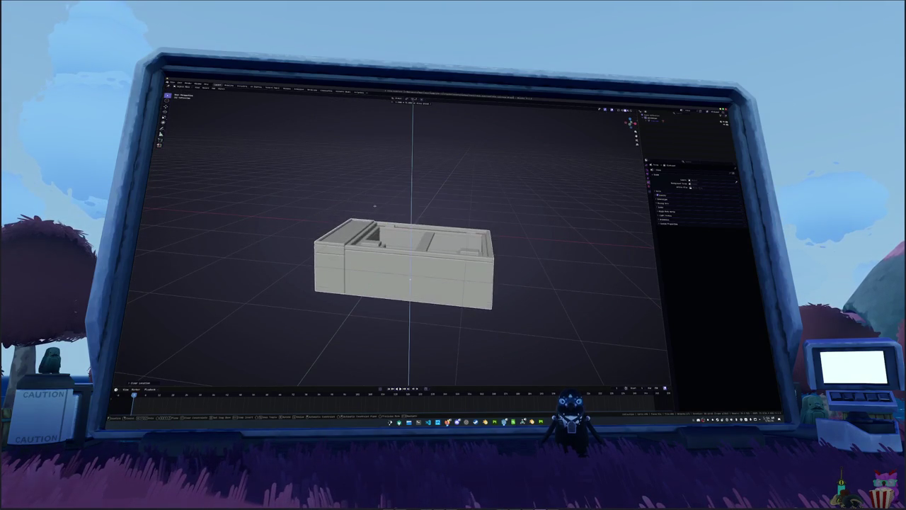
click(415, 206)
middle_drag(427, 198, 429, 202)
Add a cylinder with far fewer sides and switch to front view
key(shift+a)
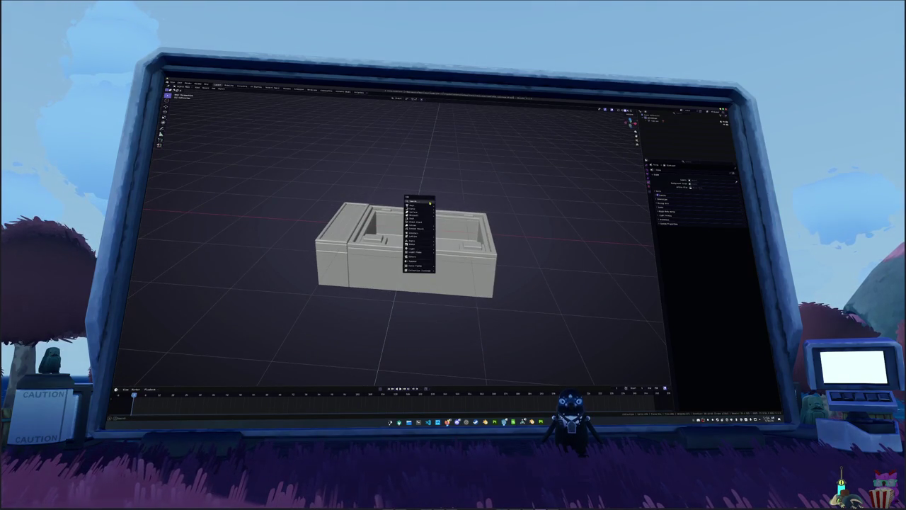
mouse_move(412, 205)
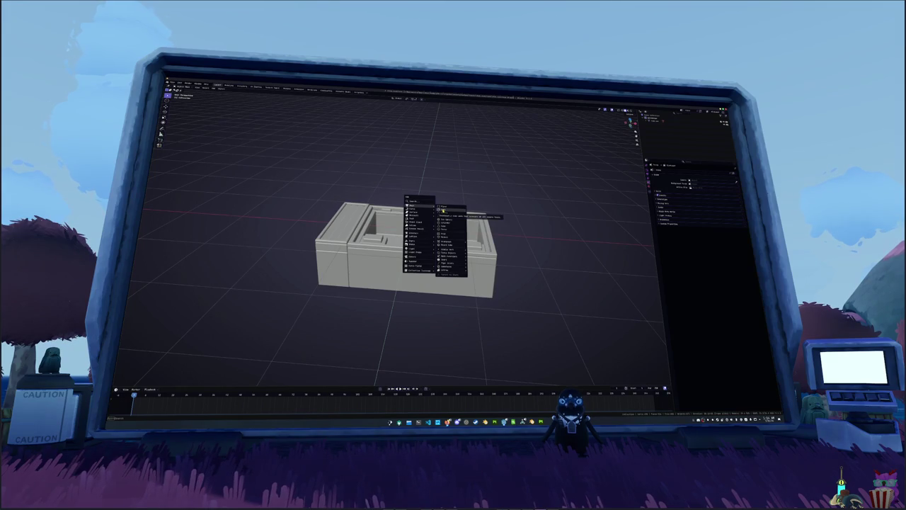
click(442, 221)
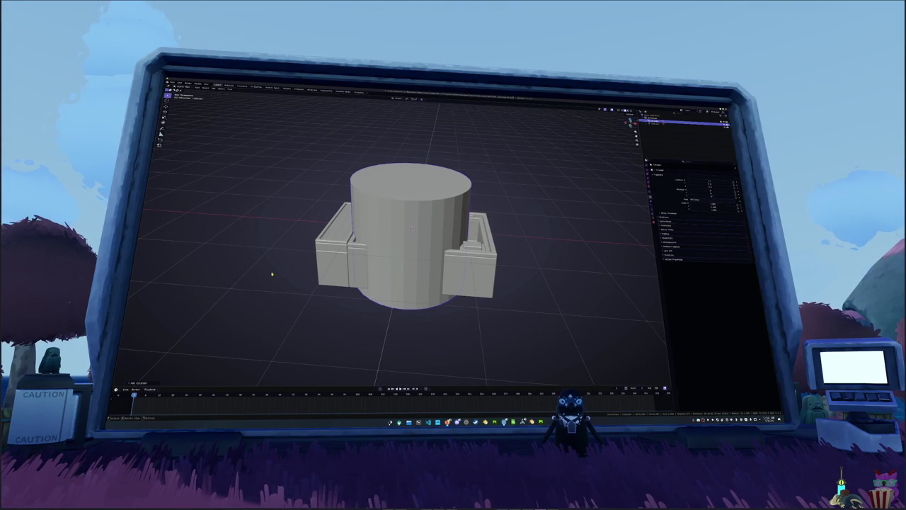
click(141, 381)
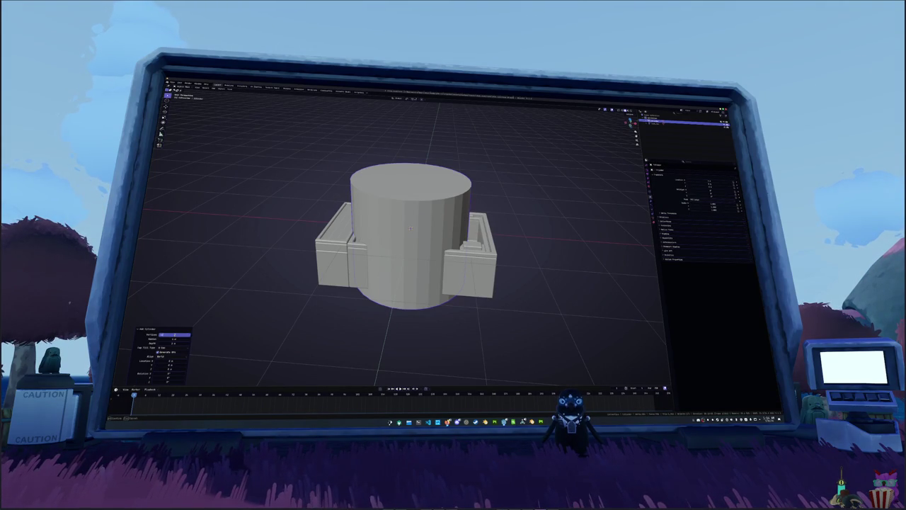
key(Return)
key(a)
key(alt+a)
key(KP_1)
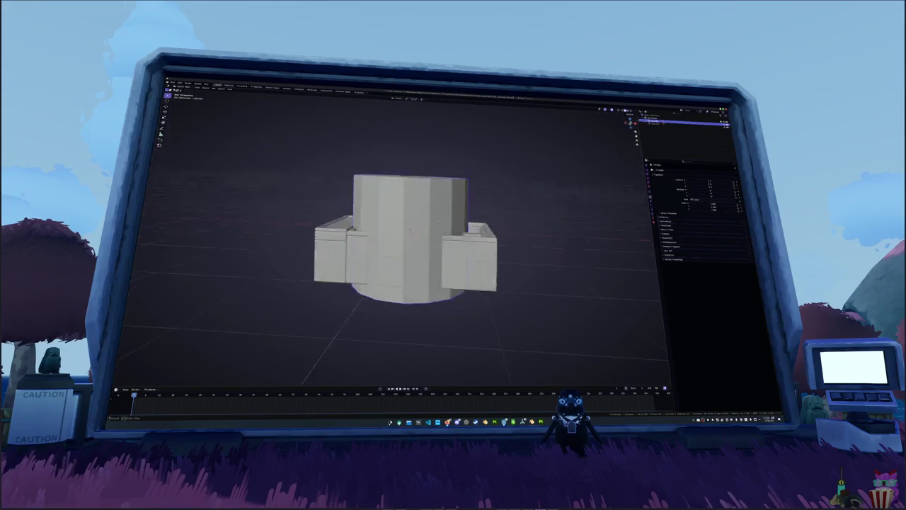
Narrow the cylinder's bottom face by scaling it down in Edit Mode
key(Tab)
middle_drag(425, 233, 453, 213)
click(411, 279)
key(s)
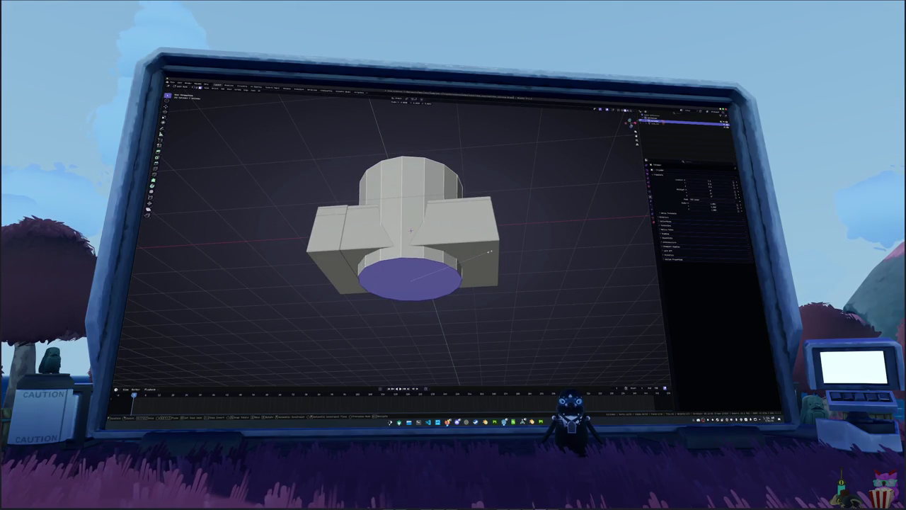
click(489, 252)
mouse_move(489, 251)
middle_down()
mouse_move(489, 304)
mouse_move(460, 226)
mouse_move(424, 240)
middle_up()
Reposition the cylinder vertically, sliding it into the box then raising it along Z
key(Tab)
key(g)
scroll(424, 241, up, 3)
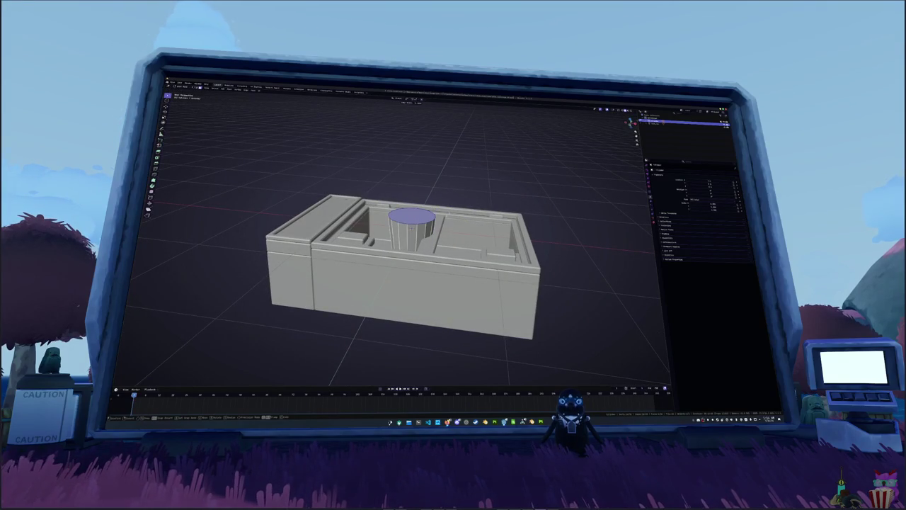
click(443, 216)
mouse_move(443, 216)
middle_down()
mouse_move(443, 227)
mouse_move(444, 216)
mouse_move(497, 207)
middle_up()
key(Tab)
key(g)
key(z)
click(444, 208)
Shrink the whole cylinder into a small pot and view it up close
key(Tab)
key(a)
key(s)
click(482, 210)
mouse_move(482, 211)
middle_down()
mouse_move(482, 241)
mouse_move(469, 213)
middle_up()
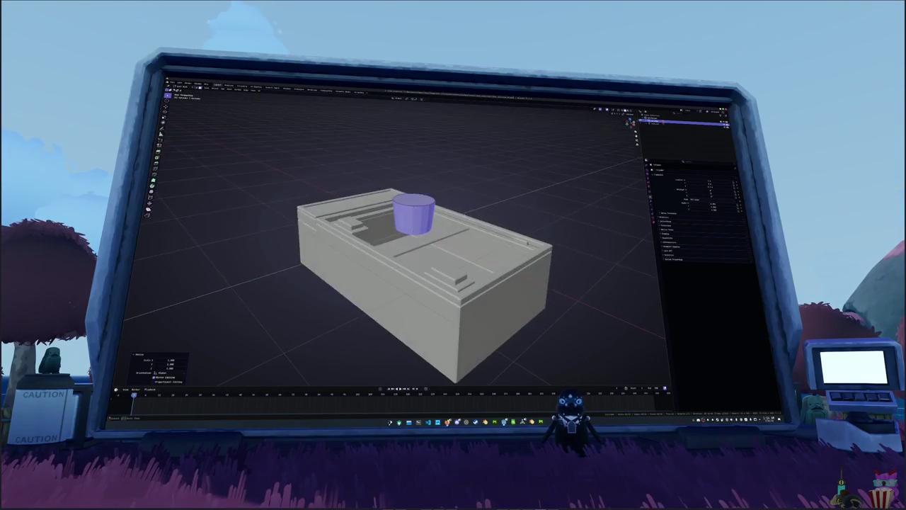
scroll(469, 213, up, 3)
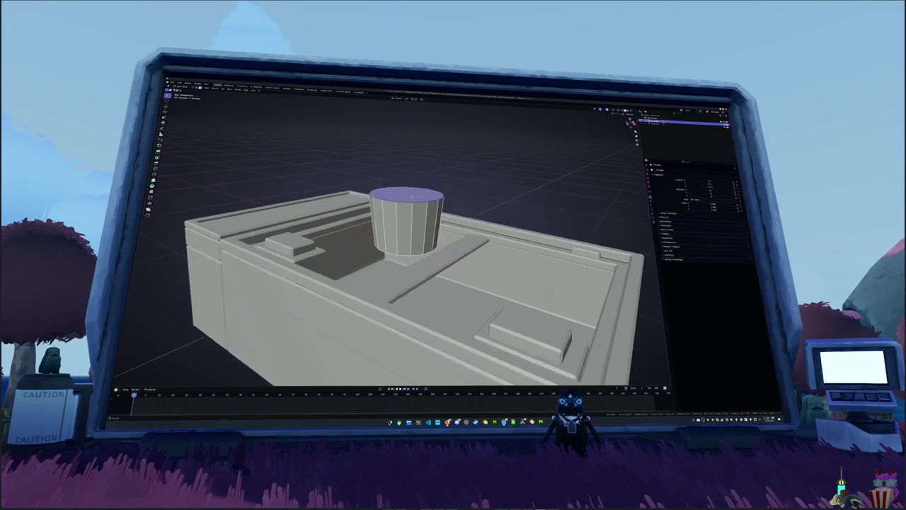
middle_drag(469, 213, 469, 234)
Select the cylinder's top and extrude it upward twice to start the lip band
right_click(438, 222)
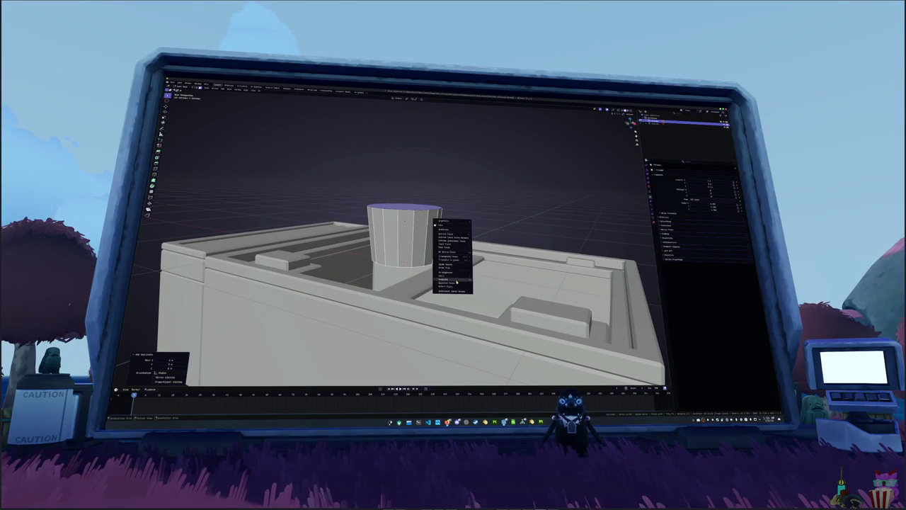
click(488, 283)
key(Tab)
key(e)
click(454, 216)
middle_drag(457, 216, 461, 214)
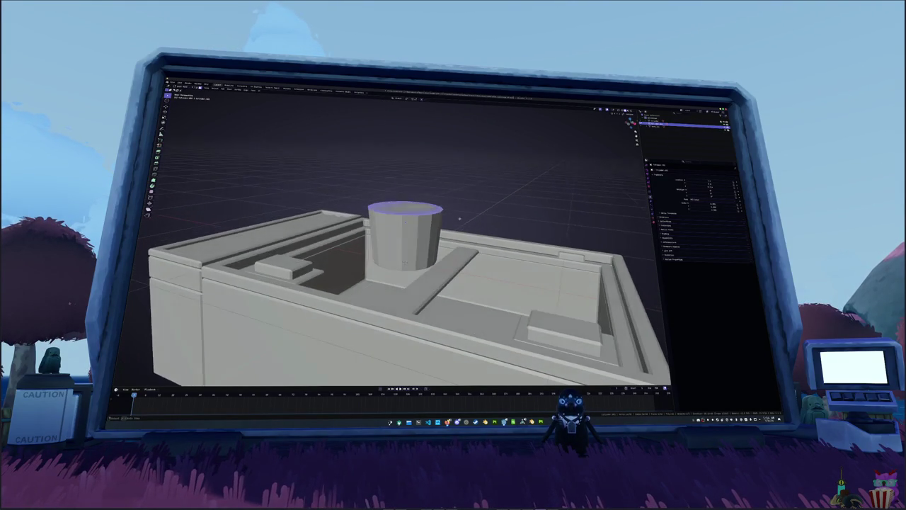
key(e)
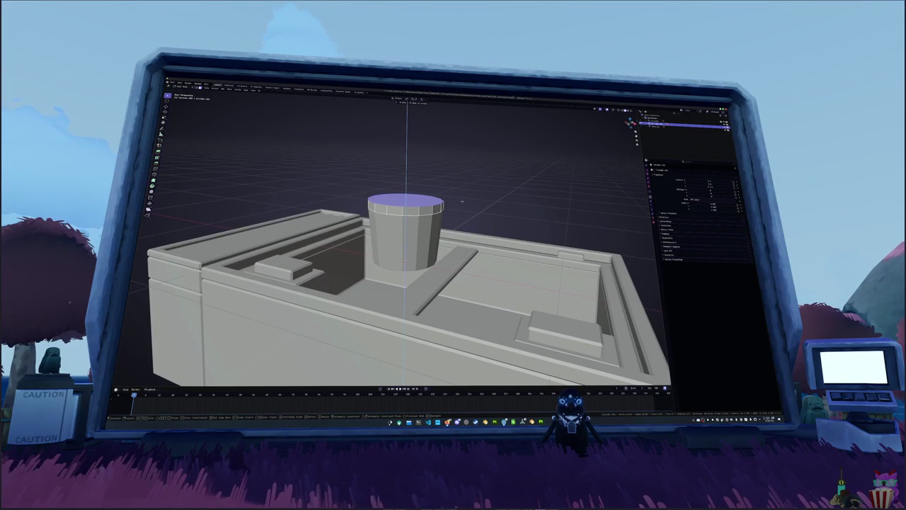
click(462, 202)
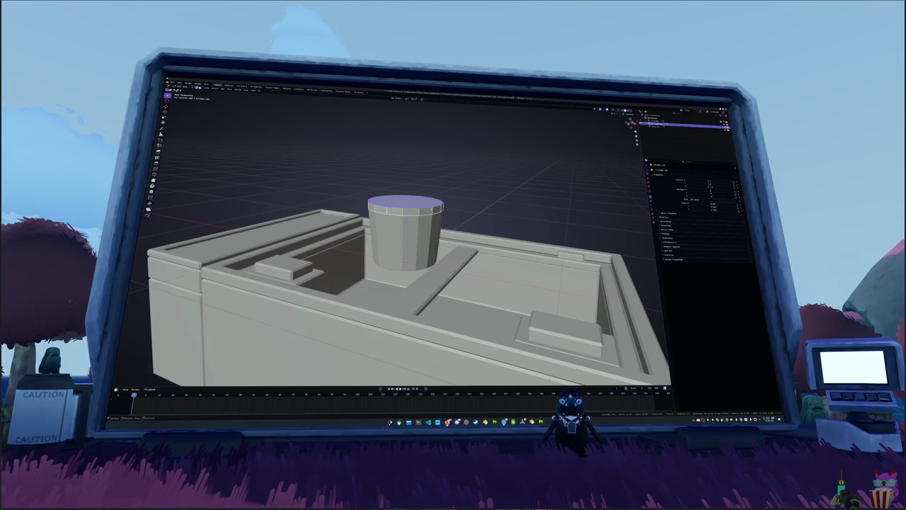
In front orthographic view, extrude the rim edges up to a new height
click(474, 209)
middle_drag(474, 209, 491, 215)
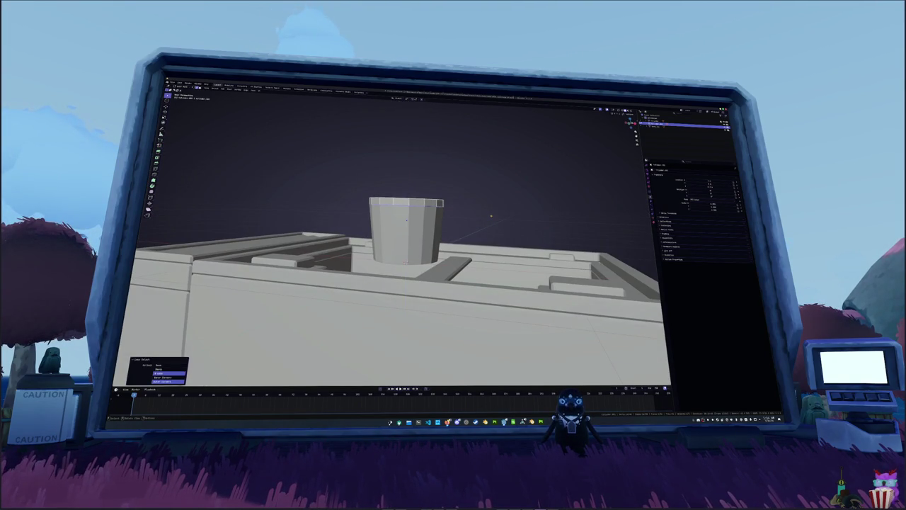
key(KP_1)
scroll(491, 215, up, 2)
scroll(496, 223, up, 2)
key(e)
click(501, 232)
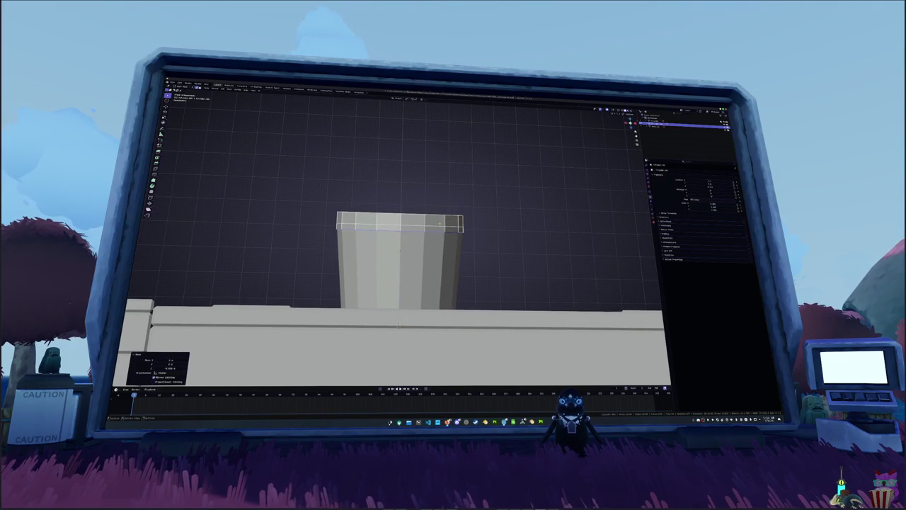
Convert the top-face selection into the edge loop around the cup's rim
alt+click(439, 224)
key(ctrl+e)
click(436, 228)
mouse_move(437, 228)
middle_down()
mouse_move(420, 231)
mouse_move(420, 216)
middle_up()
click(420, 232)
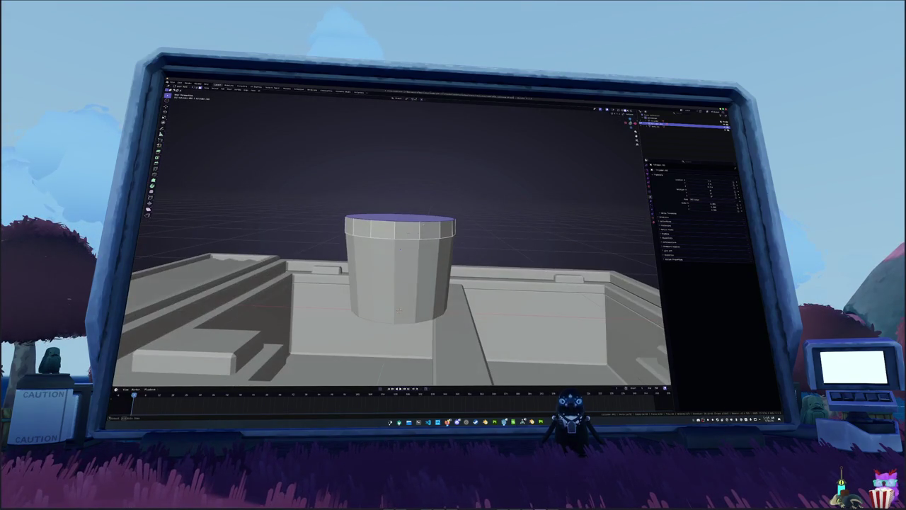
right_click(480, 222)
mouse_move(468, 224)
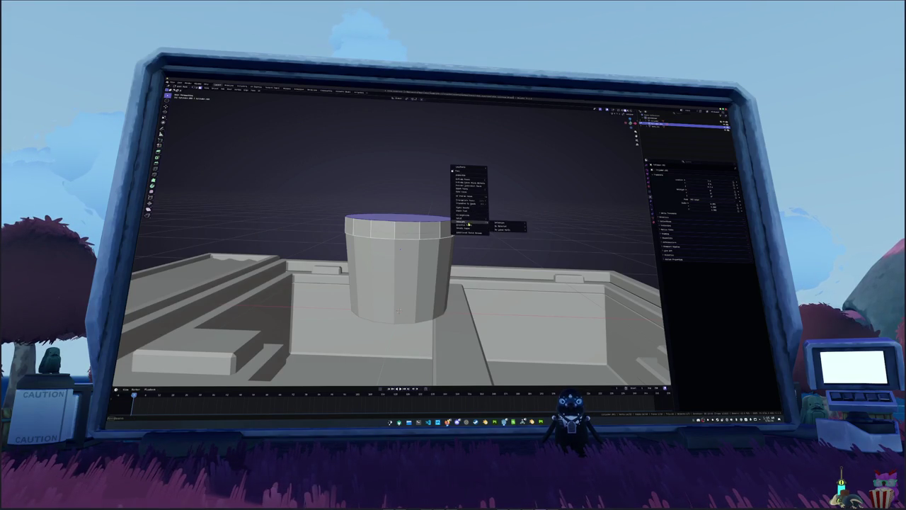
right_click(524, 171)
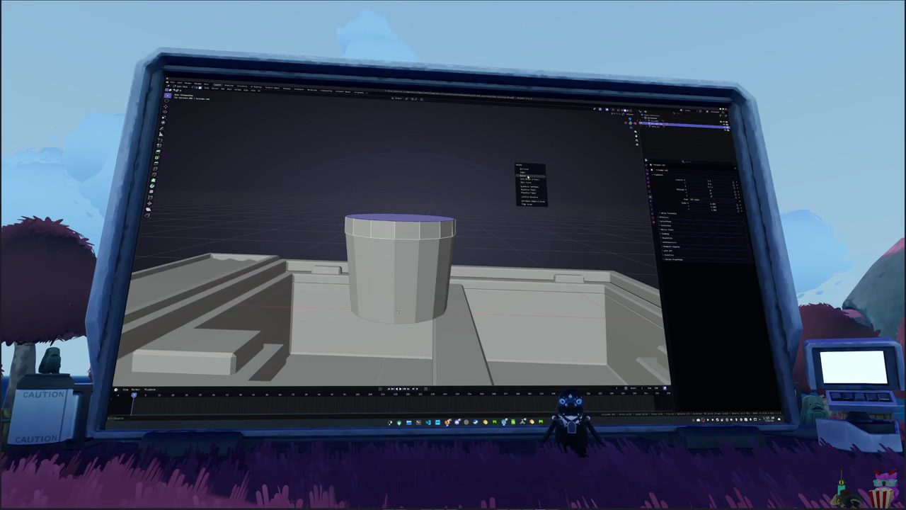
click(527, 176)
Extrude the top rim loop upward along Z and check the new band from the front
middle_drag(526, 176, 466, 225)
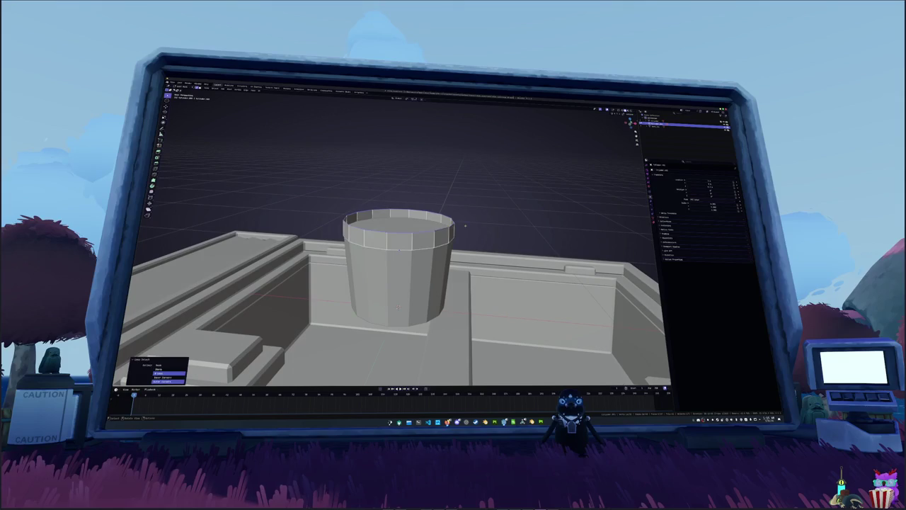
key(e)
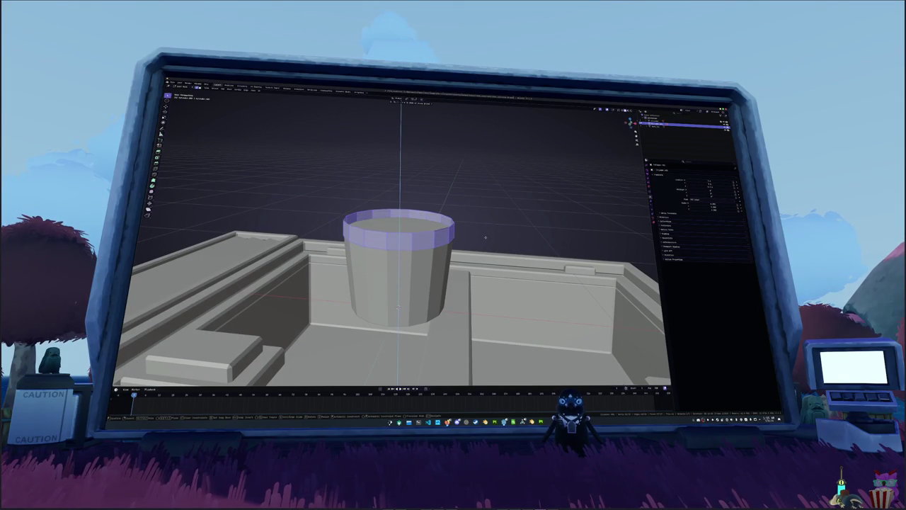
click(485, 237)
key(KP_1)
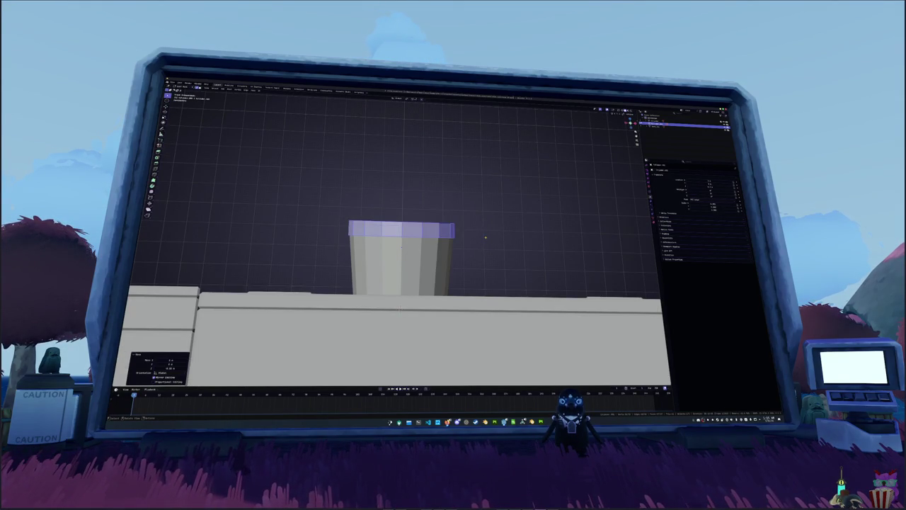
middle_drag(529, 196, 613, 208)
click(652, 206)
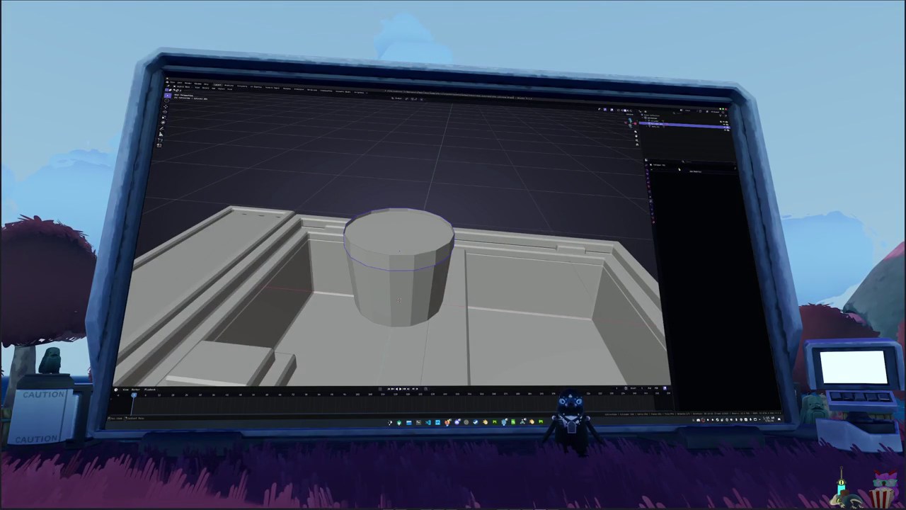
Add a modifier, apply the cylinder's scale, and drag its value to flare the top rim outward
click(708, 173)
click(697, 189)
key(ctrl+a)
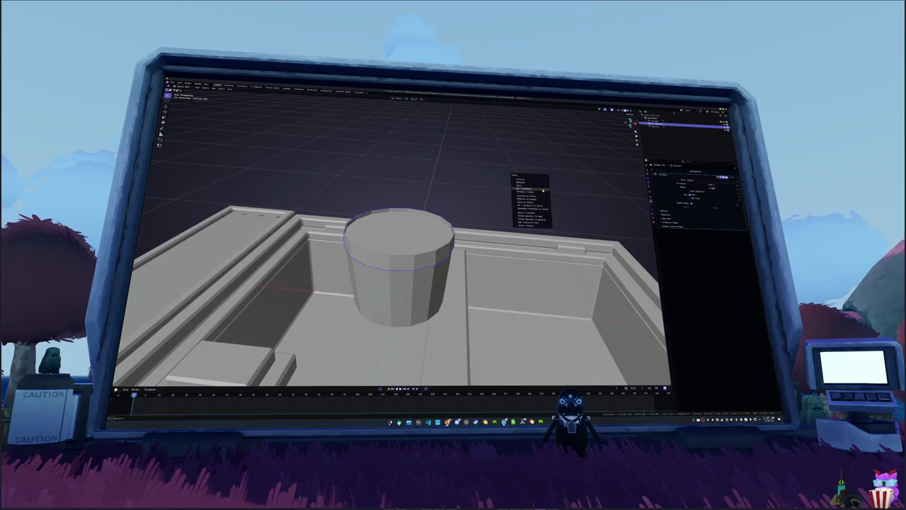
click(541, 191)
scroll(541, 191, up, 2)
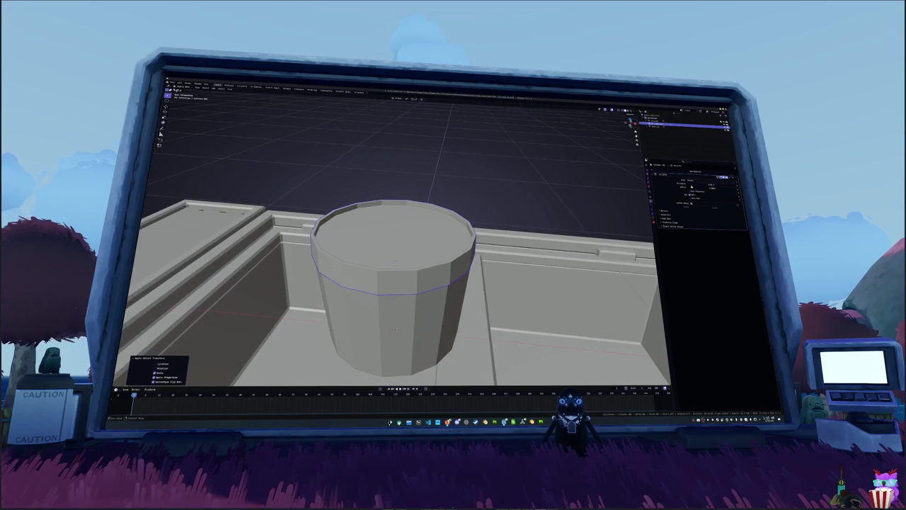
drag(708, 186, 724, 186)
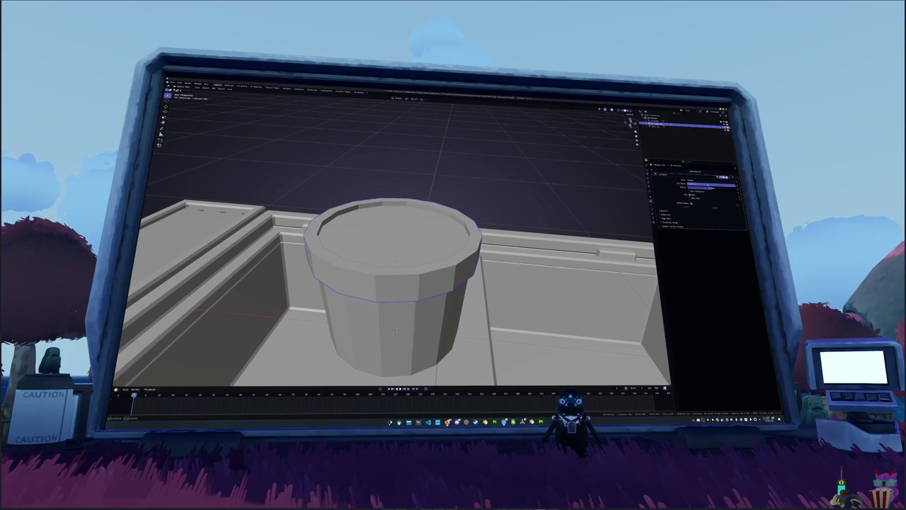
drag(723, 186, 719, 186)
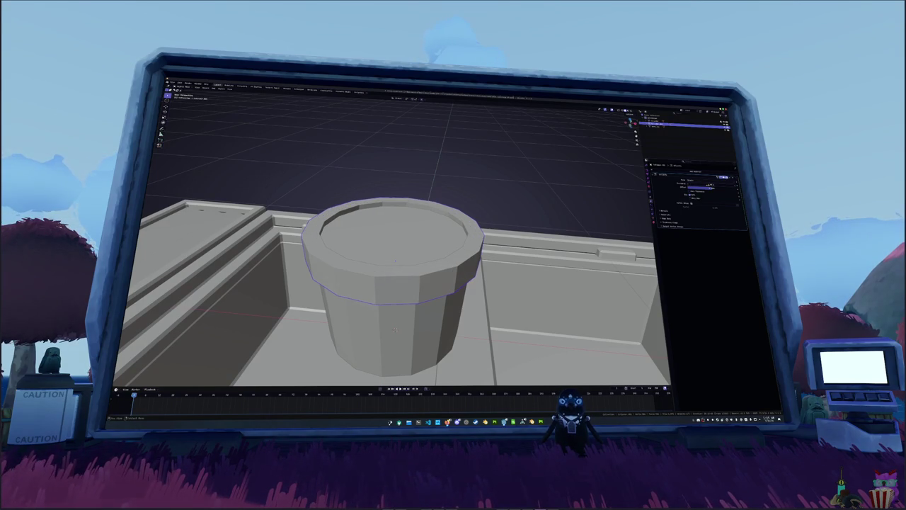
In X-ray Edit Mode, select the top rim loop and fill it with a face
middle_drag(394, 328, 394, 354)
middle_drag(467, 240, 467, 238)
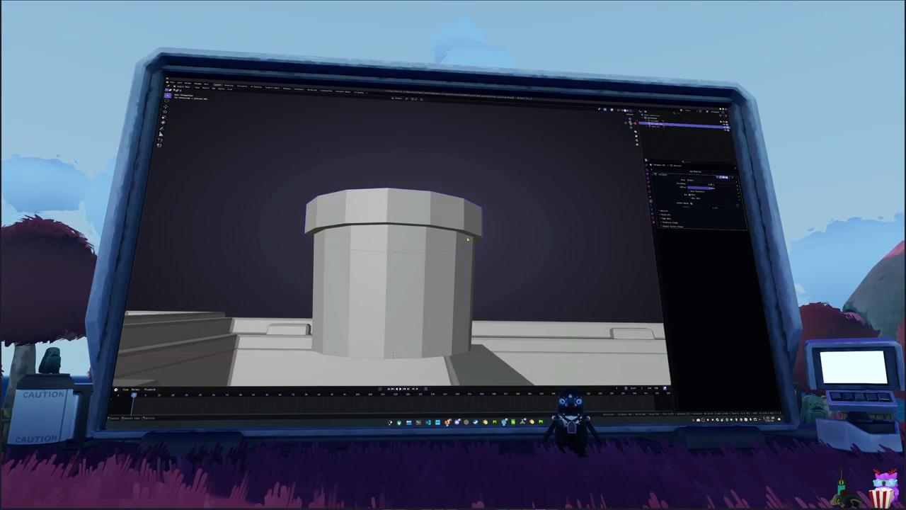
key(Tab)
key(alt+z)
alt+click(467, 236)
key(f)
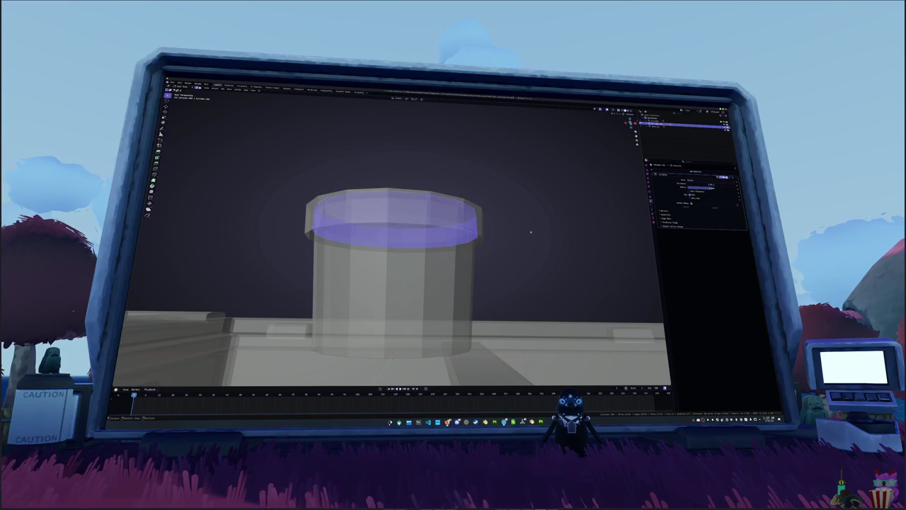
key(alt+z)
mouse_move(532, 231)
middle_down()
mouse_move(491, 277)
mouse_move(492, 233)
middle_up()
key(Tab)
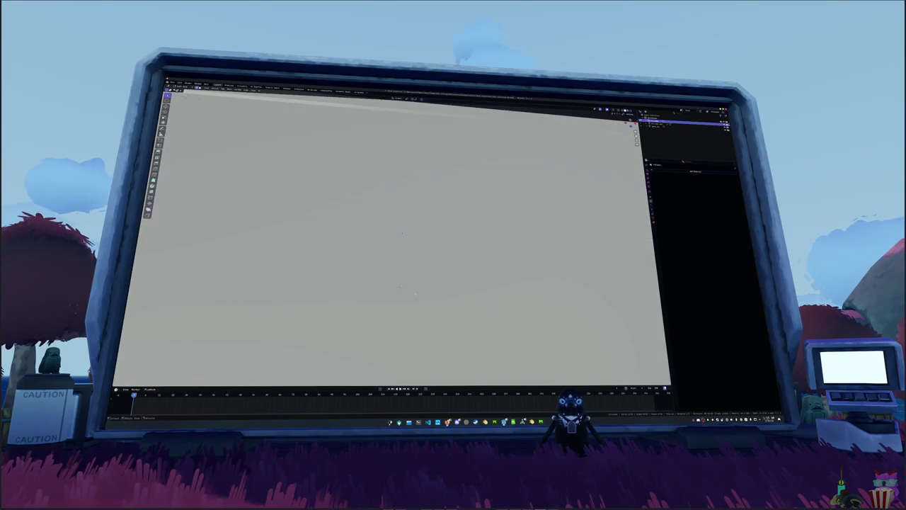
From below in X-ray, extrude the pot's bottom face inward and return to Object Mode
key(alt+z)
scroll(522, 272, up, 3)
scroll(522, 272, up, 2)
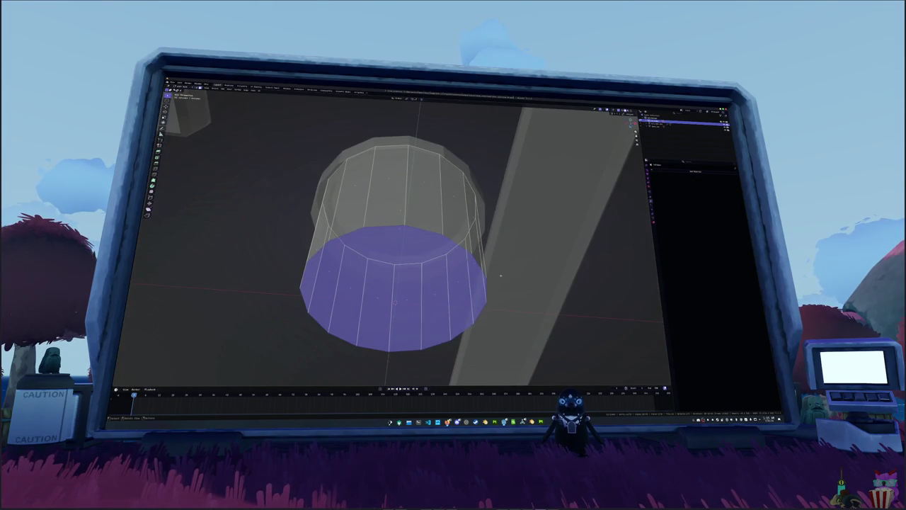
key(e)
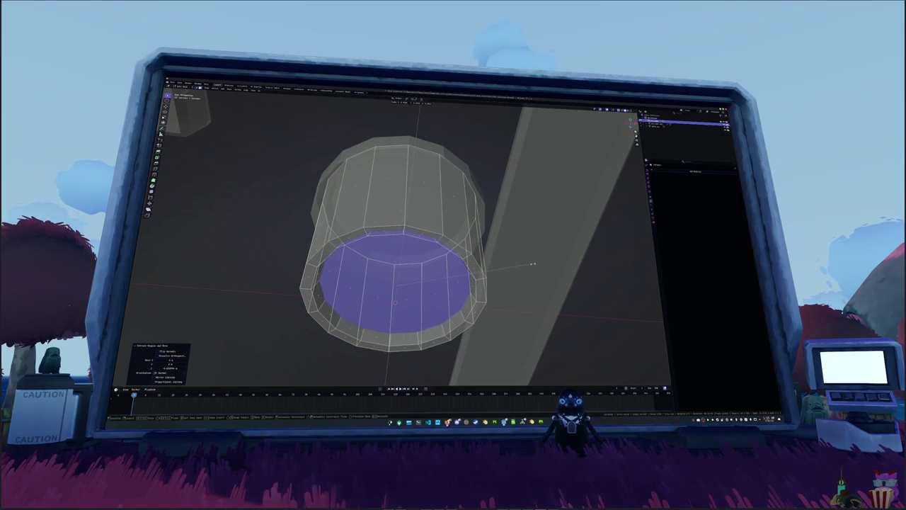
key(Tab)
key(alt+z)
Select the cup, give its walls thickness with a Solidify modifier, and frame it
mouse_move(533, 264)
middle_down()
mouse_move(501, 281)
mouse_move(472, 267)
middle_up()
scroll(500, 281, down, 5)
click(420, 251)
middle_drag(420, 251, 468, 229)
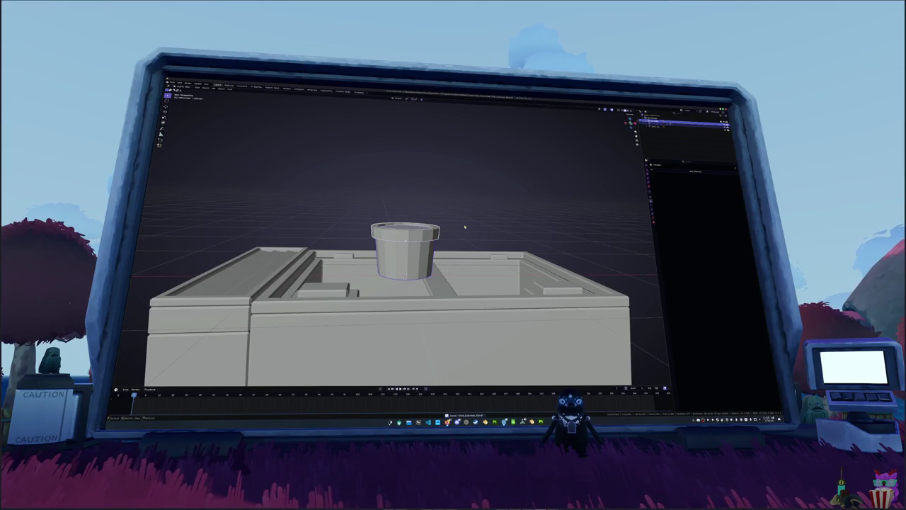
key(ctrl+z)
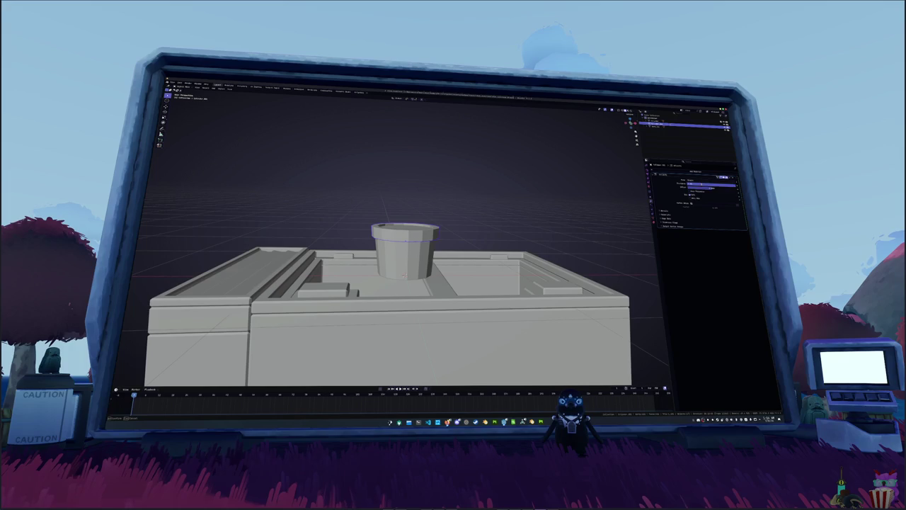
key(KP_Decimal)
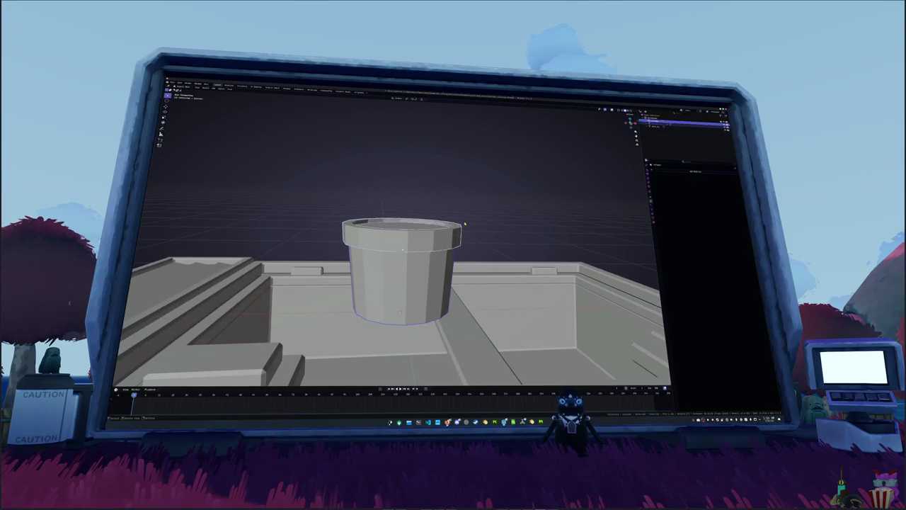
Apply Shade Auto Smooth to the cup
right_click(434, 206)
click(453, 210)
middle_drag(484, 208, 484, 213)
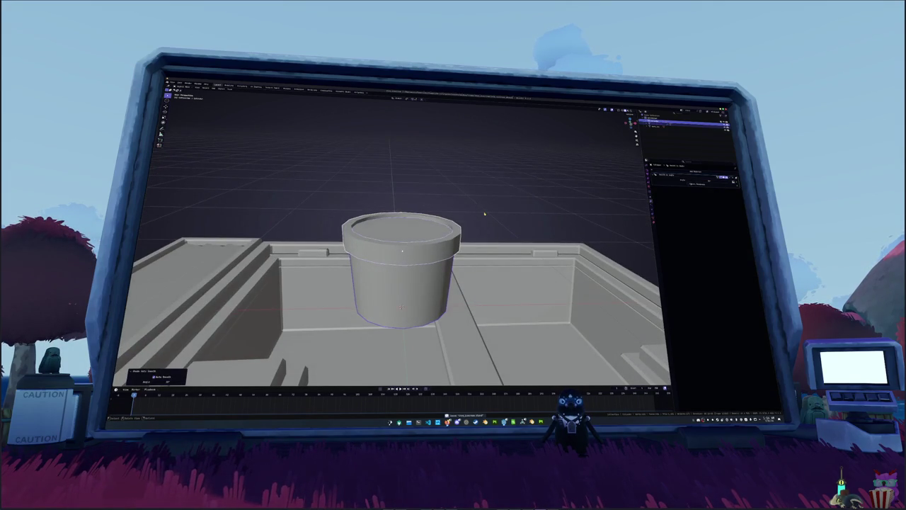
key(ctrl+z)
right_click(484, 214)
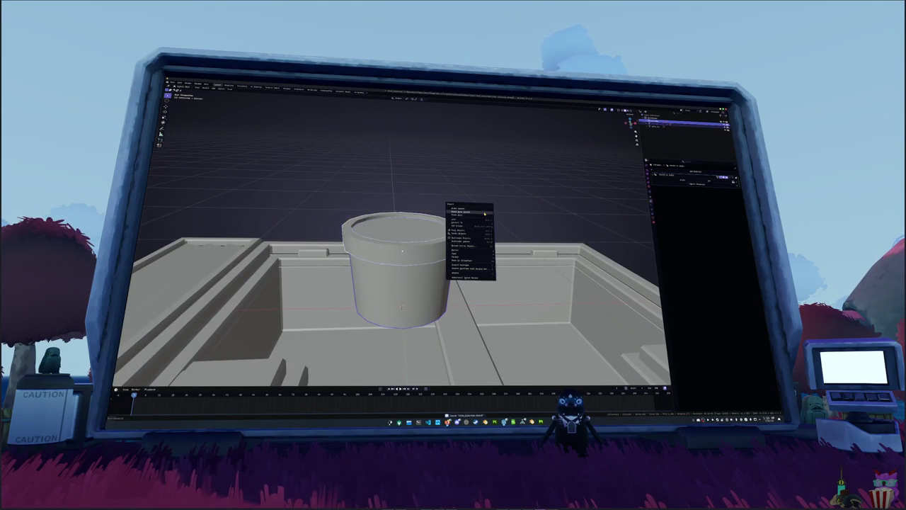
click(506, 225)
key(ctrl+z)
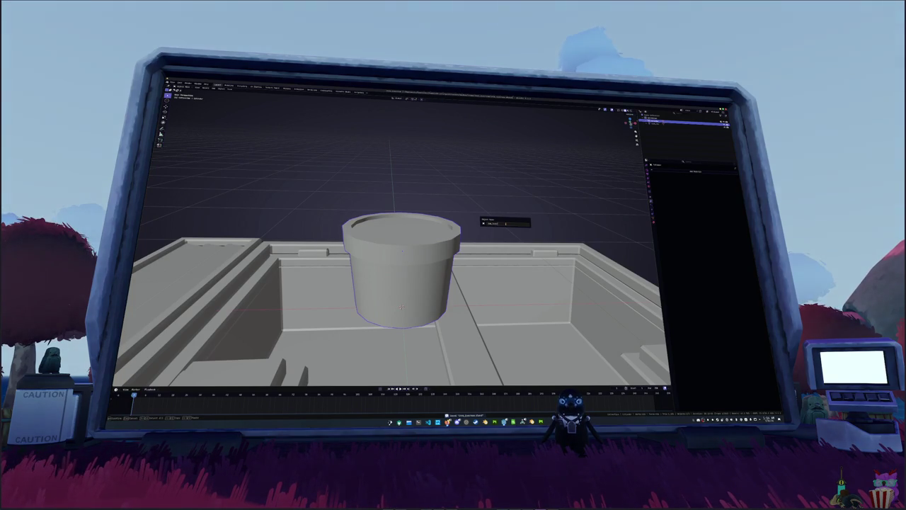
In front view, move the cup along Z back to the world origin
key(KP_7)
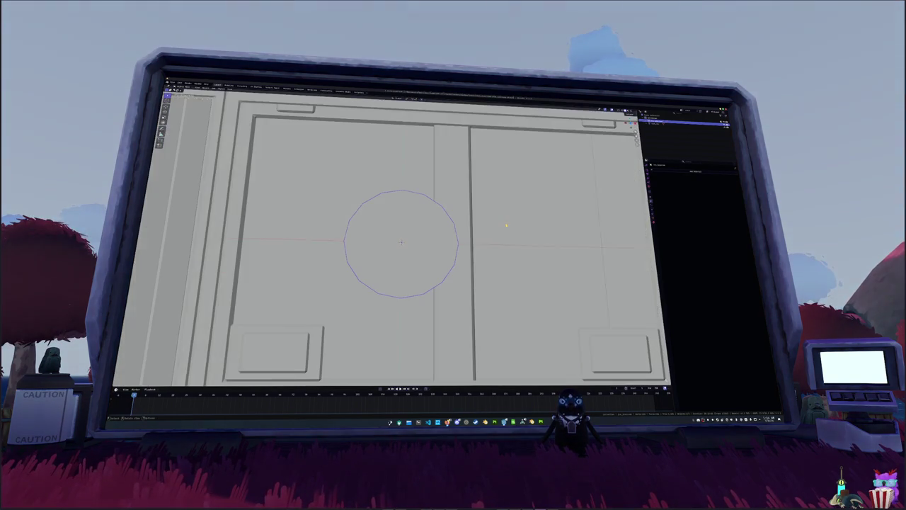
scroll(445, 221, down, 5)
scroll(444, 221, up, 1)
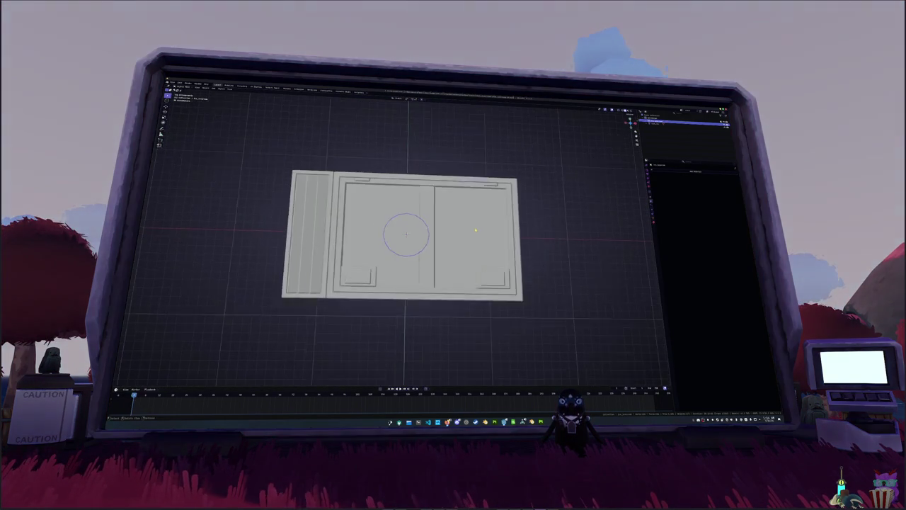
scroll(444, 221, up, 1)
mouse_move(444, 221)
middle_down()
mouse_move(451, 231)
mouse_move(451, 214)
middle_up()
key(KP_1)
key(g)
key(z)
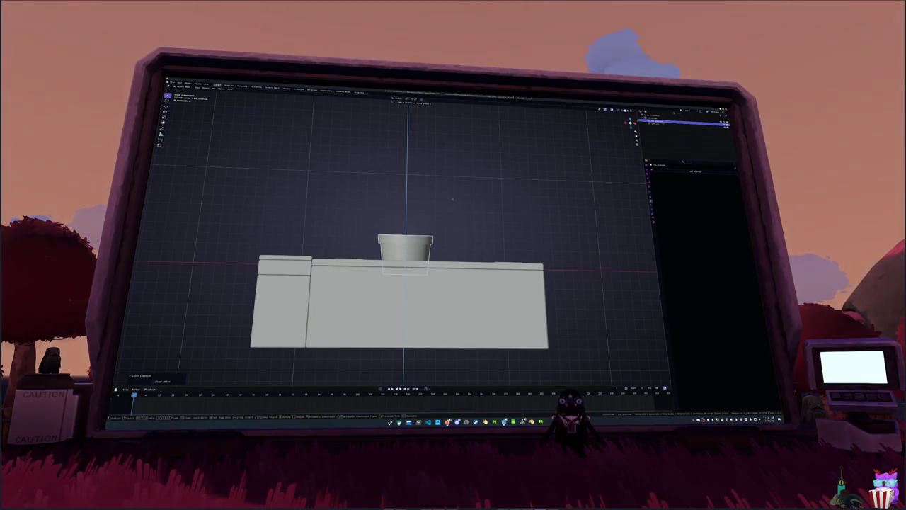
click(453, 192)
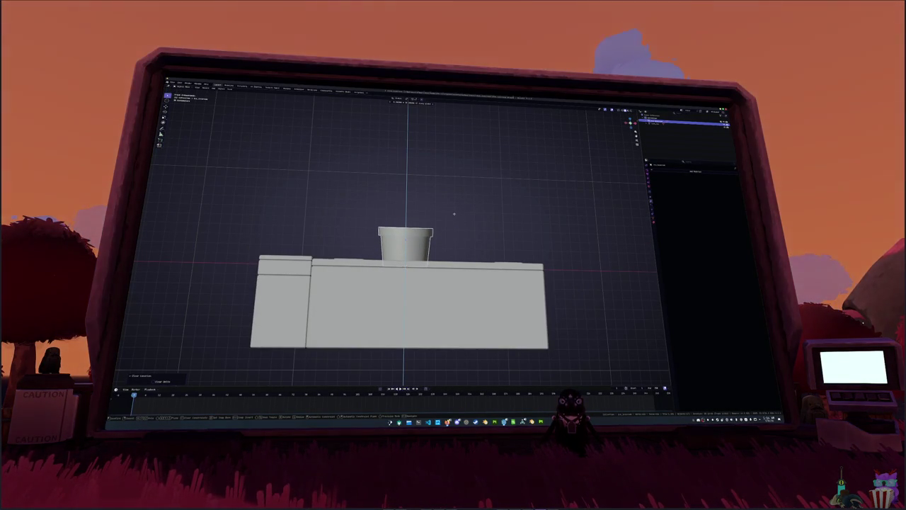
Apply all of the cup's transforms
key(ctrl+z)
key(ctrl+a)
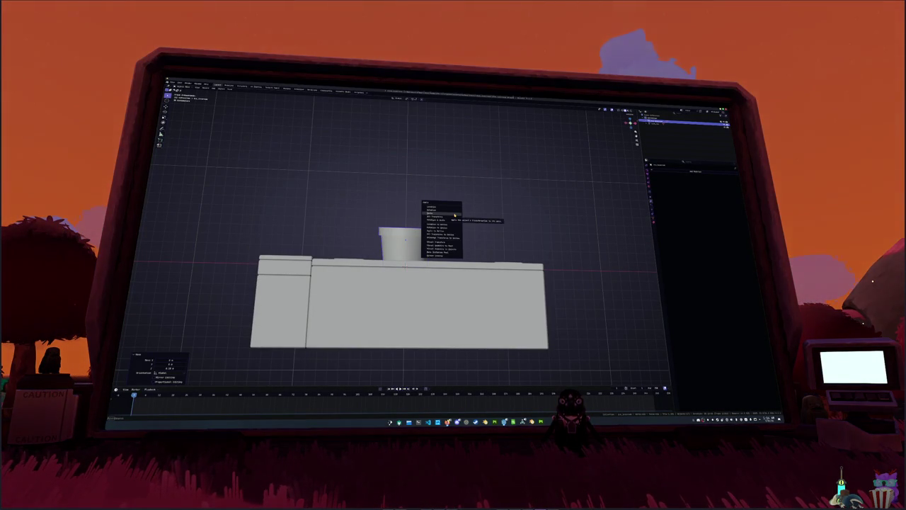
click(454, 214)
key(ctrl+a)
click(455, 216)
scroll(455, 221, up, 3)
Select the cup's top ring faces in Edit Mode and extrude them upward
mouse_move(455, 221)
middle_down()
mouse_move(469, 211)
mouse_move(453, 234)
mouse_move(424, 241)
mouse_move(196, 149)
middle_up()
key(Tab)
middle_drag(380, 322, 381, 342)
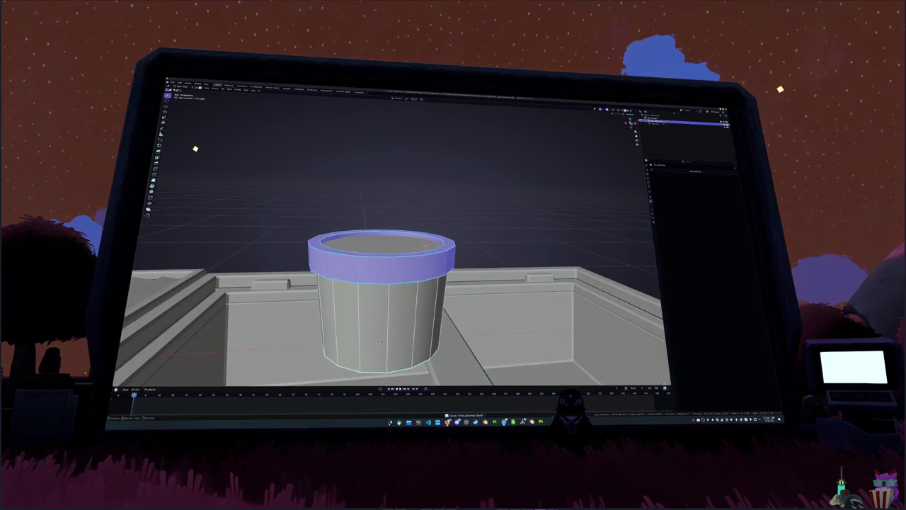
key(alt+a)
key(ctrl+z)
key(alt+a)
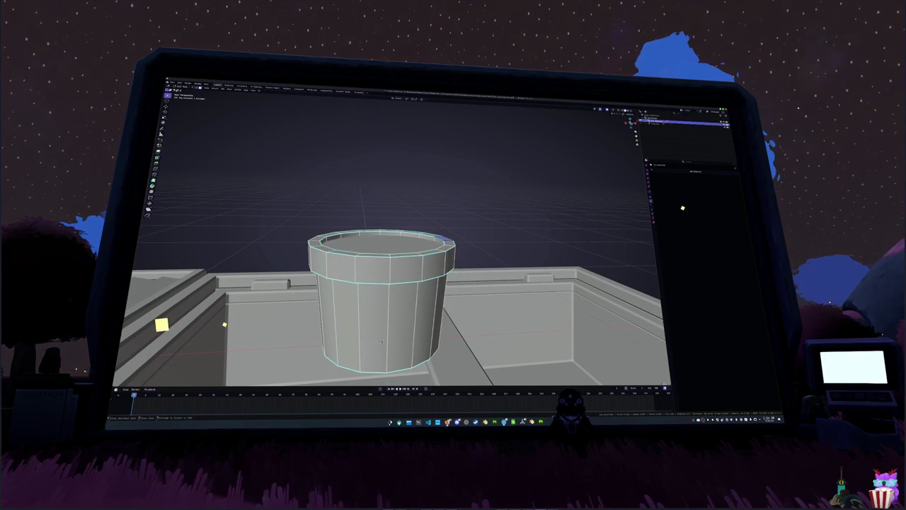
key(ctrl+shift+z)
key(ctrl+shift+z)
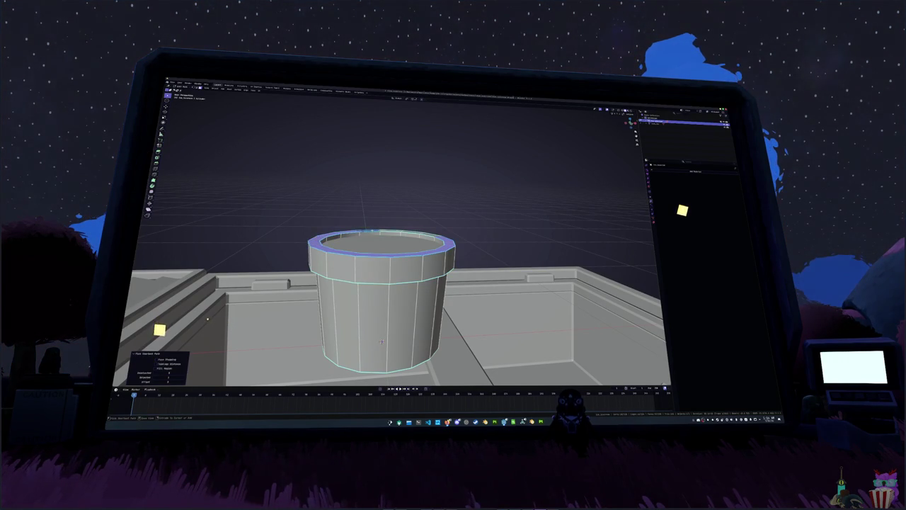
middle_drag(381, 342, 485, 239)
key(e)
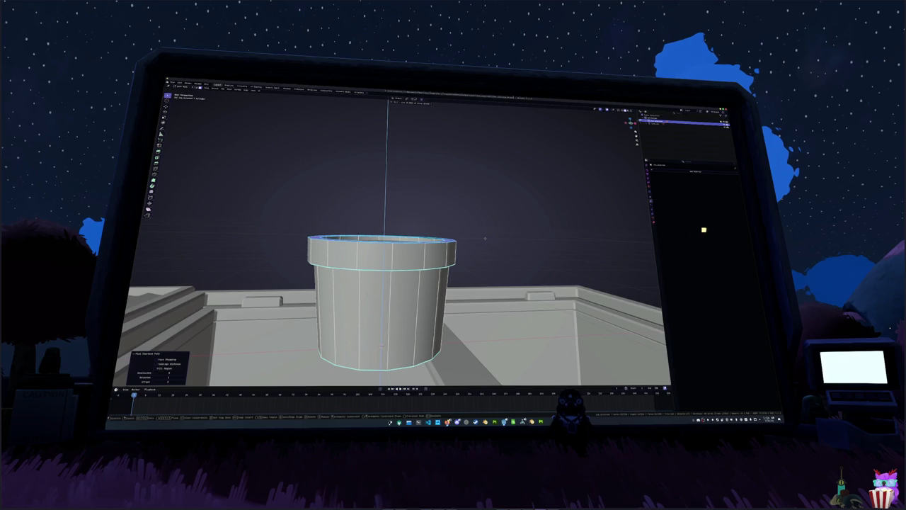
key(Tab)
In X-ray, select the cup from the scene list and apply its scale
scroll(485, 238, down, 4)
scroll(483, 240, down, 2)
key(alt+z)
key(alt+z)
middle_drag(482, 239, 492, 245)
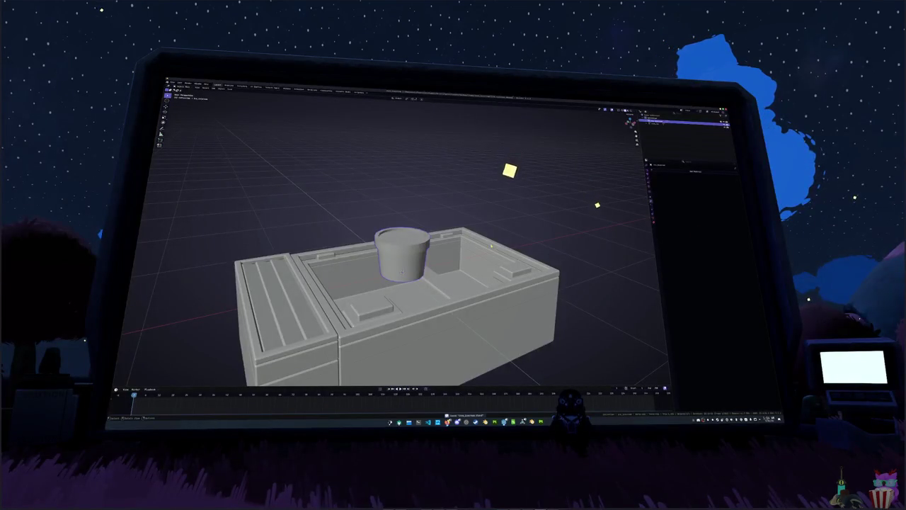
scroll(453, 244, up, 3)
click(669, 174)
click(651, 186)
key(ctrl+a)
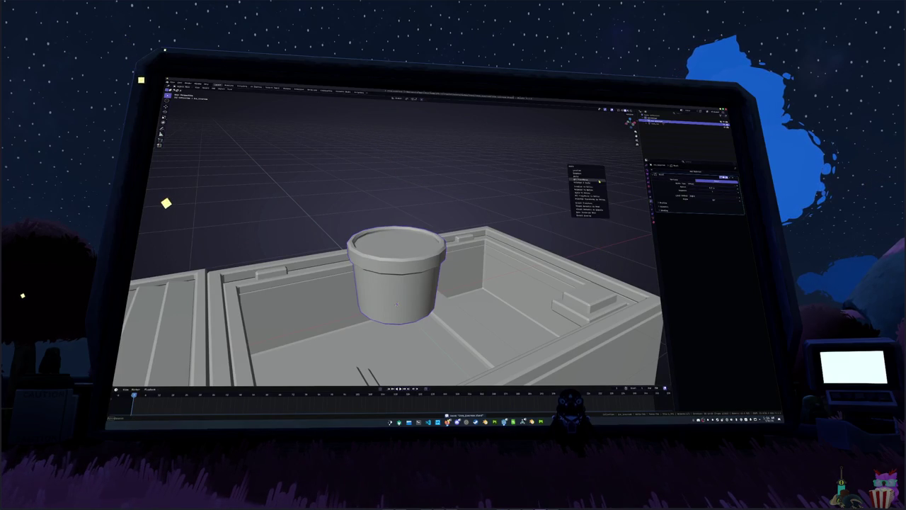
click(587, 179)
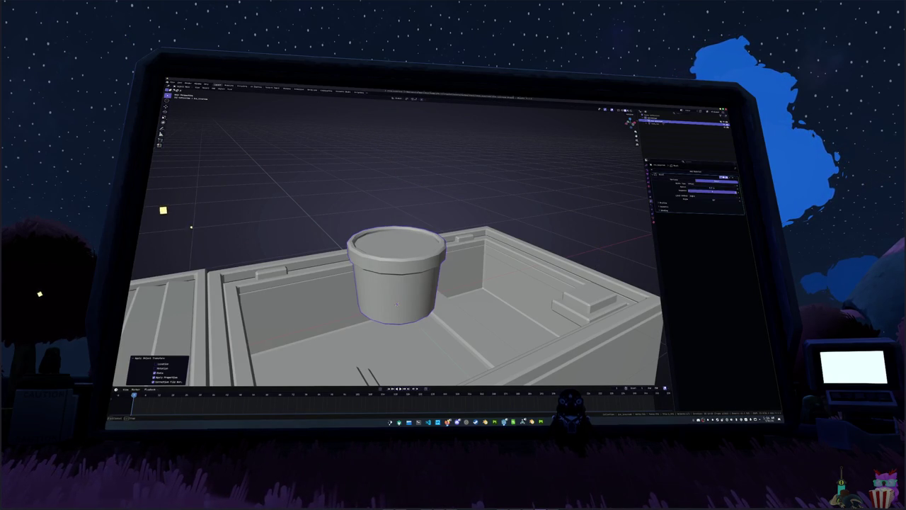
Apply Shade Auto Smooth to the pot and inspect its shading
right_click(495, 198)
click(508, 205)
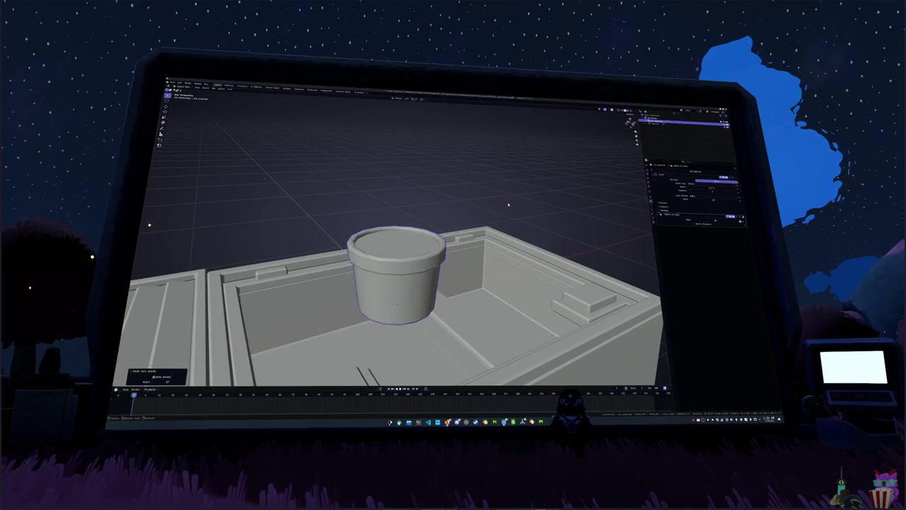
scroll(508, 206, up, 3)
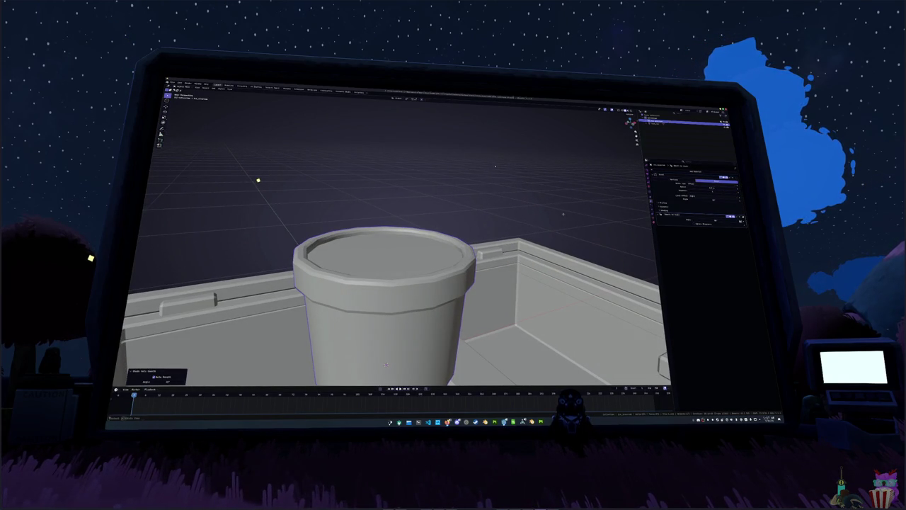
middle_drag(588, 221, 589, 219)
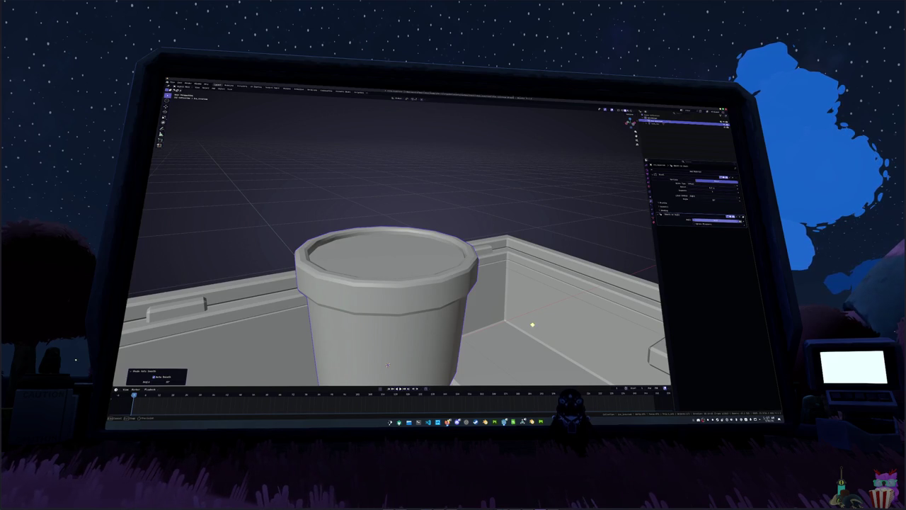
right_click(431, 263)
click(431, 263)
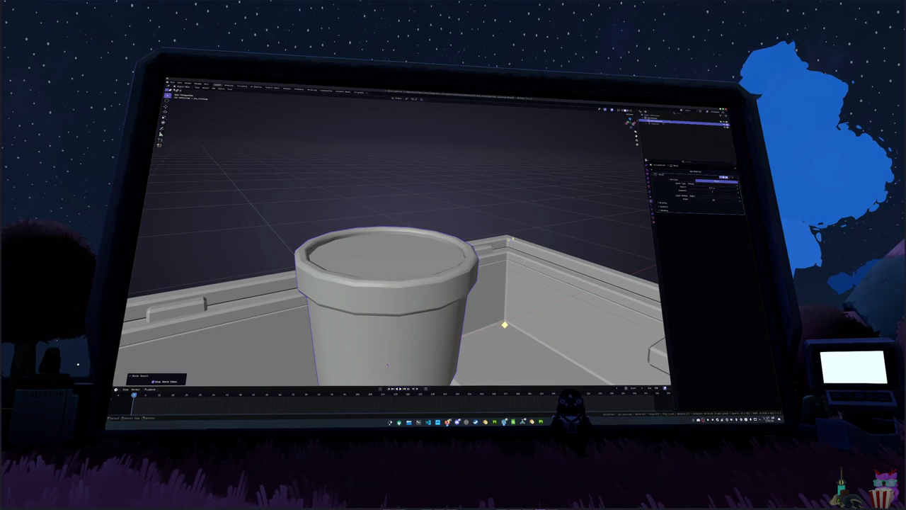
Select the whole pot mesh in Edit Mode and apply an edge shading option
key(Tab)
right_click(582, 205)
key(a)
right_click(514, 242)
click(585, 229)
right_click(524, 205)
click(524, 277)
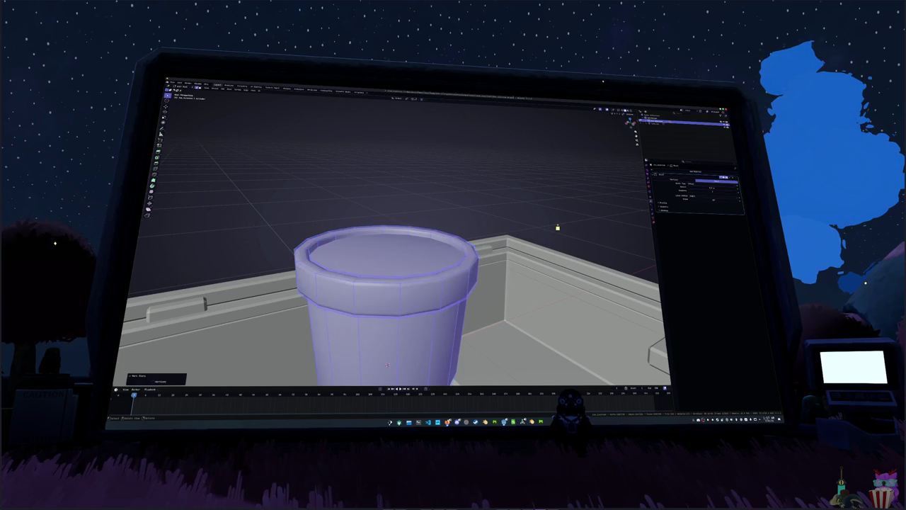
key(Tab)
Reapply auto smooth, apply the existing modifier, then add and remove a Subdivision Surface
right_click(579, 206)
click(575, 203)
middle_drag(575, 204, 571, 212)
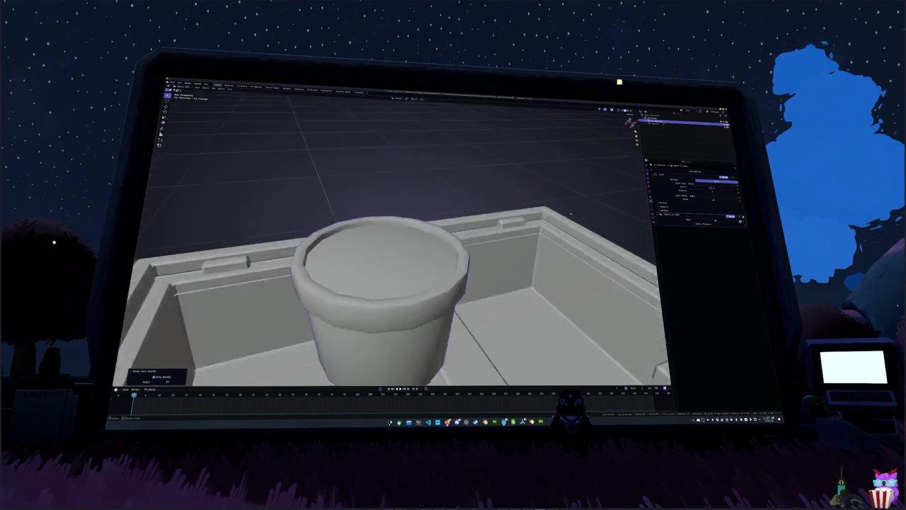
middle_drag(383, 345, 411, 333)
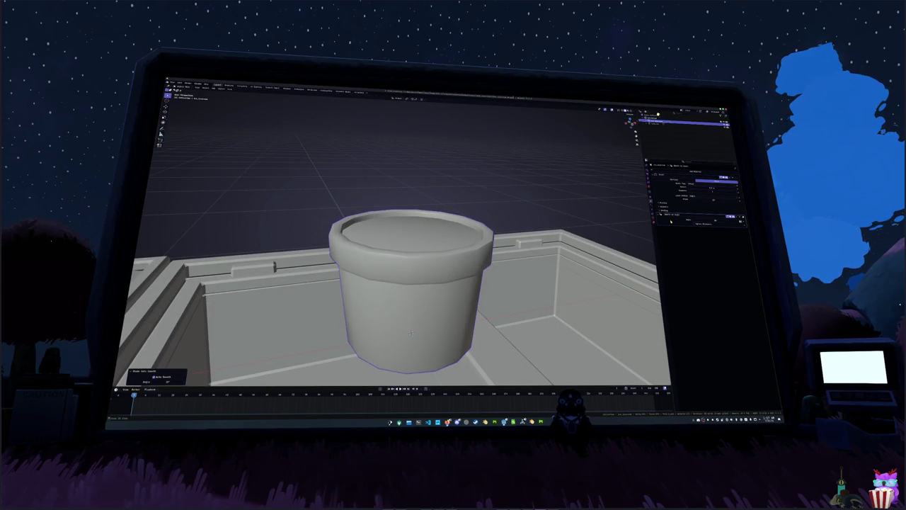
key(ctrl+a)
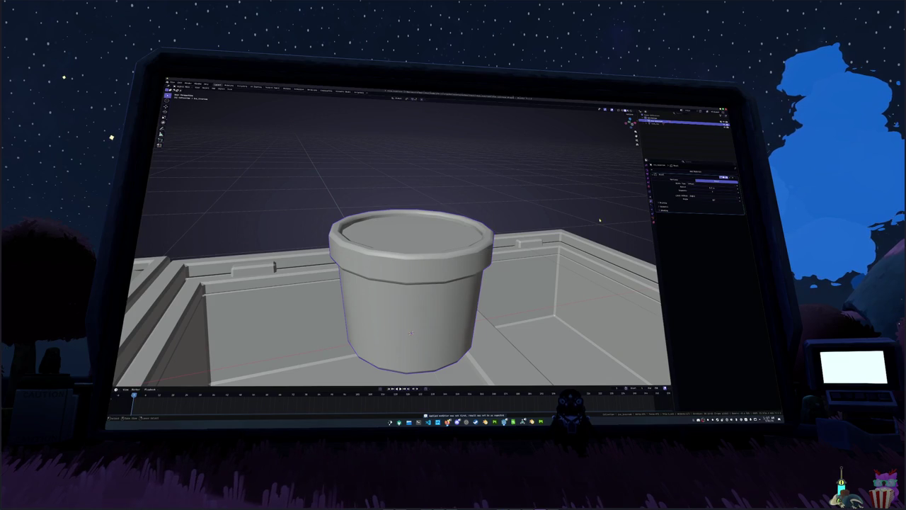
key(ctrl+1)
key(ctrl+a)
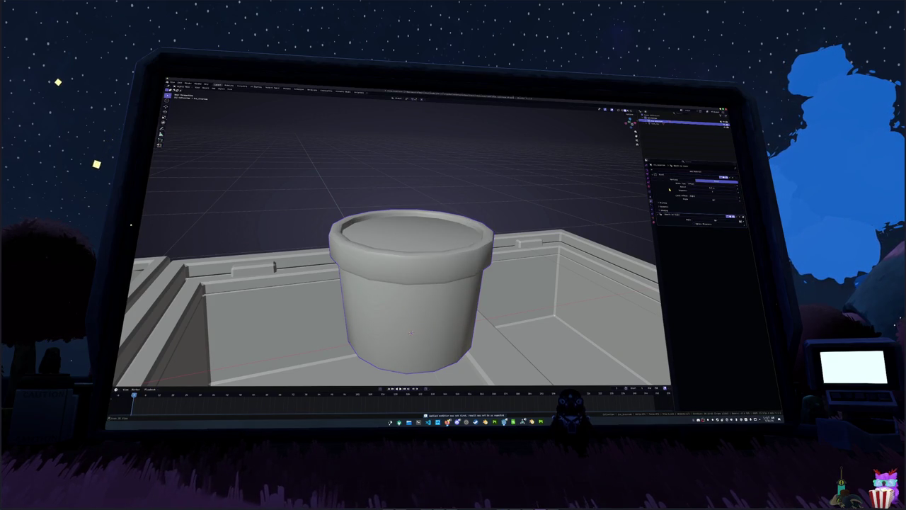
In see-through Edit Mode, dissolve the extra edge loops on the pot's bottom and rim
mouse_move(506, 319)
middle_down()
mouse_move(506, 222)
mouse_move(348, 188)
middle_up()
key(alt+z)
key(alt+z)
scroll(506, 222, up, 5)
key(Tab)
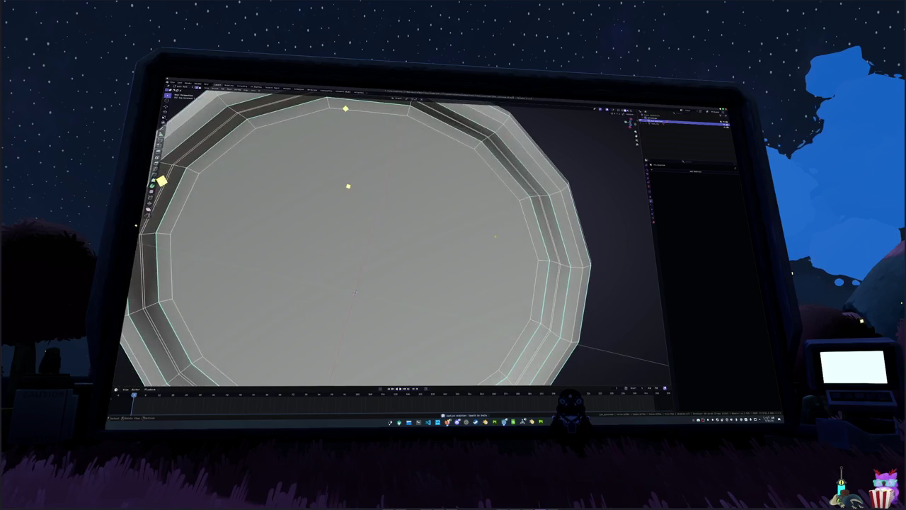
alt+click(350, 191)
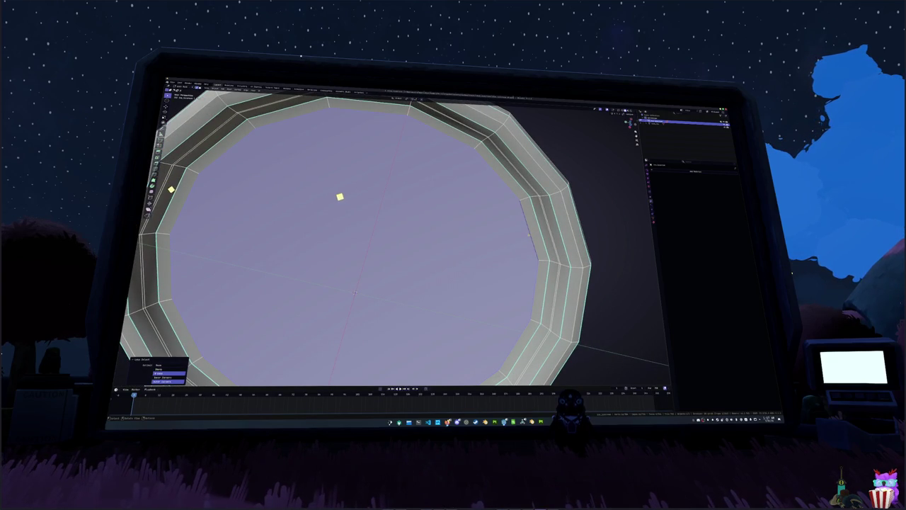
right_click(529, 235)
click(522, 253)
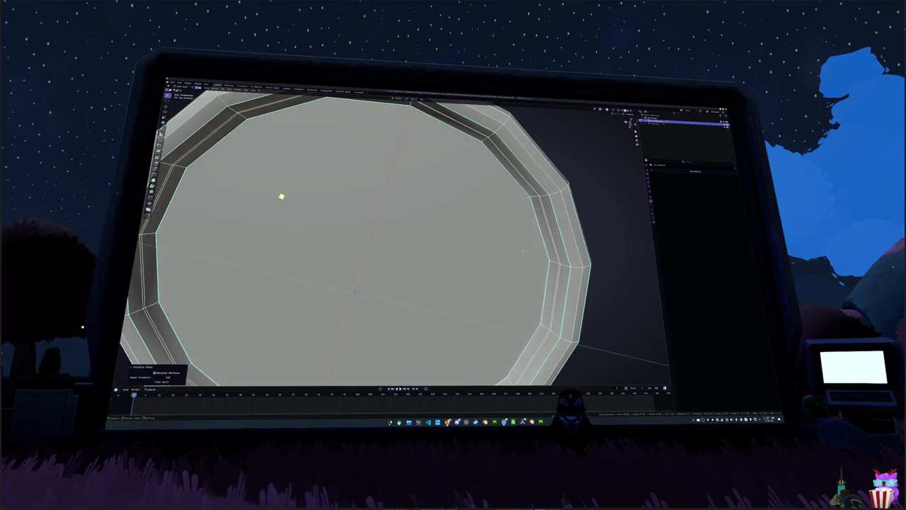
alt+click(239, 151)
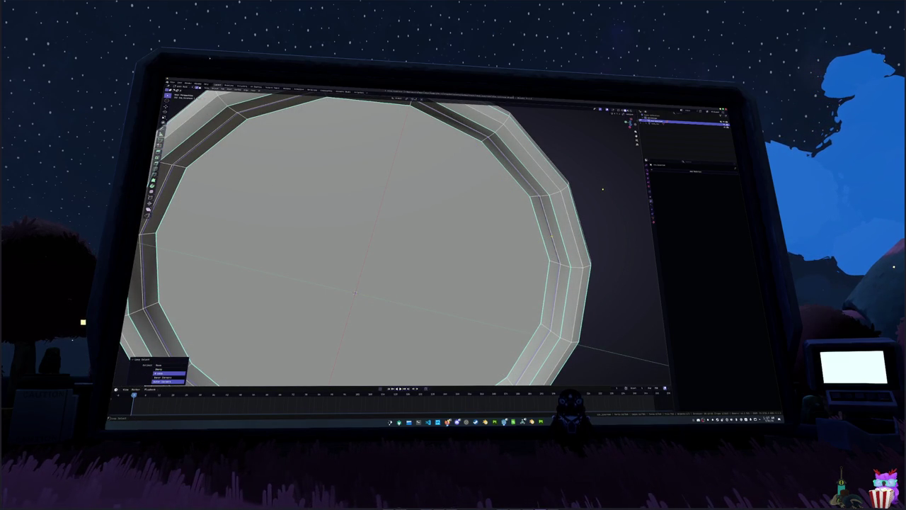
right_click(528, 235)
click(522, 253)
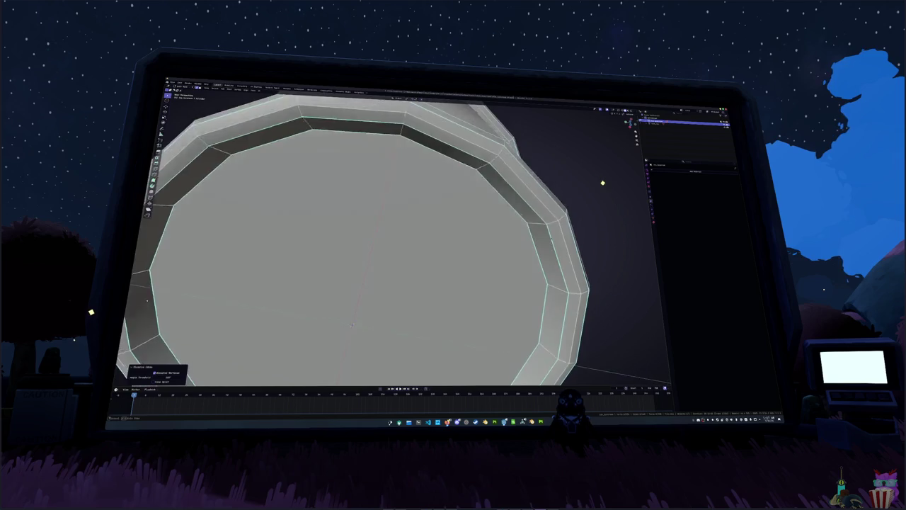
Inspect the remaining rim edge loop from below, switching between Edit and Object Mode
middle_drag(352, 324, 368, 332)
key(Tab)
scroll(375, 340, down, 4)
scroll(383, 346, down, 3)
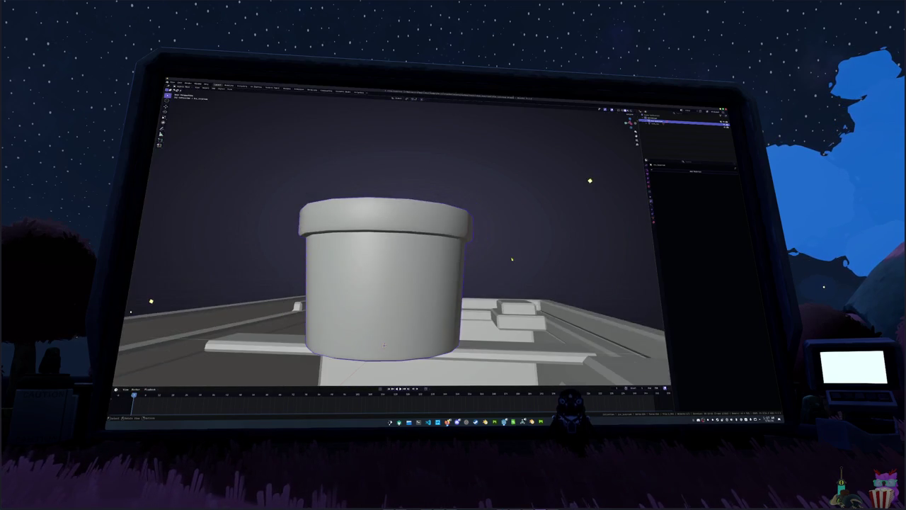
scroll(512, 260, up, 5)
key(Tab)
middle_drag(538, 240, 570, 218)
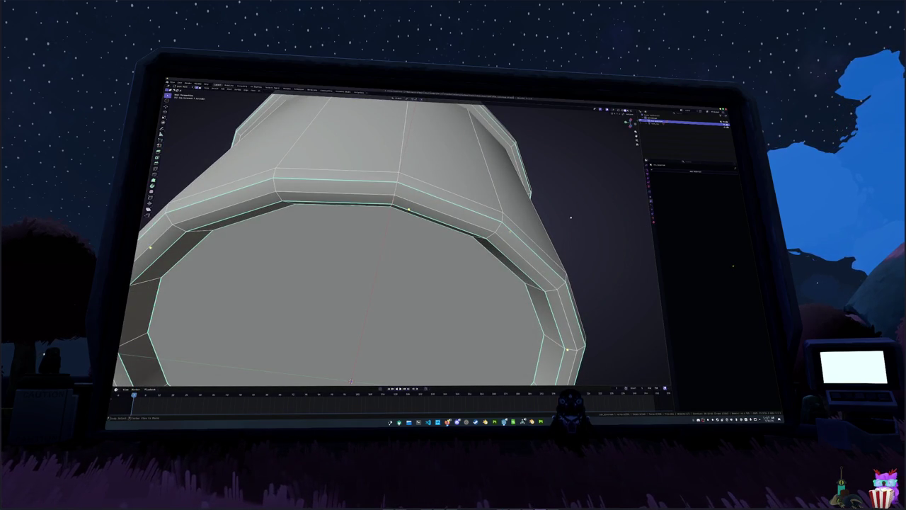
alt+click(439, 220)
mouse_move(439, 219)
middle_down()
mouse_move(511, 229)
mouse_move(496, 213)
middle_up()
key(Tab)
scroll(376, 241, down, 4)
scroll(393, 240, down, 5)
mouse_move(393, 240)
middle_down()
mouse_move(425, 233)
mouse_move(424, 269)
mouse_move(388, 300)
mouse_move(397, 305)
middle_up()
Select the entire pot mesh in Edit Mode and switch to the UV Editing workspace
key(Tab)
key(Tab)
key(Tab)
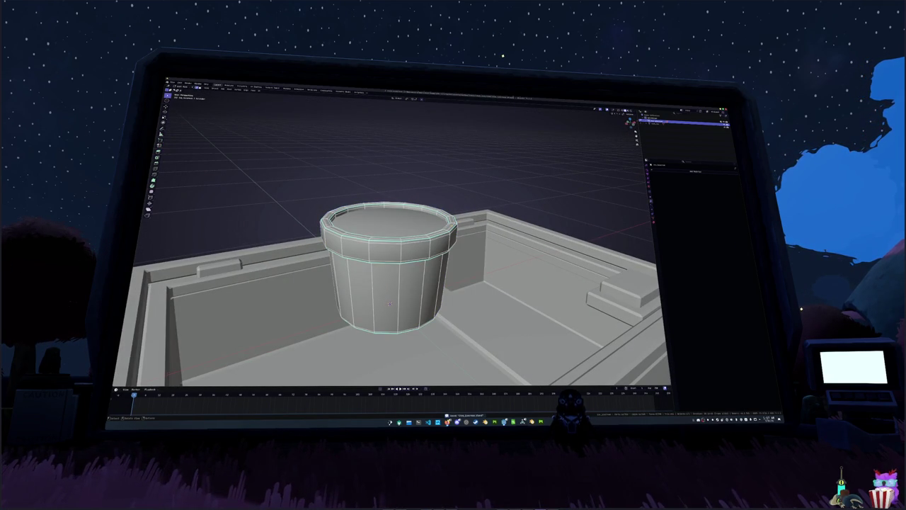
key(shift+g)
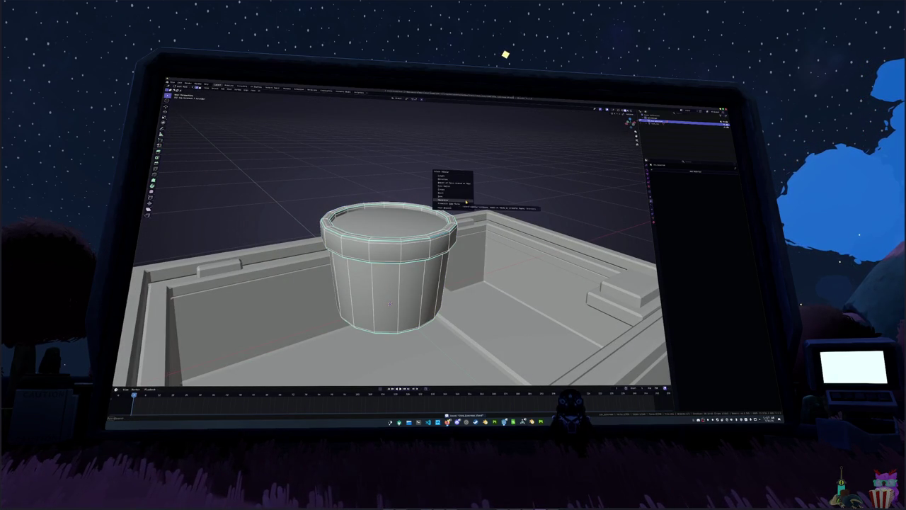
click(457, 206)
right_click(464, 172)
click(465, 172)
key(a)
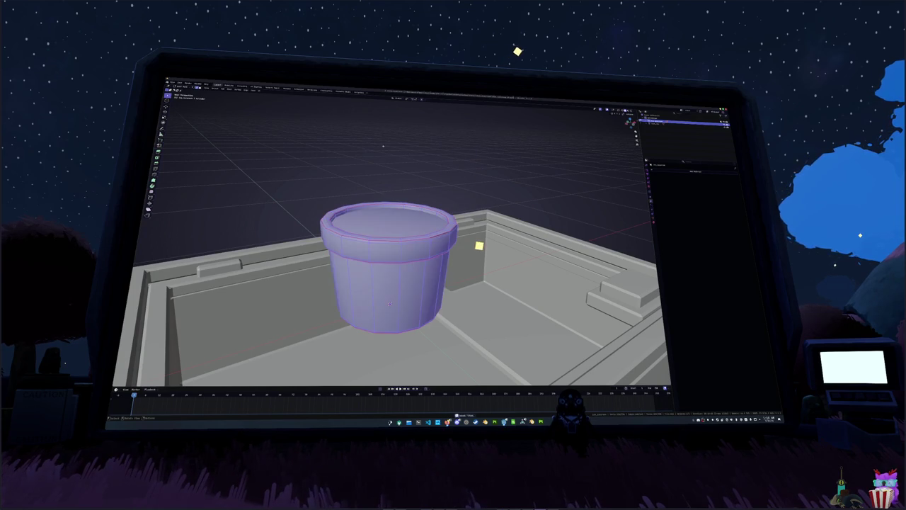
click(259, 91)
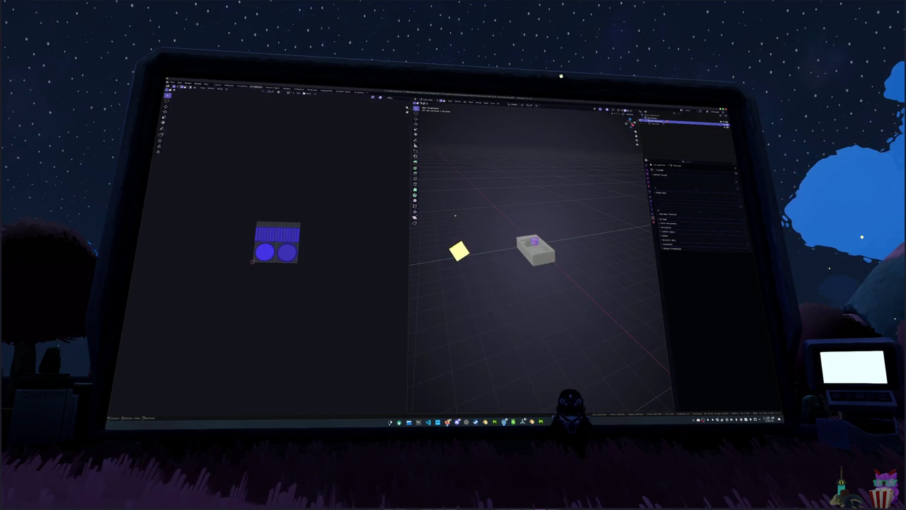
Unwrap the whole pot mesh and pack all its UV islands into the tile
scroll(601, 146, up, 6)
mouse_move(600, 146)
middle_down()
mouse_move(538, 213)
mouse_move(535, 298)
mouse_move(535, 142)
mouse_move(514, 183)
mouse_move(511, 168)
mouse_move(634, 320)
middle_up()
key(alt+a)
right_click(511, 166)
key(a)
click(499, 105)
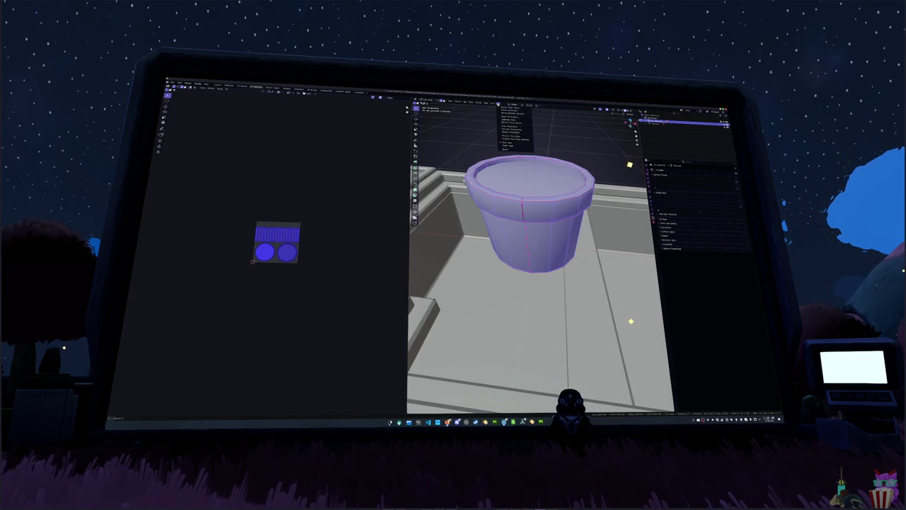
click(508, 109)
scroll(296, 243, up, 5)
scroll(297, 243, up, 1)
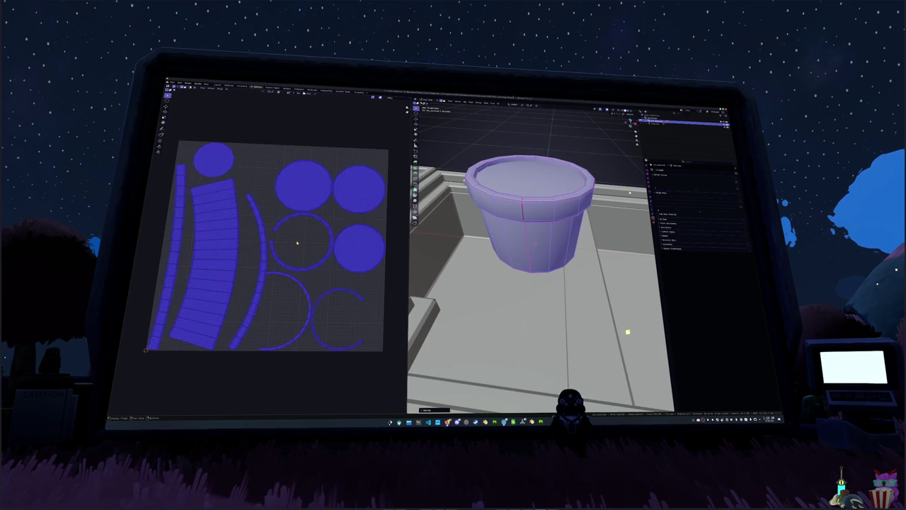
click(296, 243)
key(a)
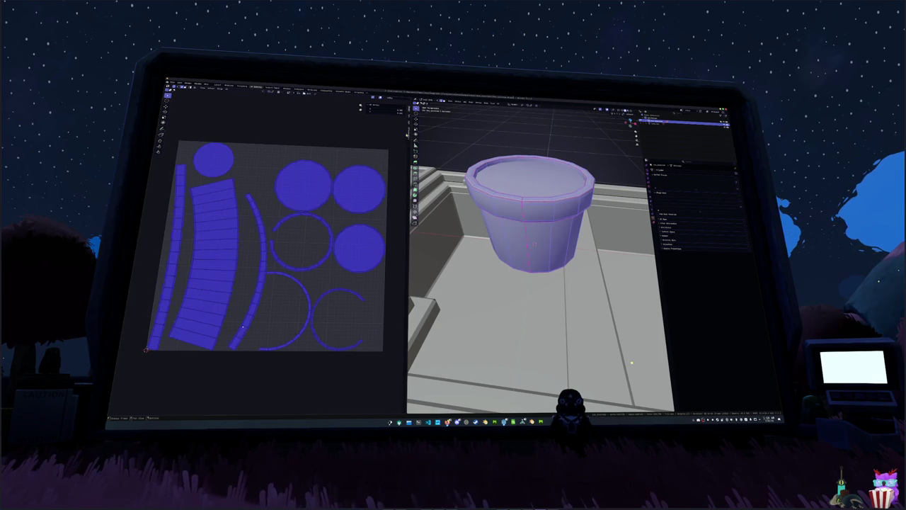
key(n)
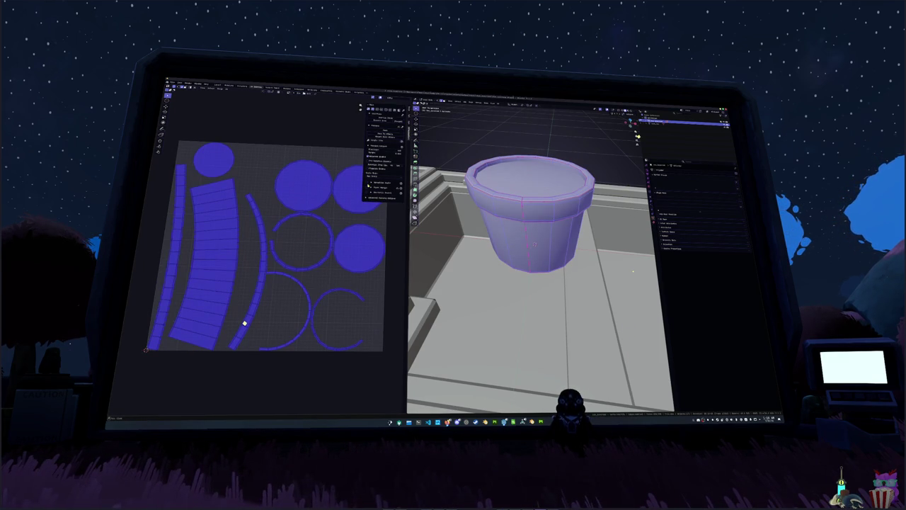
click(385, 131)
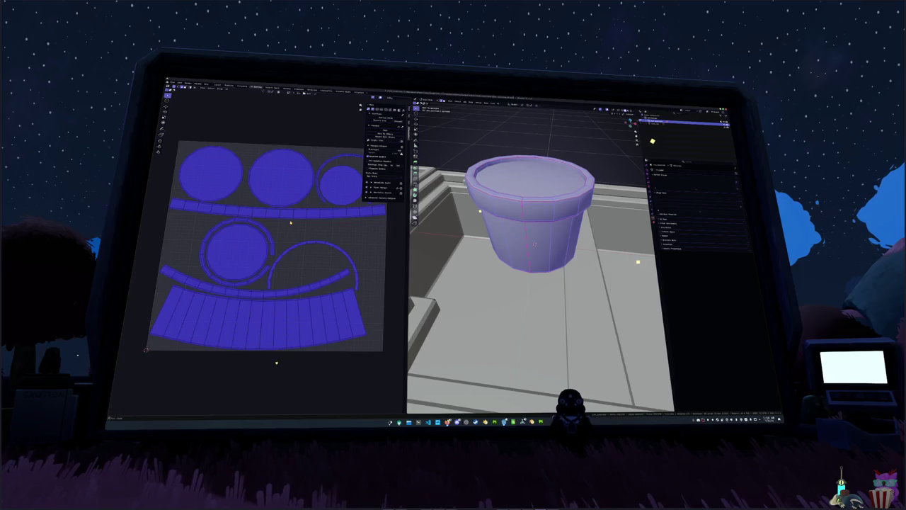
Mark a seam on the pot's side edge, re-unwrap the mesh and repack the islands
mouse_move(538, 297)
middle_down()
mouse_move(566, 283)
mouse_move(553, 290)
middle_up()
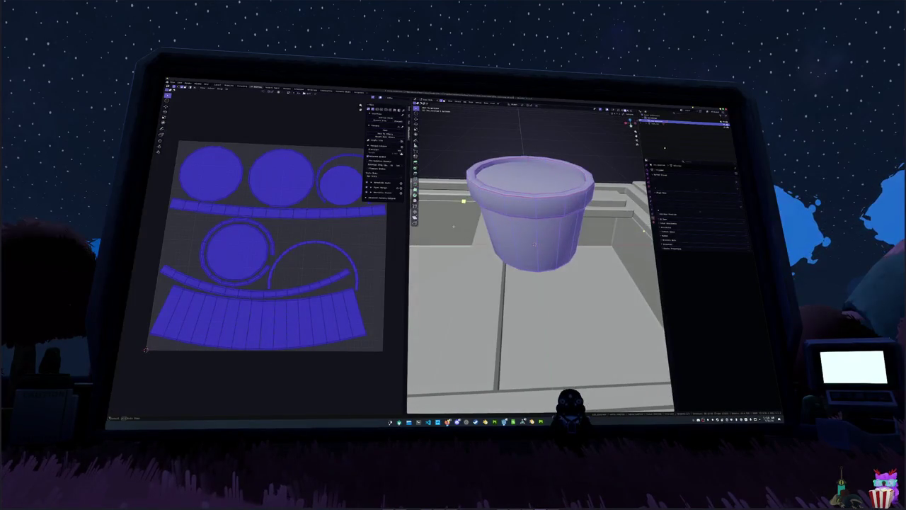
key(alt+a)
mouse_move(534, 245)
middle_down()
mouse_move(524, 269)
mouse_move(530, 287)
middle_up()
scroll(512, 290, up, 5)
right_click(531, 289)
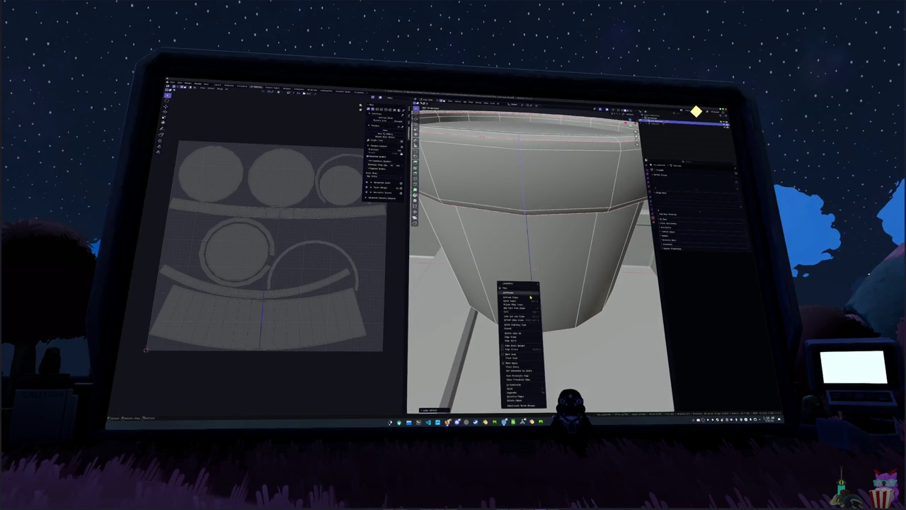
click(521, 355)
key(a)
key(u)
click(515, 109)
key(u)
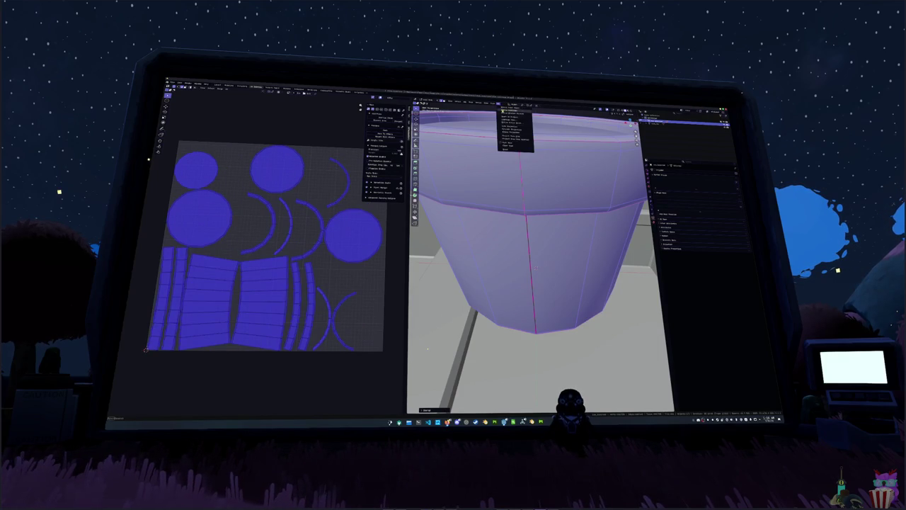
click(516, 111)
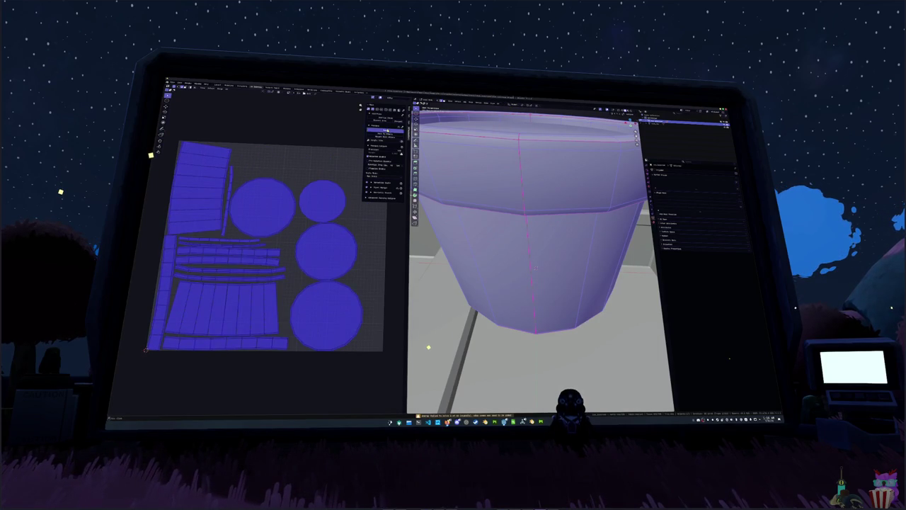
click(386, 130)
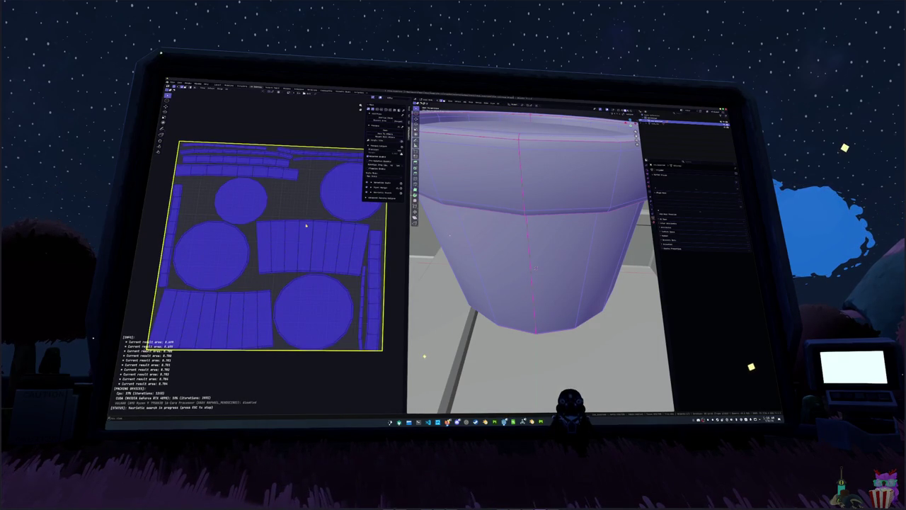
scroll(479, 238, down, 5)
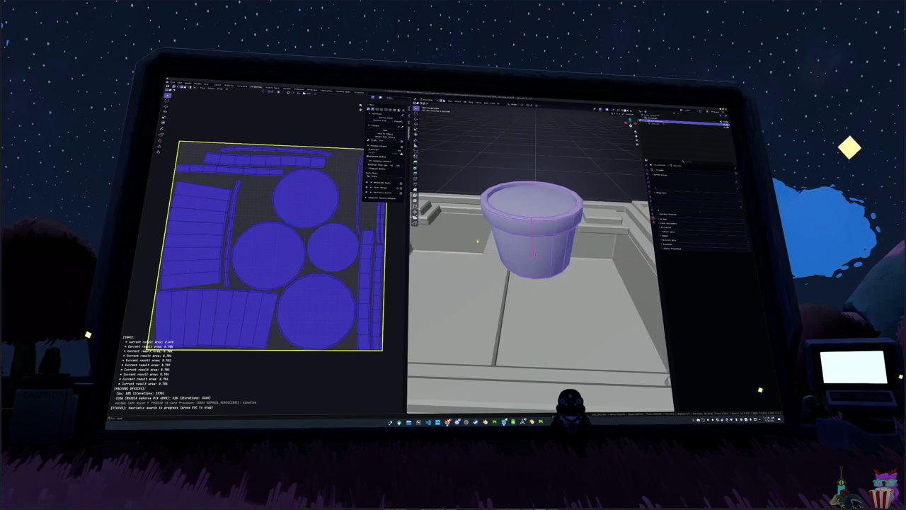
Stop the packing search, return to Object Mode and rename the pot object
mouse_move(479, 238)
middle_down()
mouse_move(549, 236)
mouse_move(555, 254)
middle_up()
key(Escape)
key(Tab)
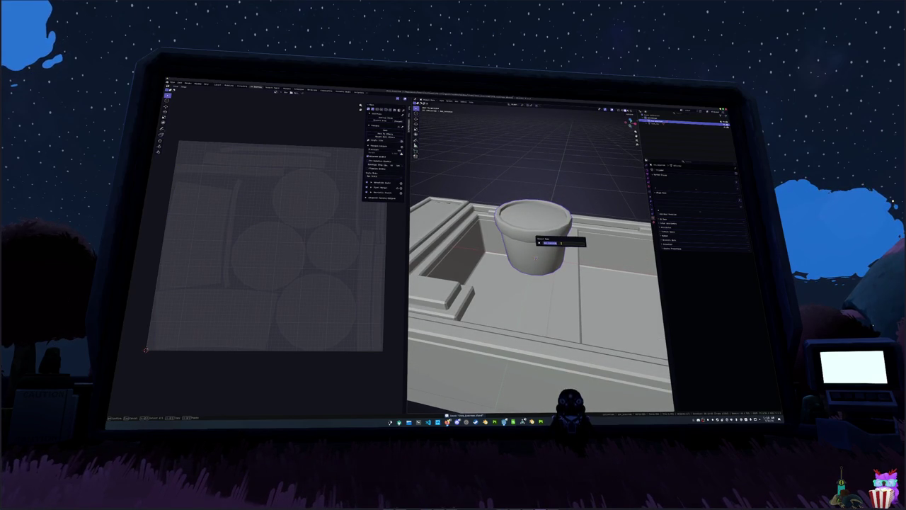
key(Return)
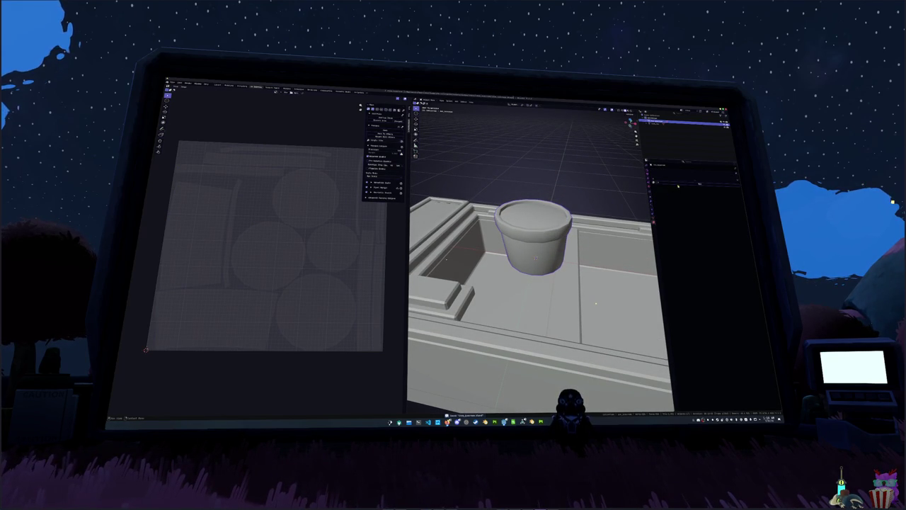
Review the pot's Material and mesh Data properties
click(595, 304)
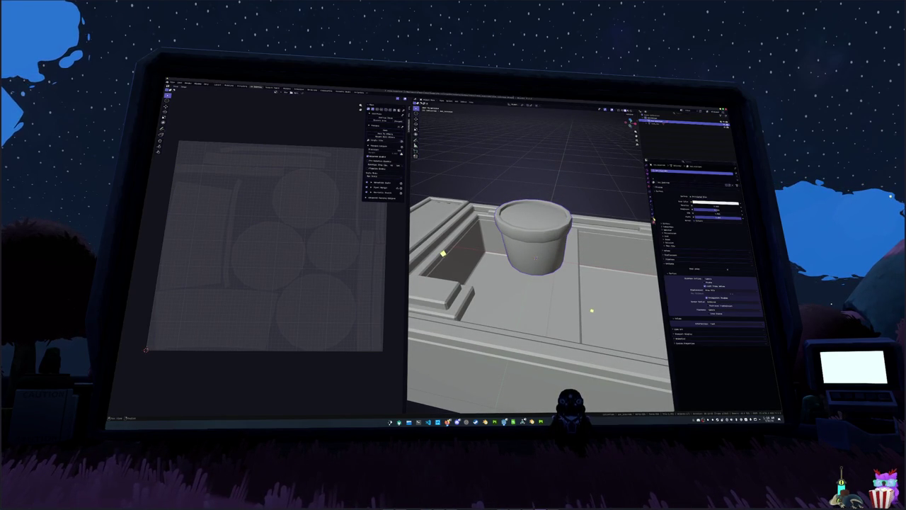
click(670, 202)
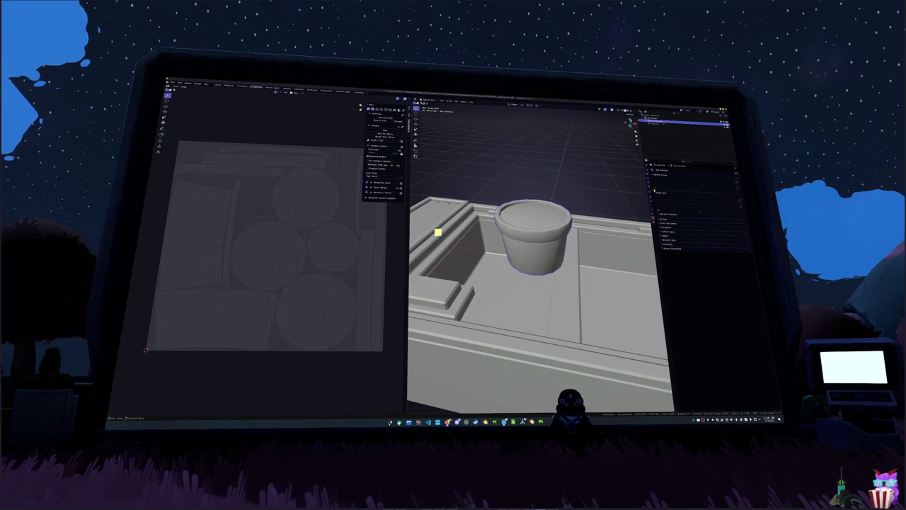
right_click(547, 231)
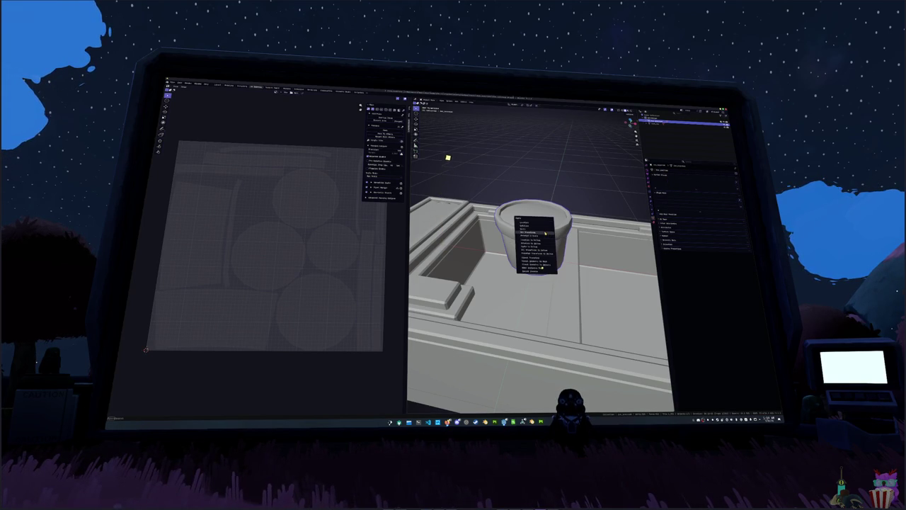
click(545, 233)
scroll(545, 232, down, 4)
scroll(546, 232, down, 2)
scroll(549, 233, up, 1)
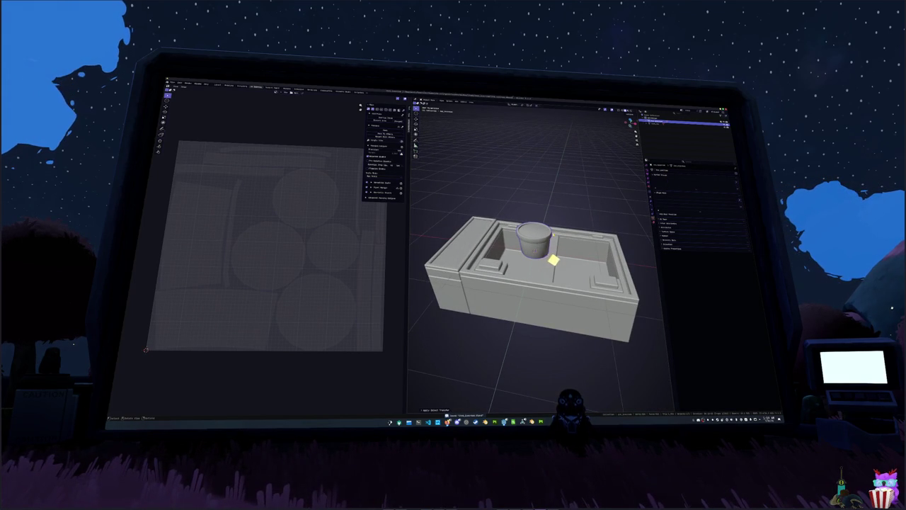
Open the export file browser for the pot model through File > Export
middle_drag(545, 219, 540, 222)
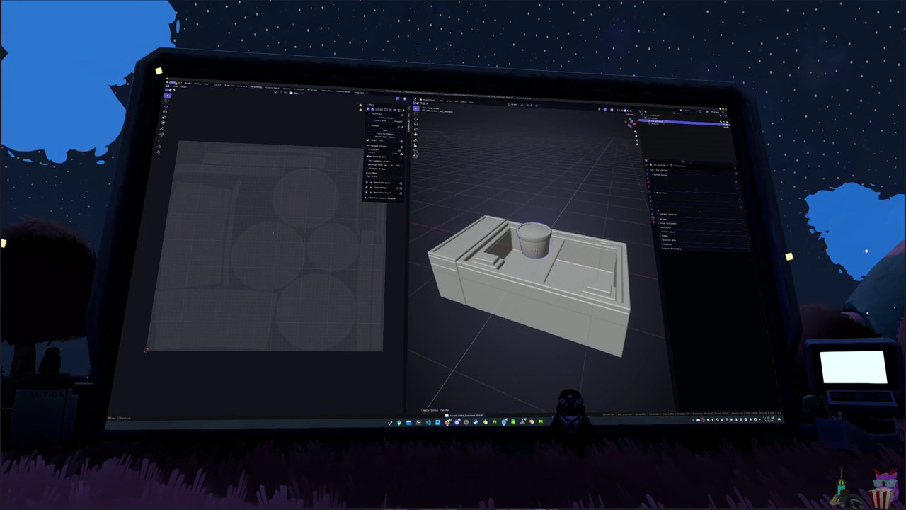
click(173, 84)
mouse_move(169, 132)
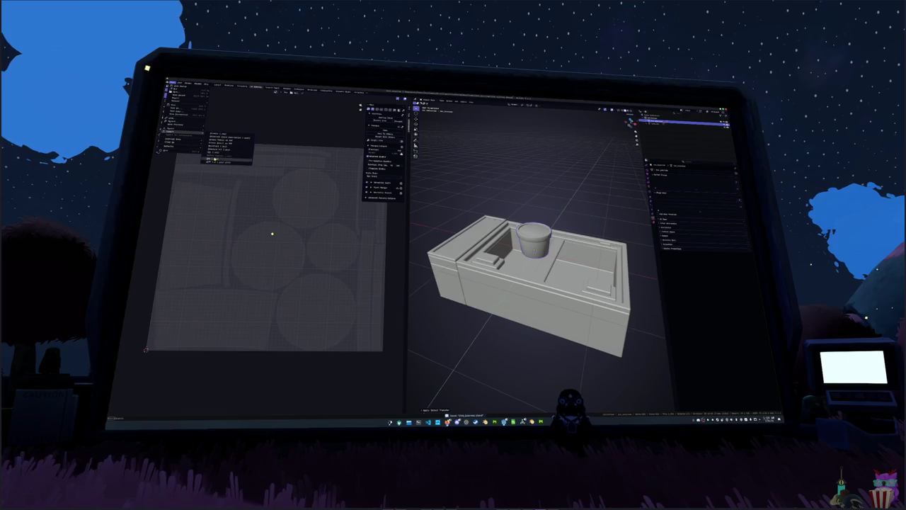
click(212, 159)
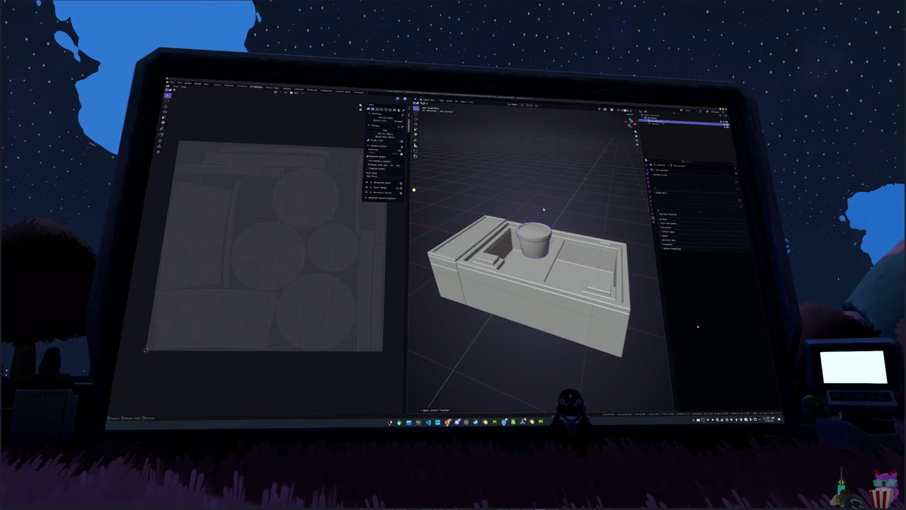
scroll(538, 201, up, 3)
click(172, 86)
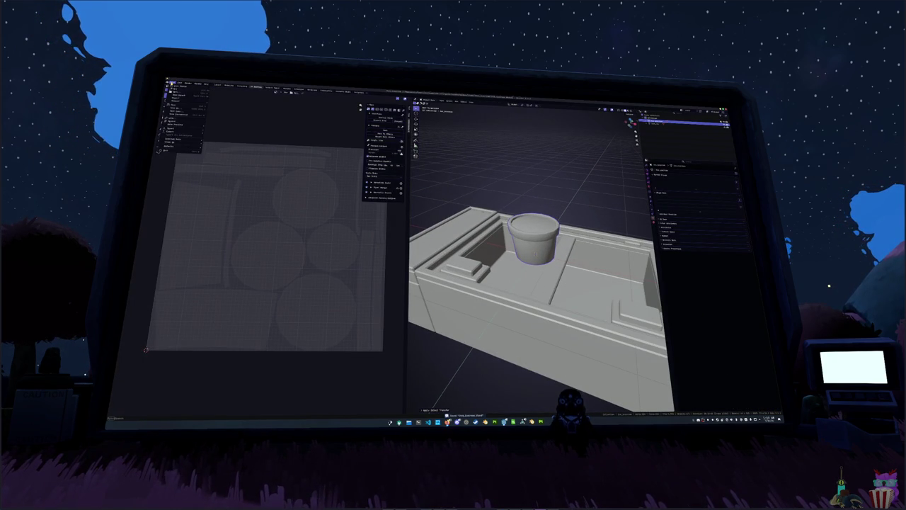
mouse_move(175, 131)
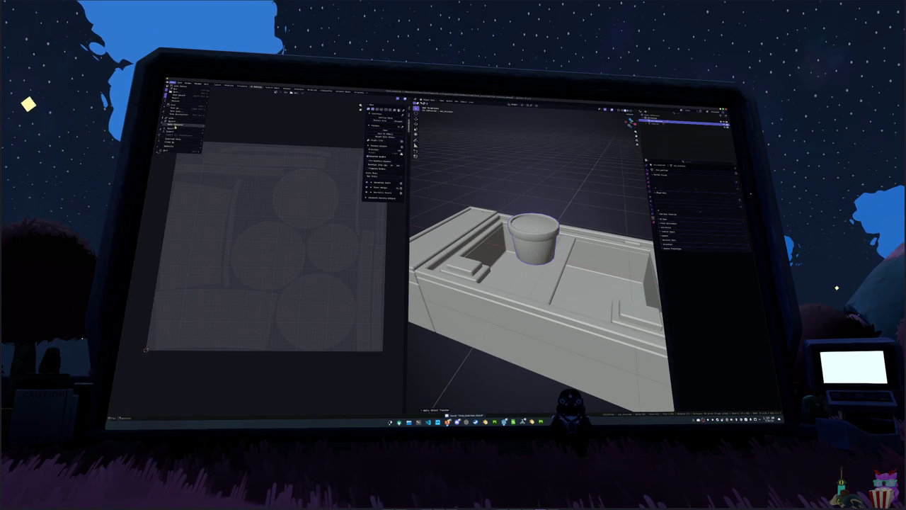
click(218, 163)
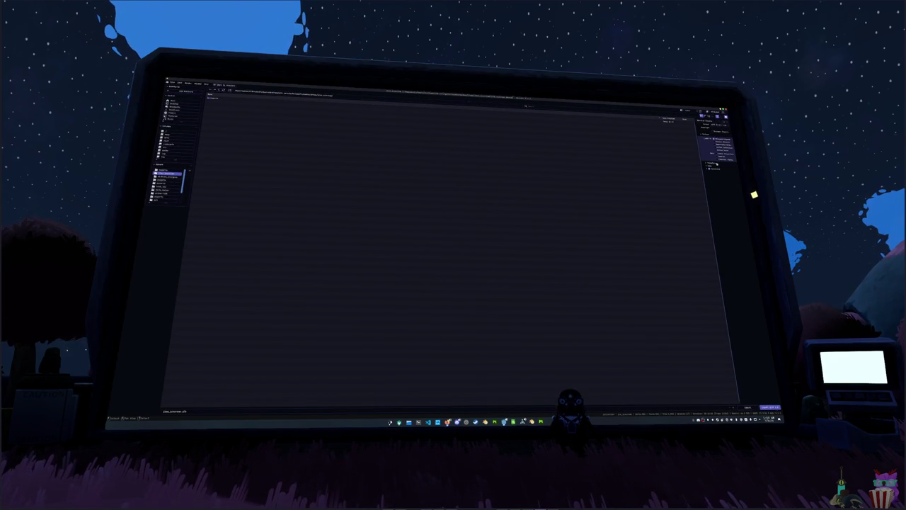
Expand the FBX export settings, change one option, and export the pot model
click(709, 165)
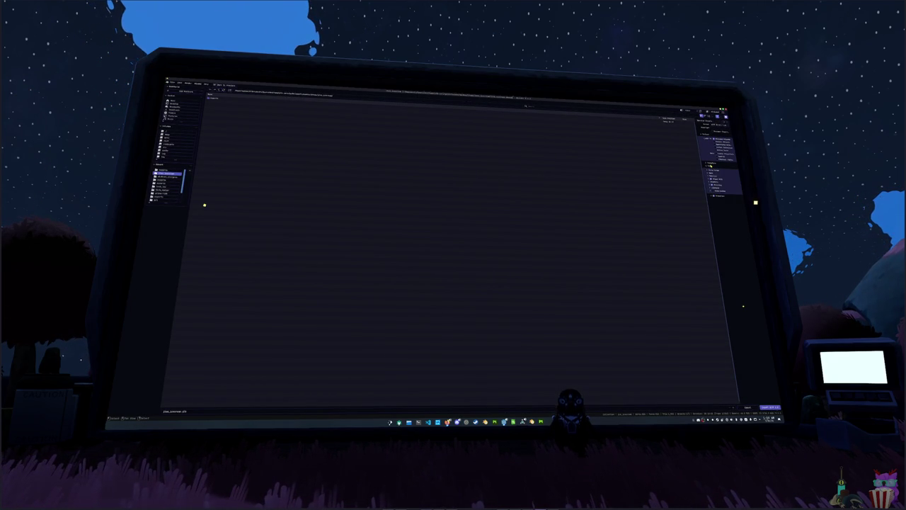
click(714, 177)
click(725, 197)
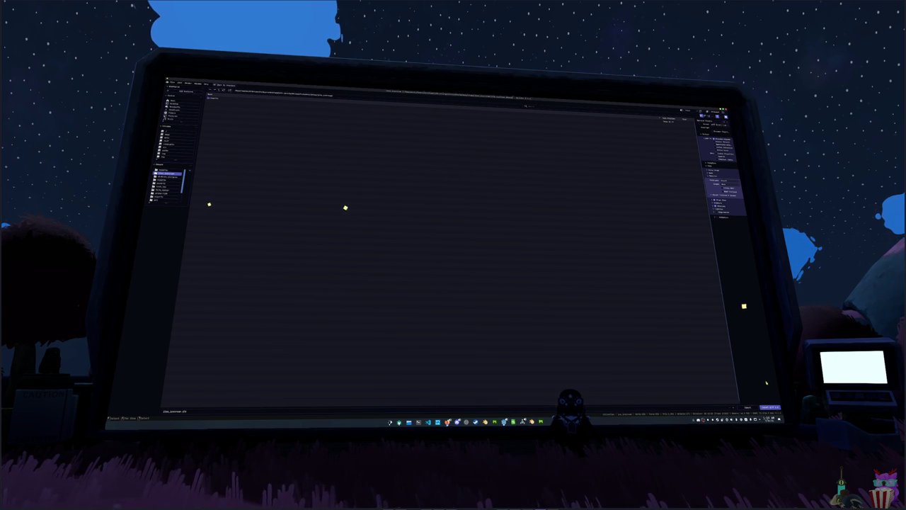
click(769, 407)
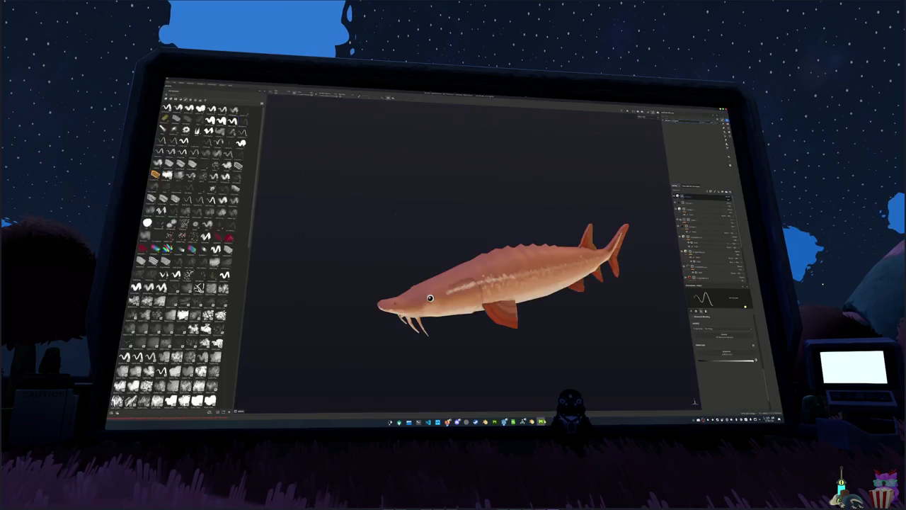
Create a new Substance 3D Painter project using the exported pot mesh file
click(170, 84)
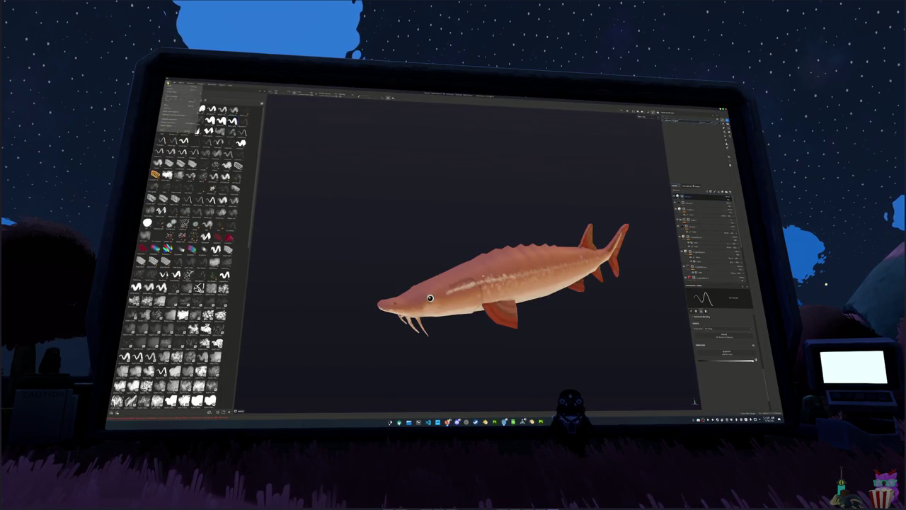
click(176, 119)
click(490, 205)
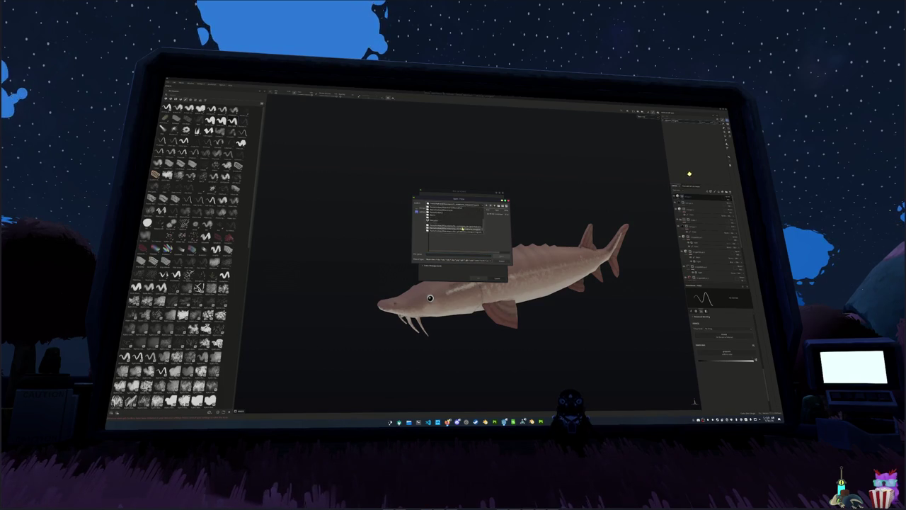
double_click(462, 232)
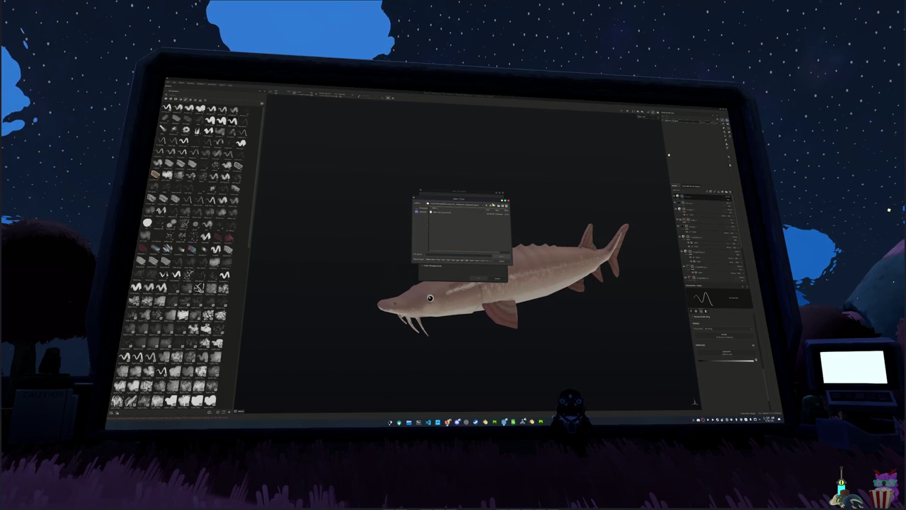
click(496, 205)
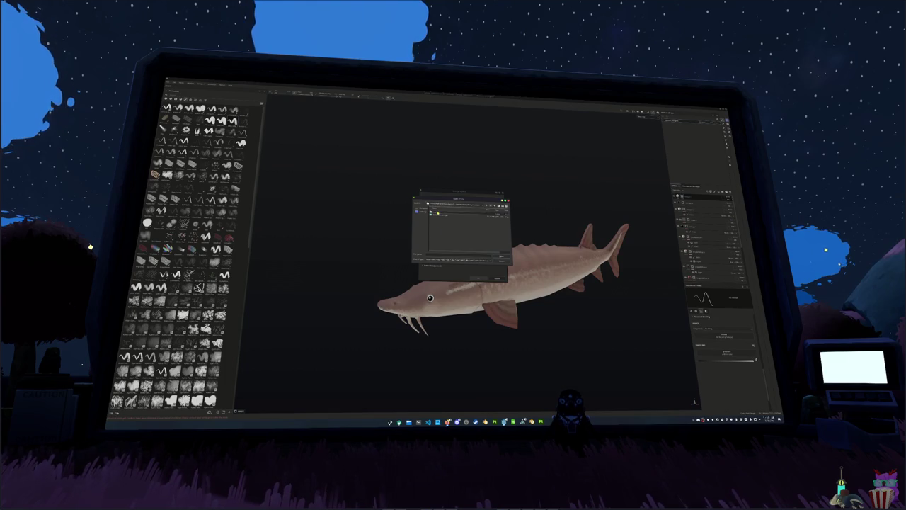
click(485, 279)
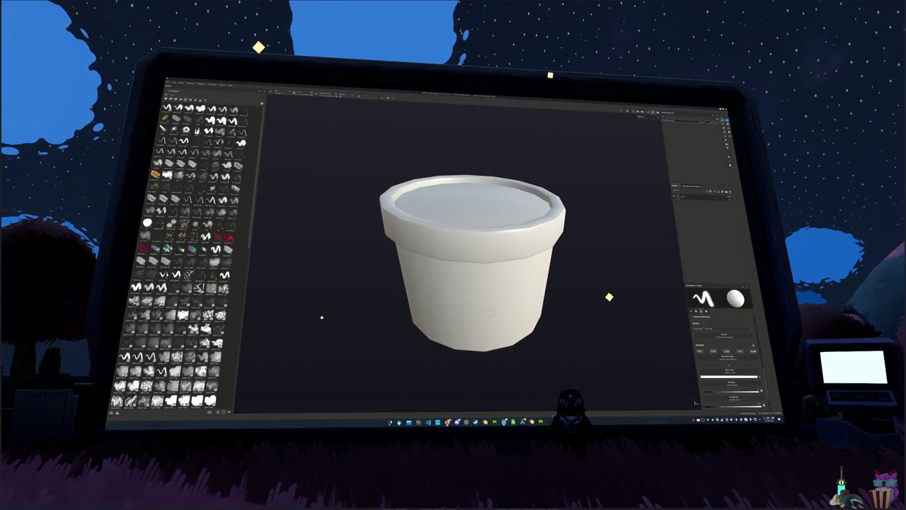
Bake the pot's mesh maps and drag an orange-tan material onto the whole pot
click(423, 403)
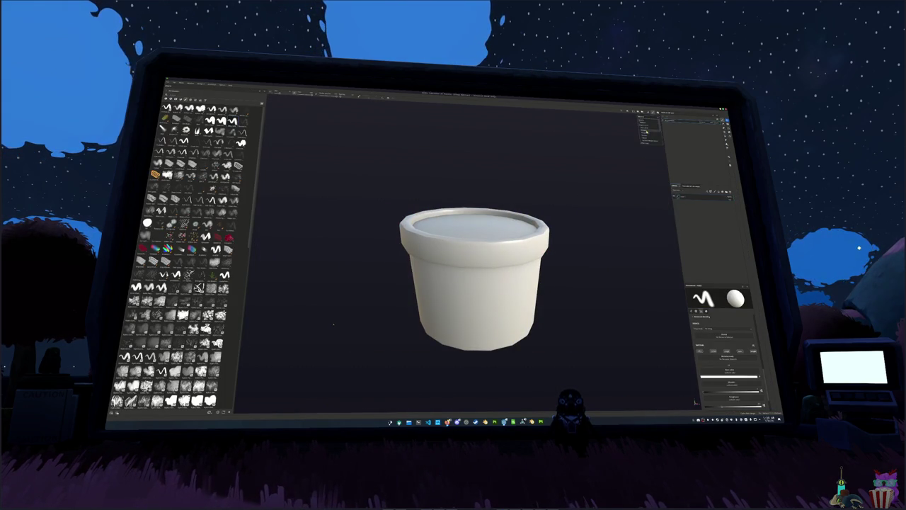
mouse_move(331, 322)
alt+mouse_down()
mouse_move(516, 177)
mouse_move(445, 179)
alt+mouse_up()
scroll(187, 255, down, 5)
scroll(188, 255, down, 5)
scroll(188, 254, down, 5)
scroll(188, 255, down, 5)
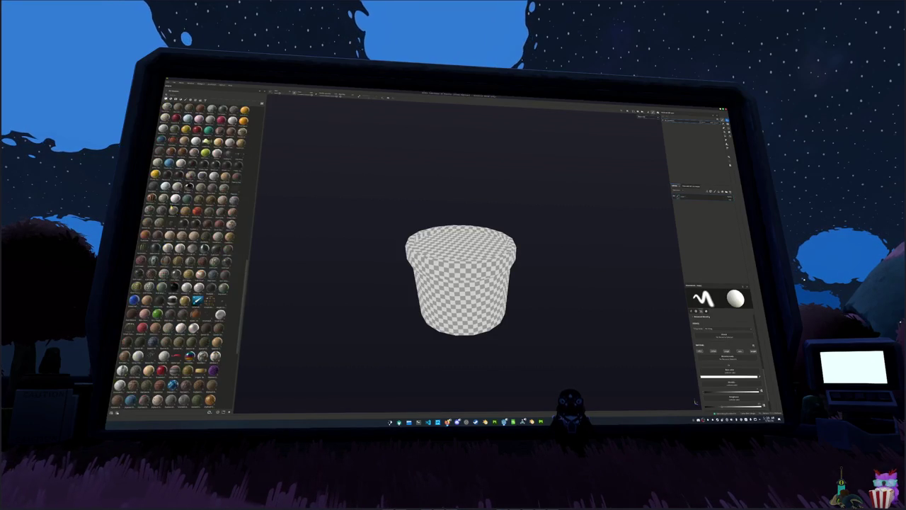
scroll(187, 255, down, 3)
drag(279, 235, 398, 228)
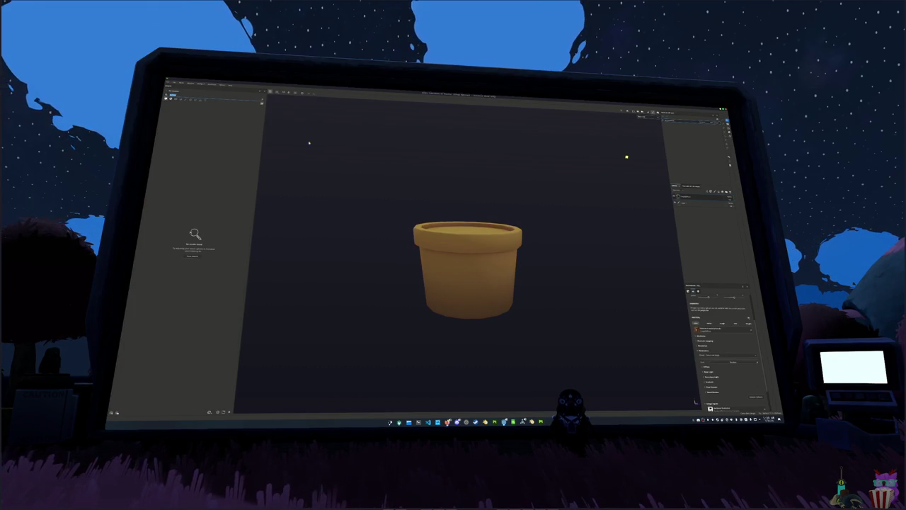
Save the textured pot project into the chosen folder and reframe the pot in view
alt+drag(378, 162, 389, 191)
alt+middle_drag(390, 189, 430, 210)
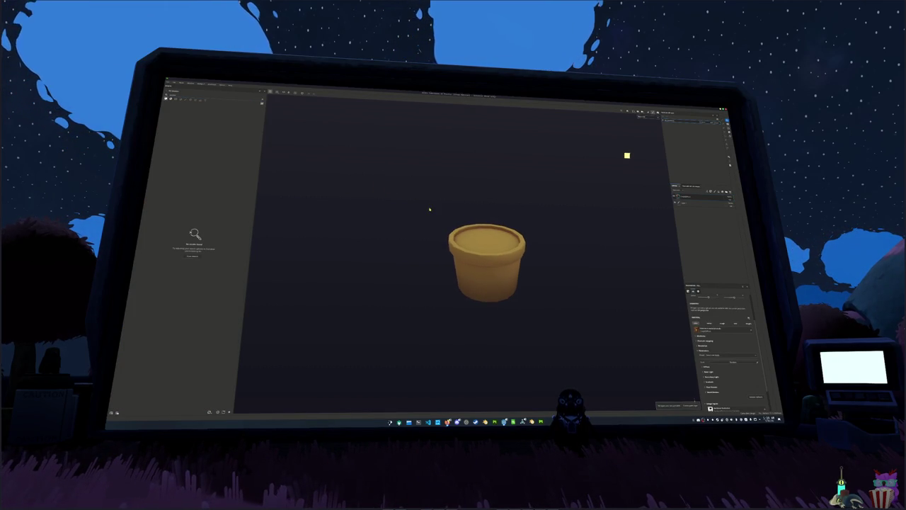
key(ctrl+s)
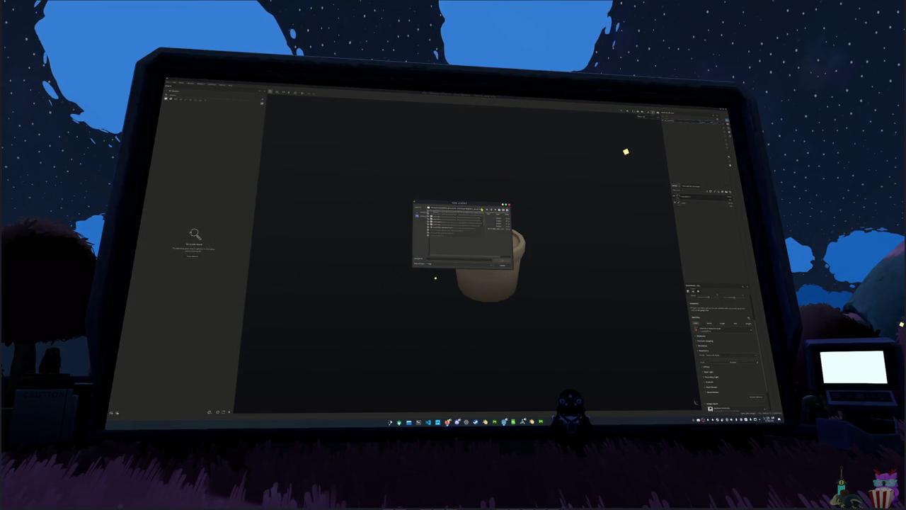
double_click(460, 230)
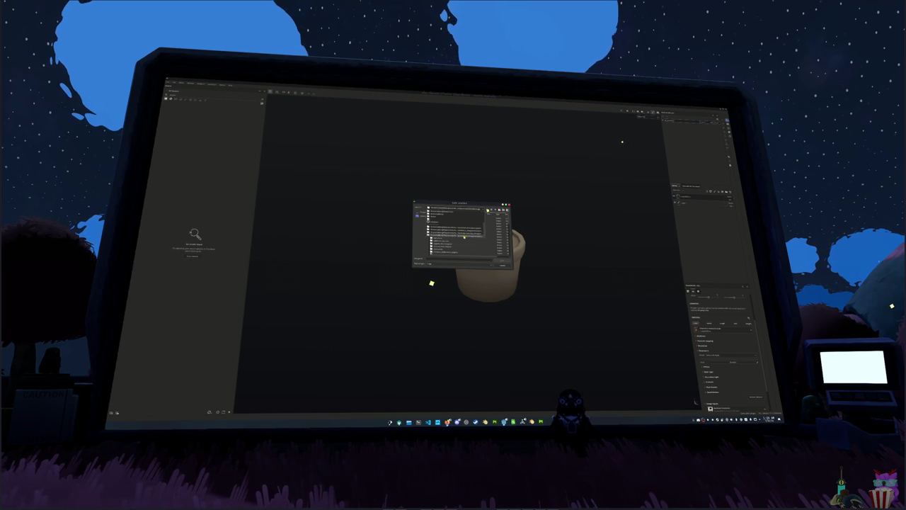
double_click(463, 235)
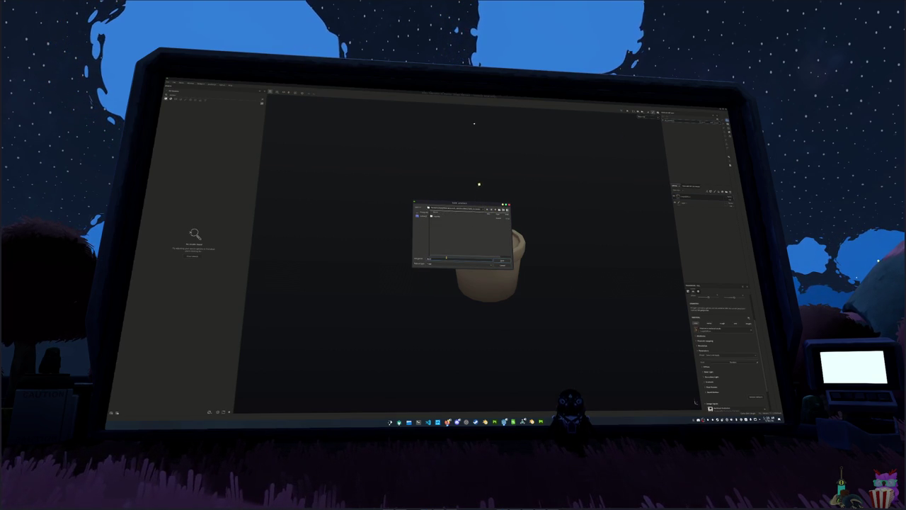
click(501, 259)
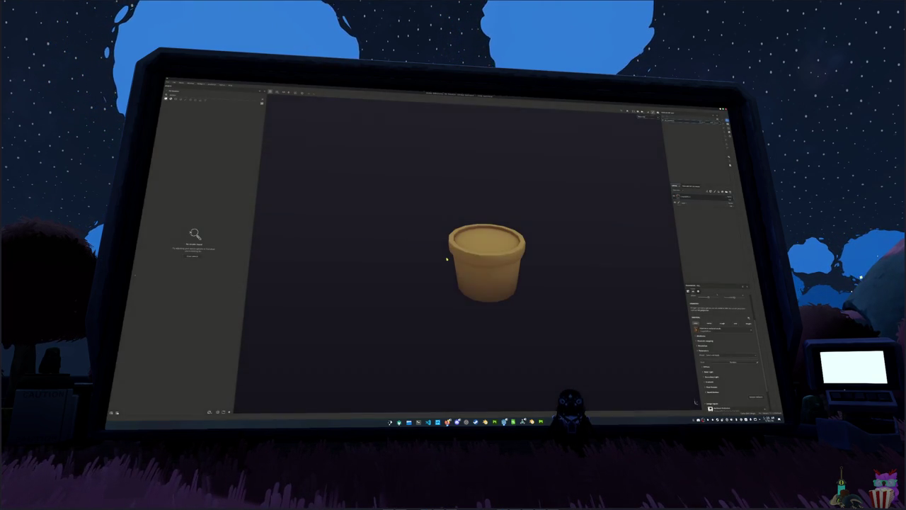
middle_drag(447, 259, 439, 240)
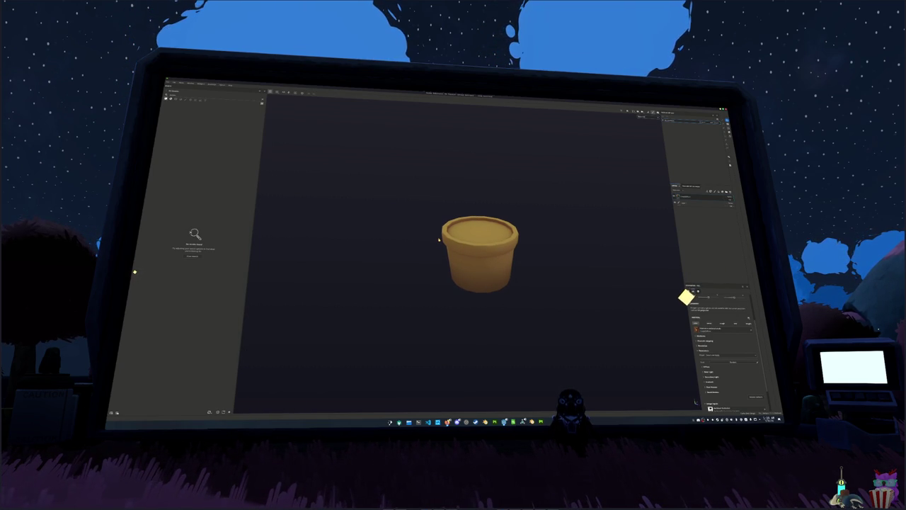
scroll(438, 240, up, 3)
mouse_move(533, 232)
middle_down()
mouse_move(494, 243)
mouse_move(587, 222)
middle_up()
Remove the unwanted layer and the bottom layer from the Layer stack
key(1)
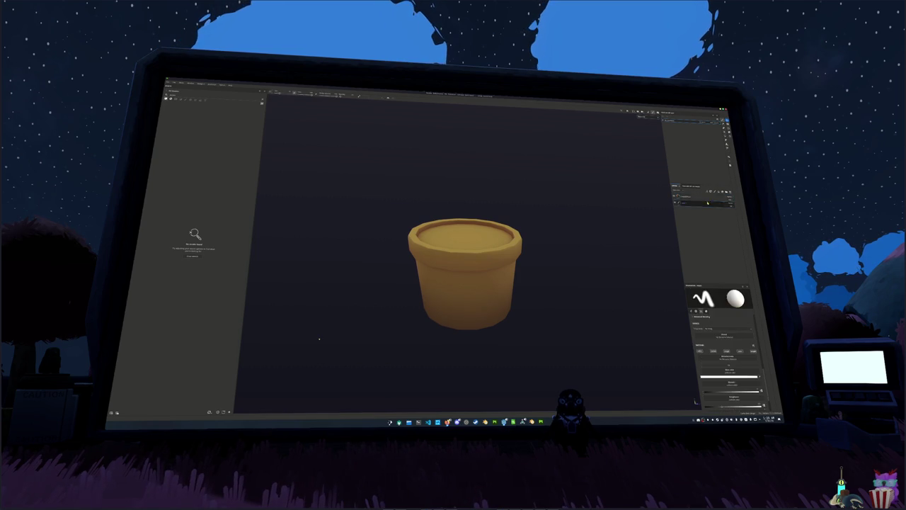
click(730, 192)
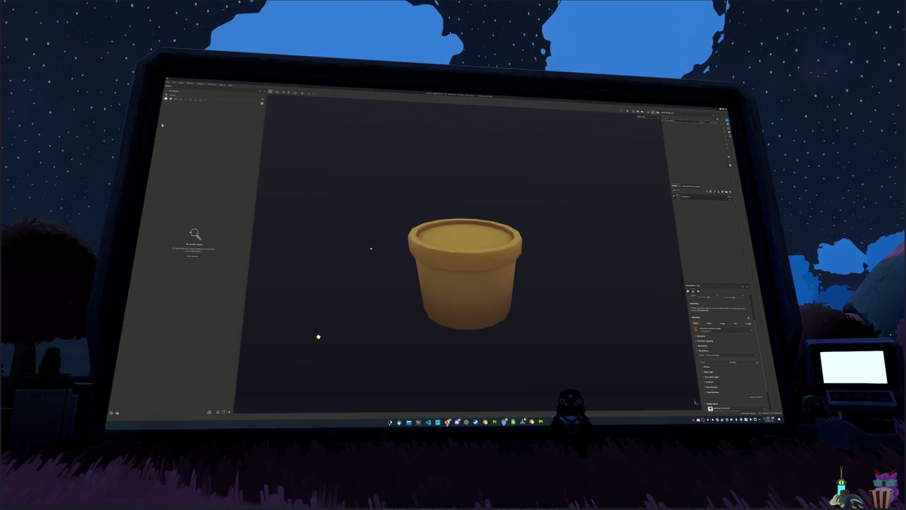
key(BackSpace)
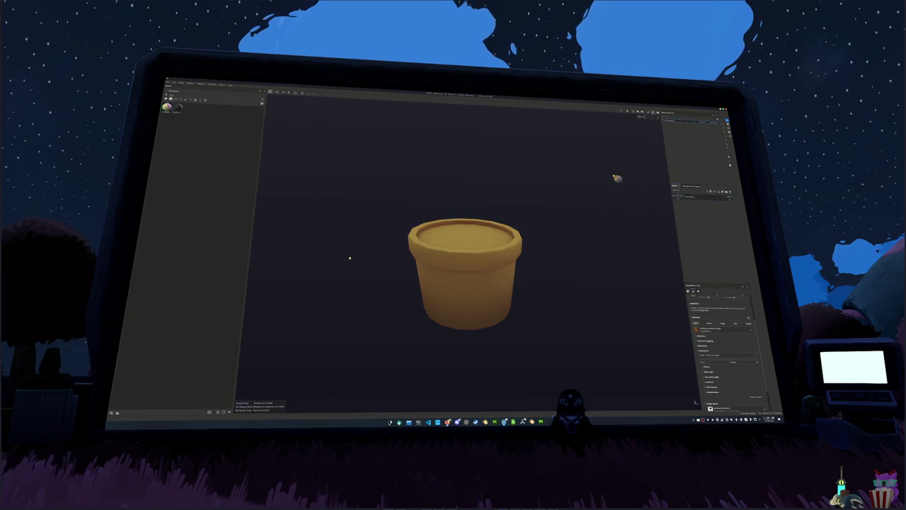
click(698, 242)
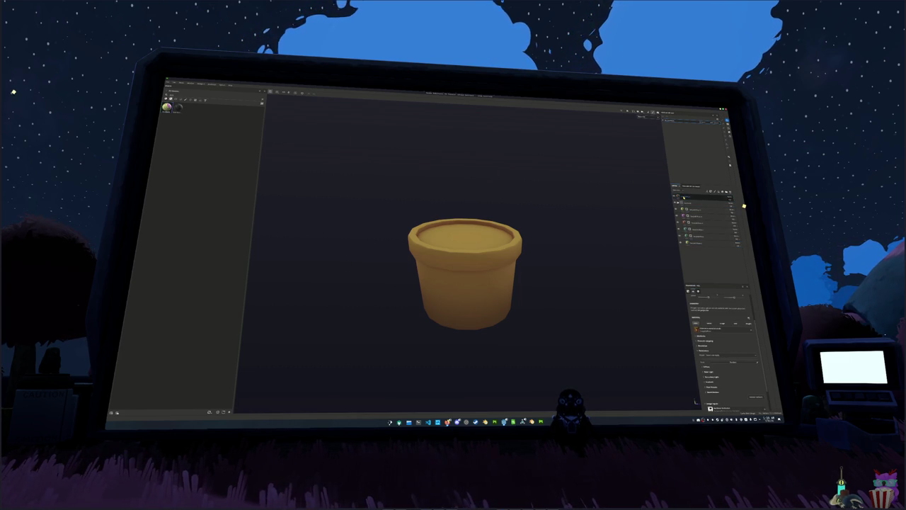
key(Delete)
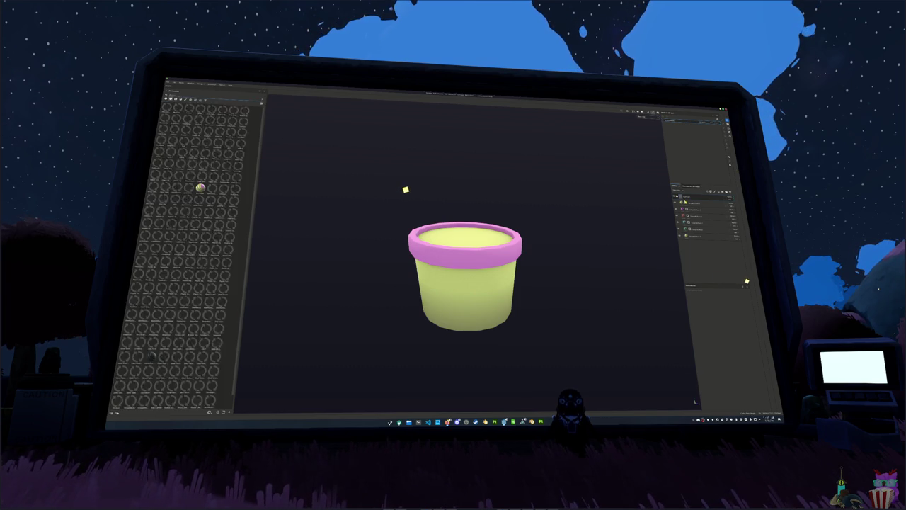
Delete the pink rim layer and add a new Fill layer, leaving the pot plain light grey
right_click(691, 203)
click(701, 236)
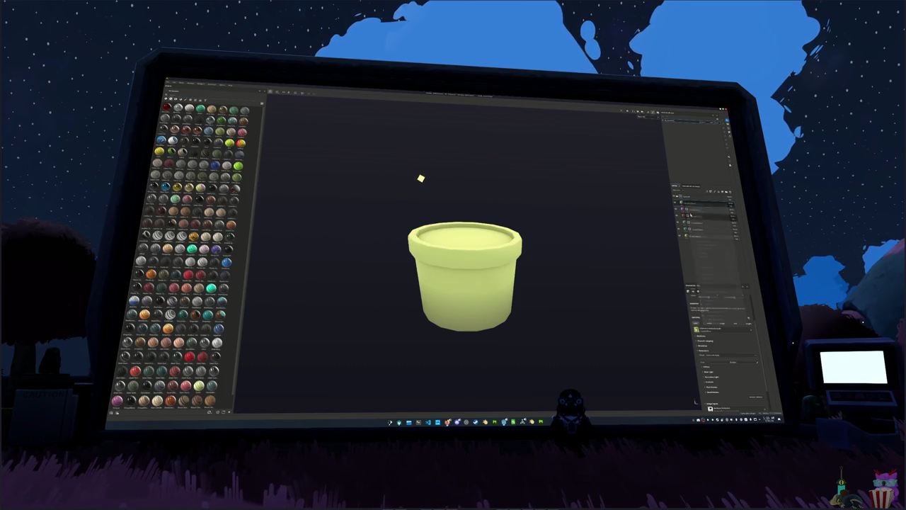
right_click(691, 207)
click(699, 244)
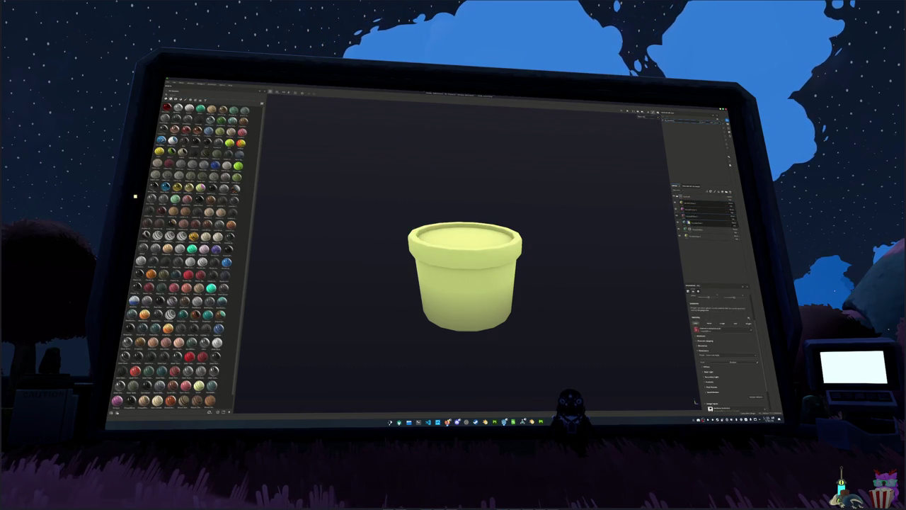
right_click(687, 221)
click(689, 231)
right_click(689, 228)
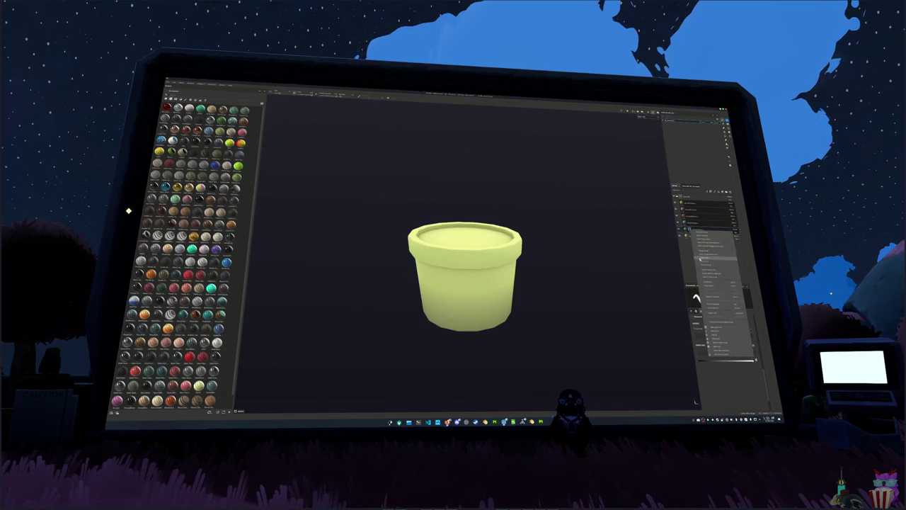
click(687, 235)
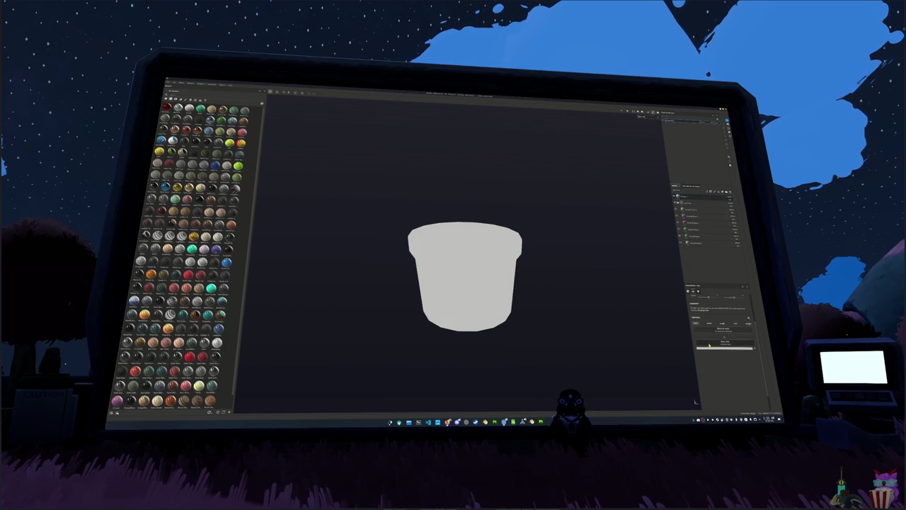
Set the pot fill layer's Base Color to a light green
drag(740, 336, 724, 327)
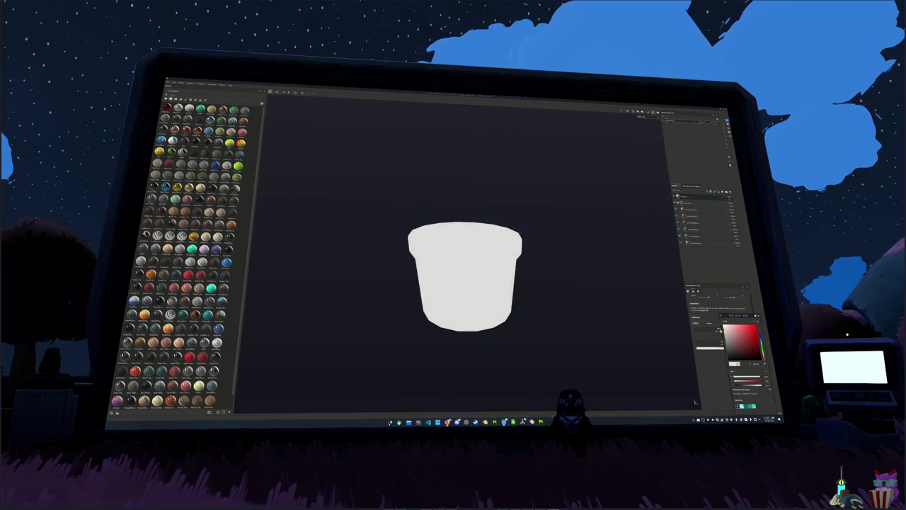
click(726, 199)
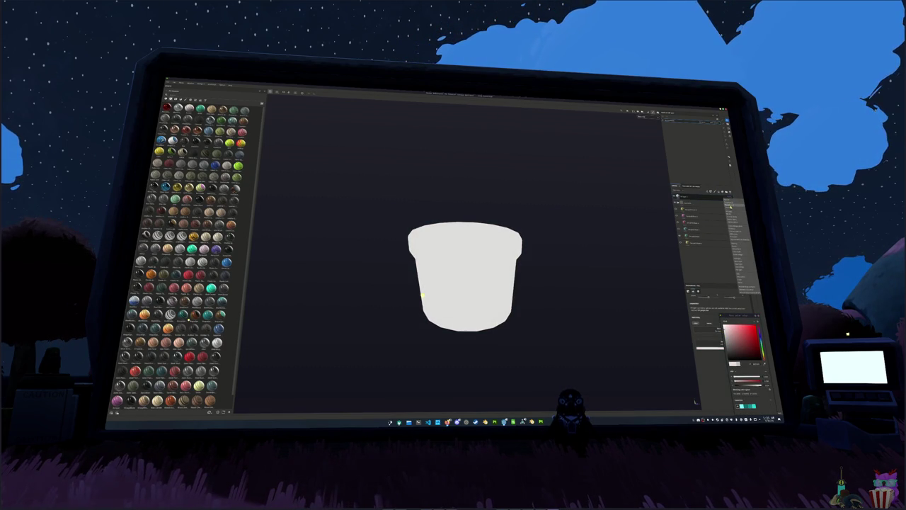
click(737, 244)
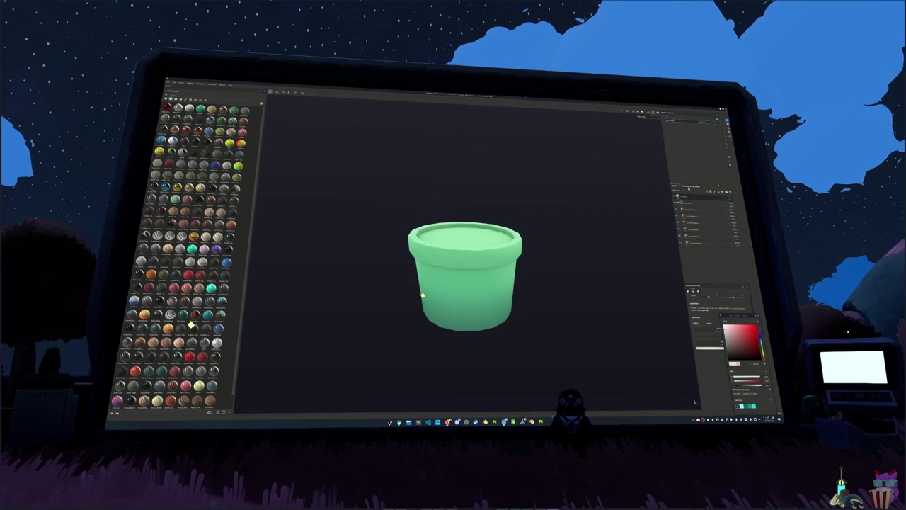
Darken the pot's green through the layer's options, then view the pot from a near-level side angle
right_click(692, 199)
click(708, 226)
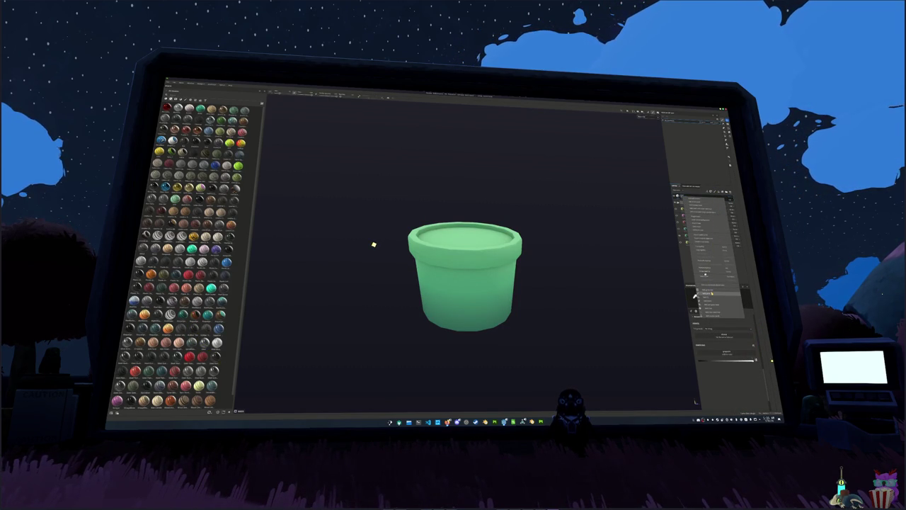
click(713, 293)
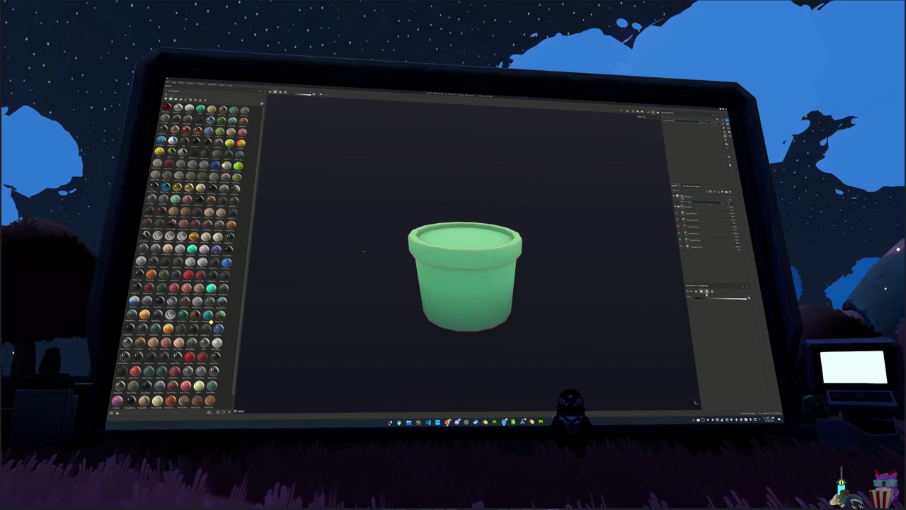
mouse_move(501, 250)
alt+mouse_down()
mouse_move(522, 277)
mouse_move(539, 274)
alt+mouse_up()
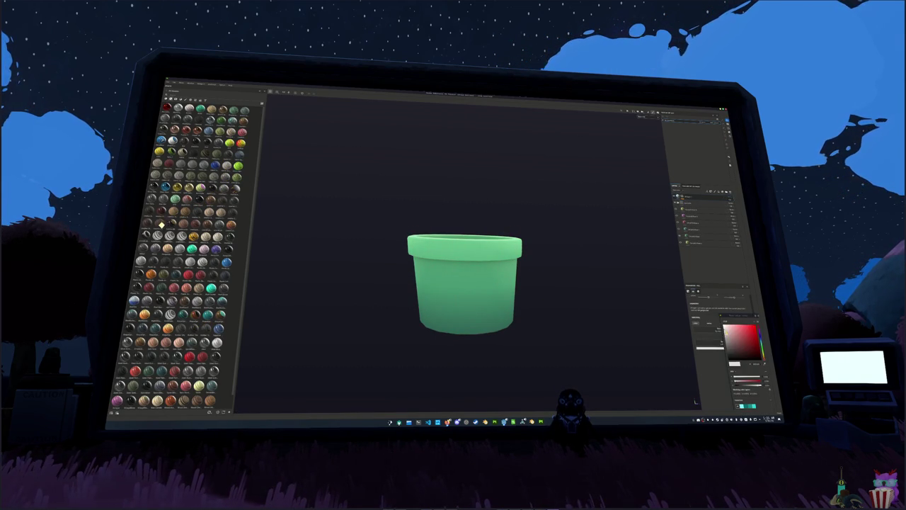
alt+drag(641, 292, 581, 303)
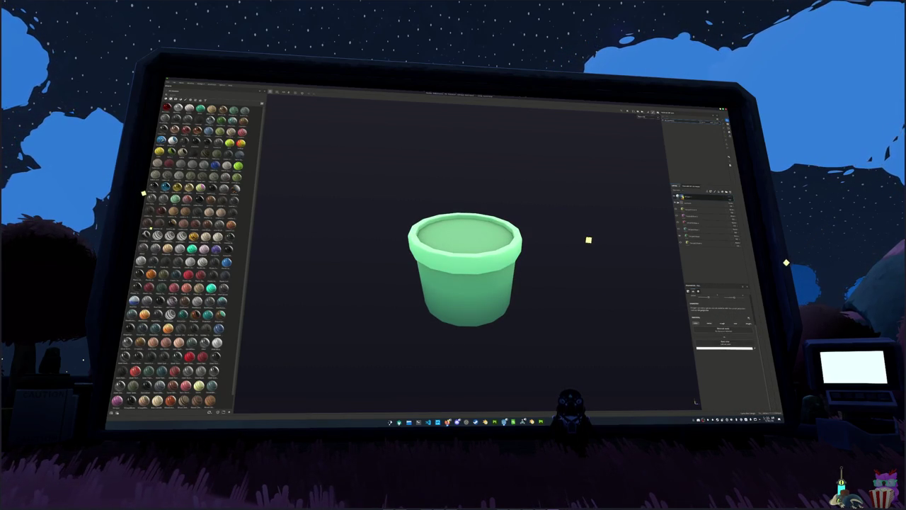
click(701, 200)
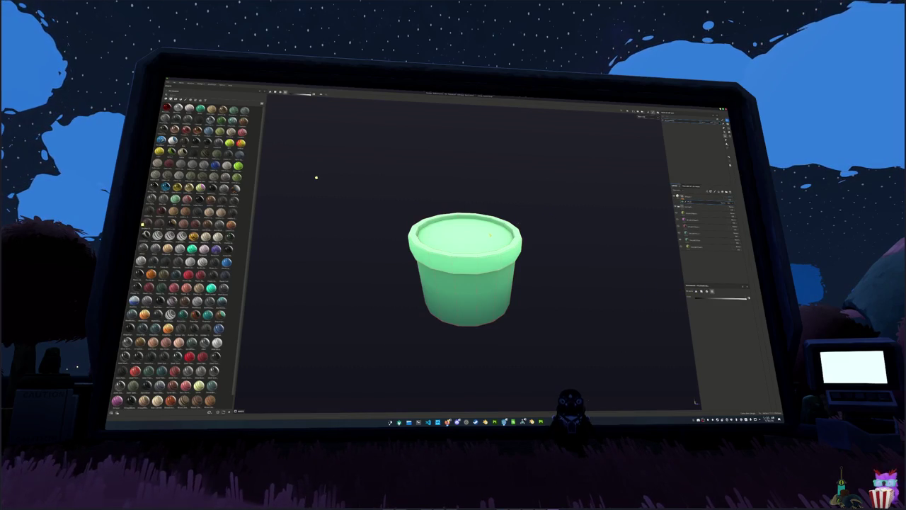
mouse_move(567, 293)
alt+mouse_down()
mouse_move(565, 206)
mouse_move(491, 289)
mouse_move(556, 262)
mouse_move(558, 308)
mouse_move(562, 247)
mouse_move(576, 237)
alt+mouse_up()
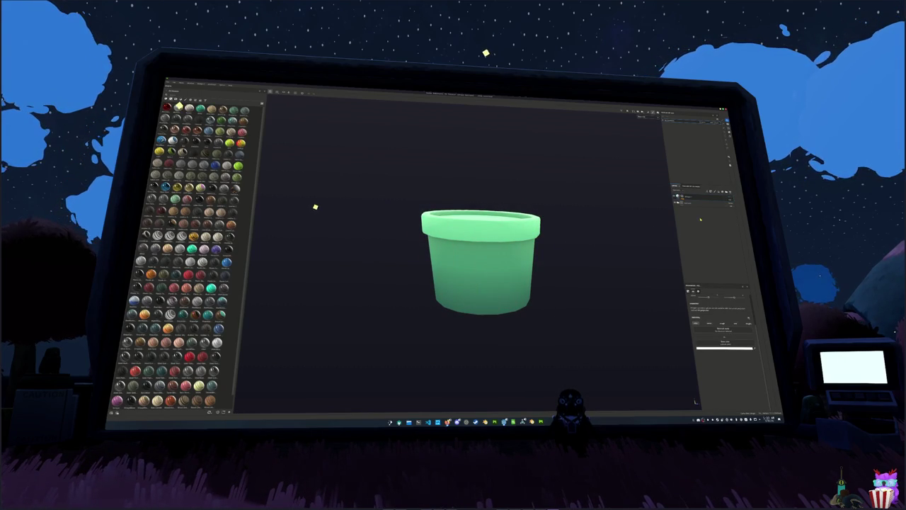
alt+drag(601, 233, 599, 218)
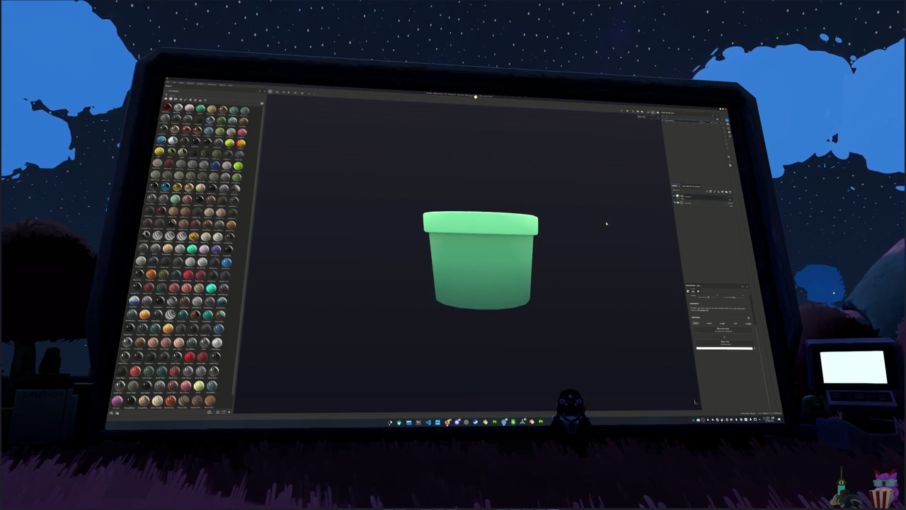
alt+drag(578, 198, 561, 222)
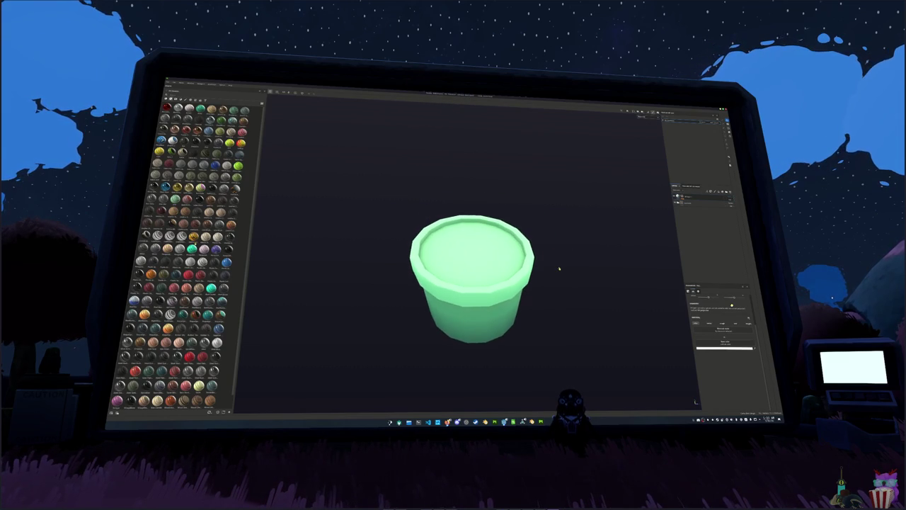
alt+right_drag(562, 223, 561, 266)
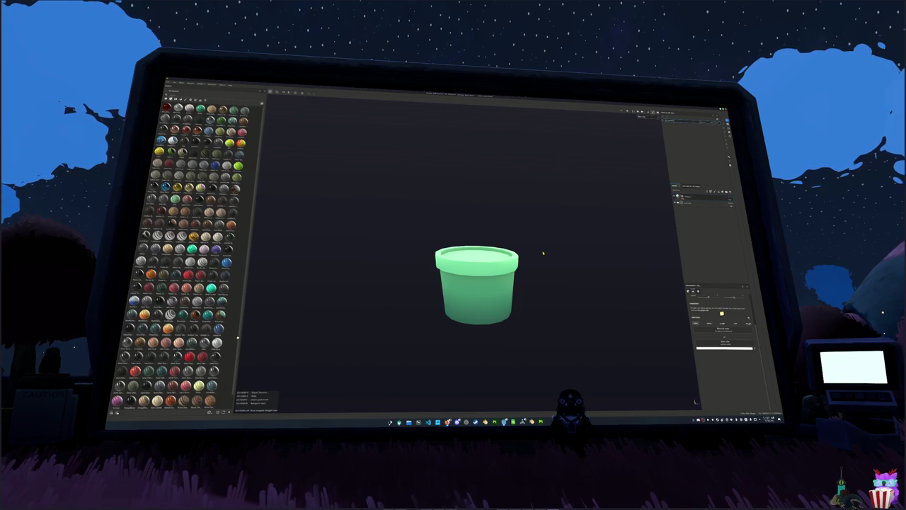
alt+drag(536, 247, 539, 239)
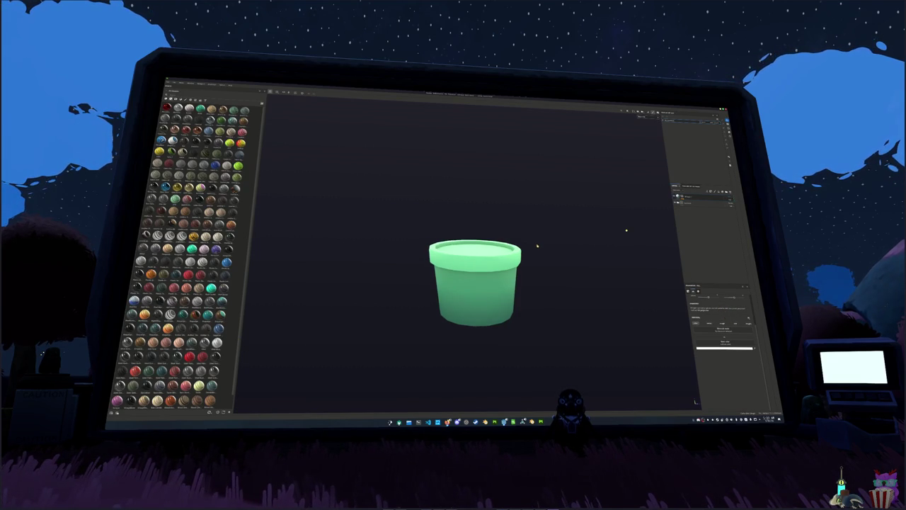
scroll(539, 240, up, 1)
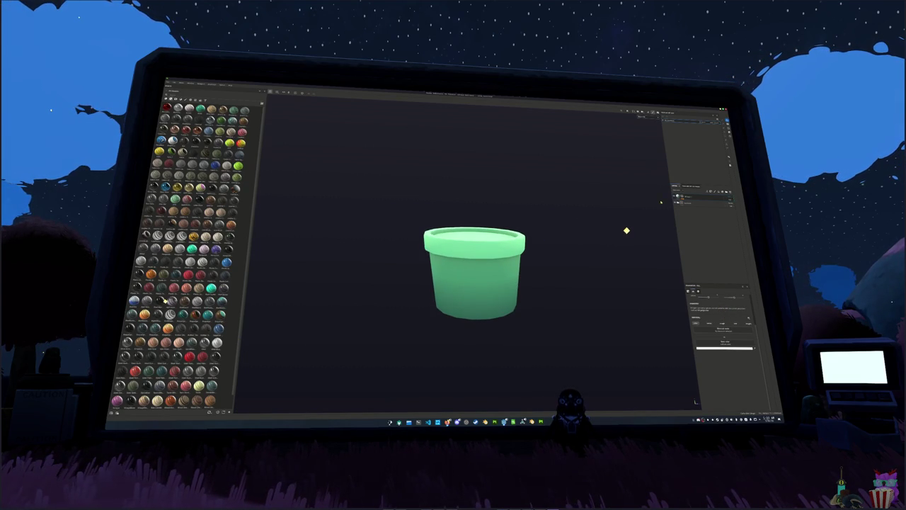
Frame the pot with F and check the layers in the stack from a side-on view
click(691, 204)
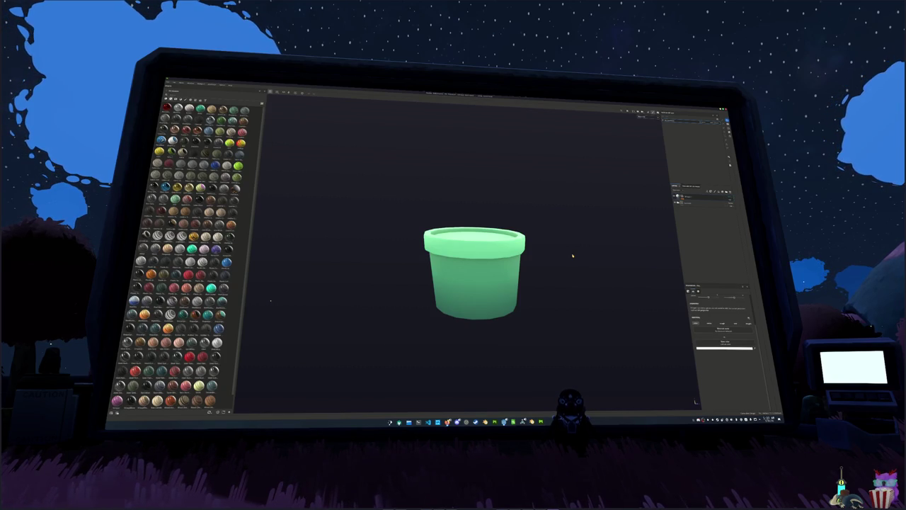
key(f)
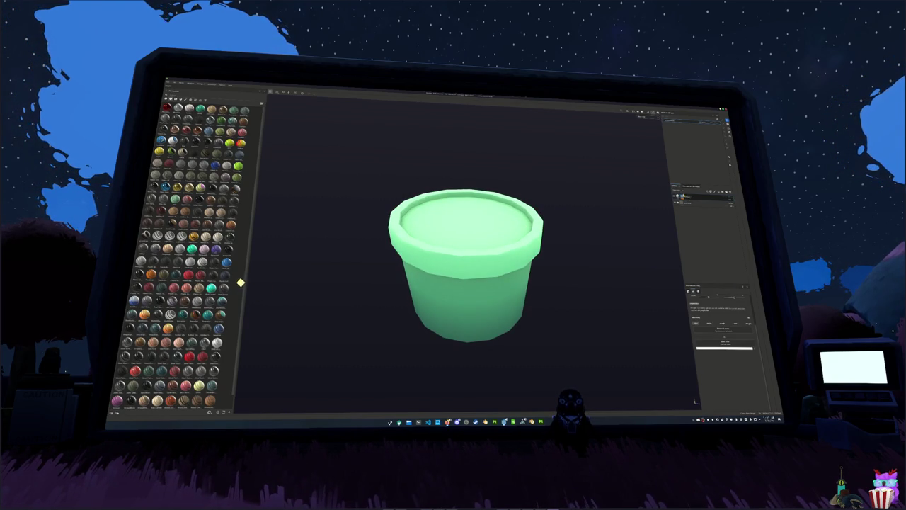
click(685, 203)
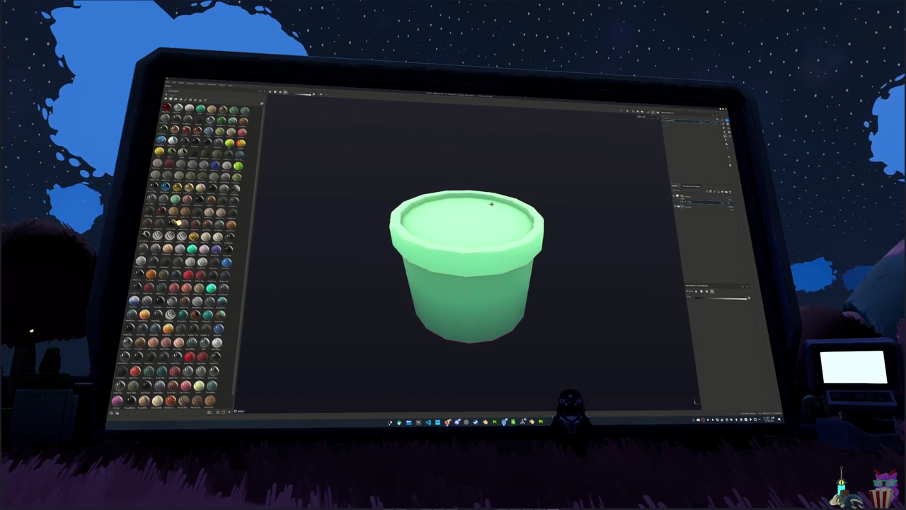
alt+drag(588, 233, 564, 216)
click(683, 198)
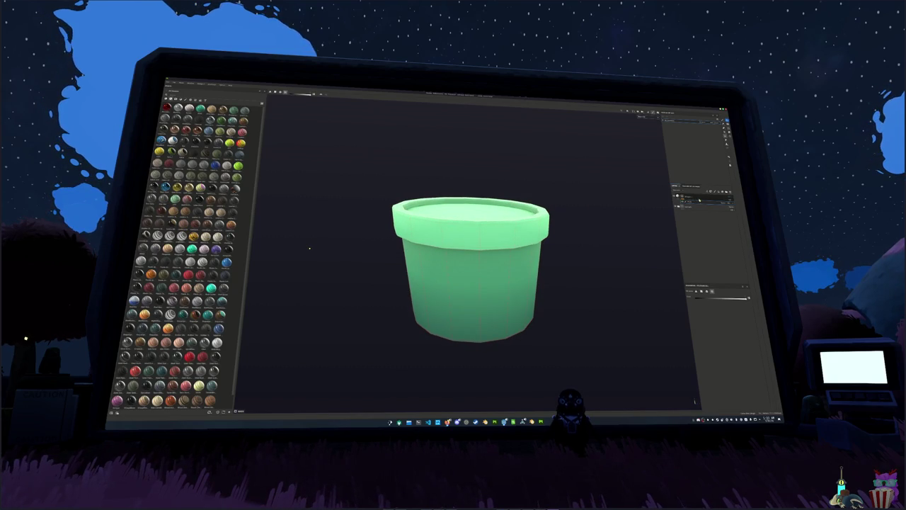
Expand the pot's layer folder, select a layer inside it, and view the base from below
click(679, 203)
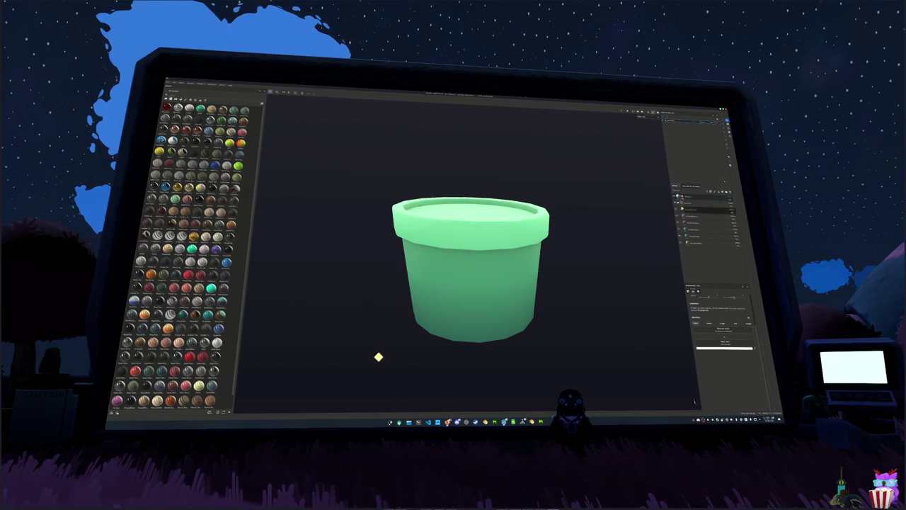
click(623, 228)
mouse_move(623, 228)
alt+mouse_down()
mouse_move(578, 201)
mouse_move(580, 215)
alt+mouse_up()
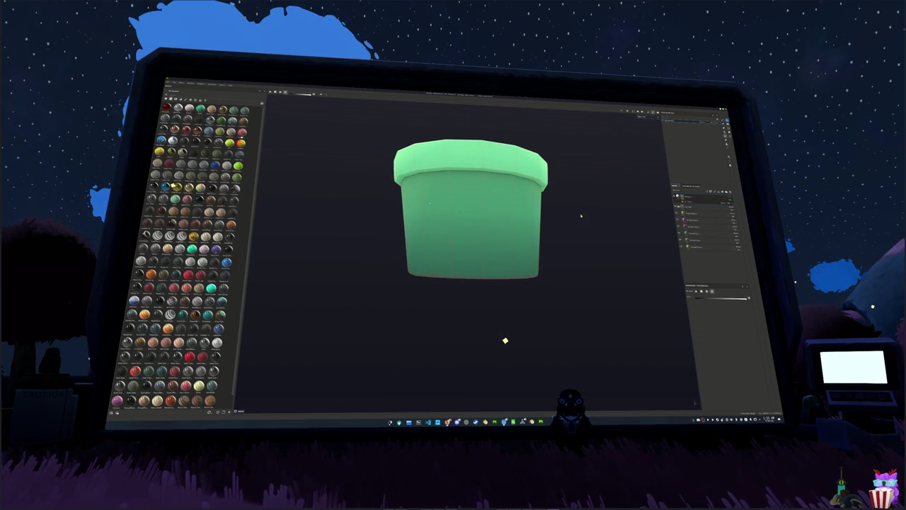
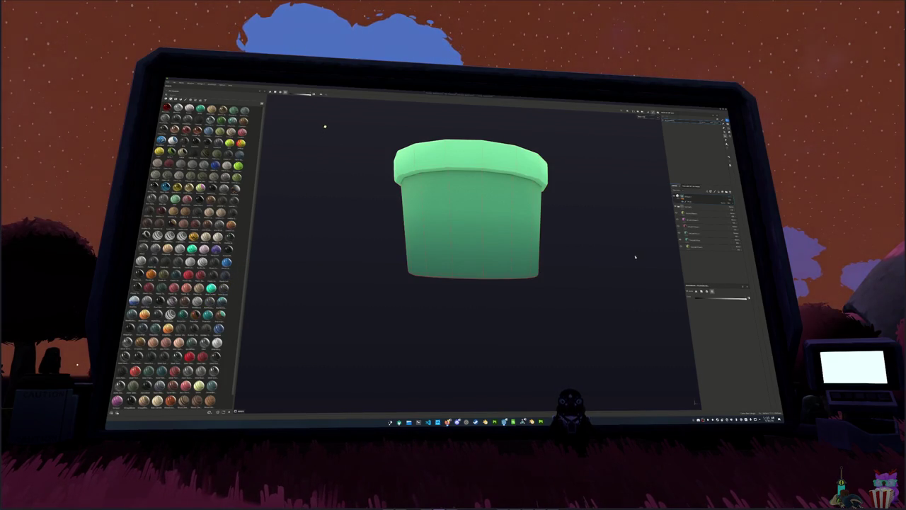
Orbit the green pot in Painter to inspect its top and inner rim
scroll(632, 255, down, 3)
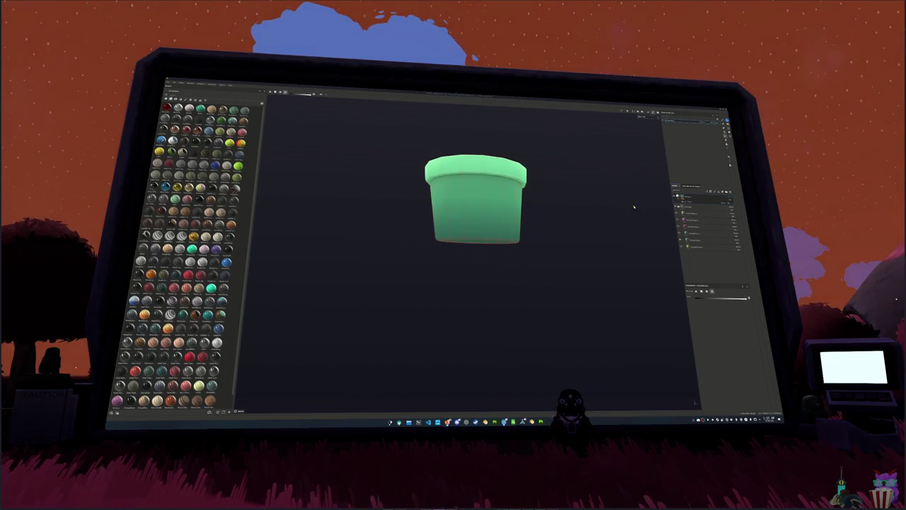
alt+drag(638, 201, 625, 220)
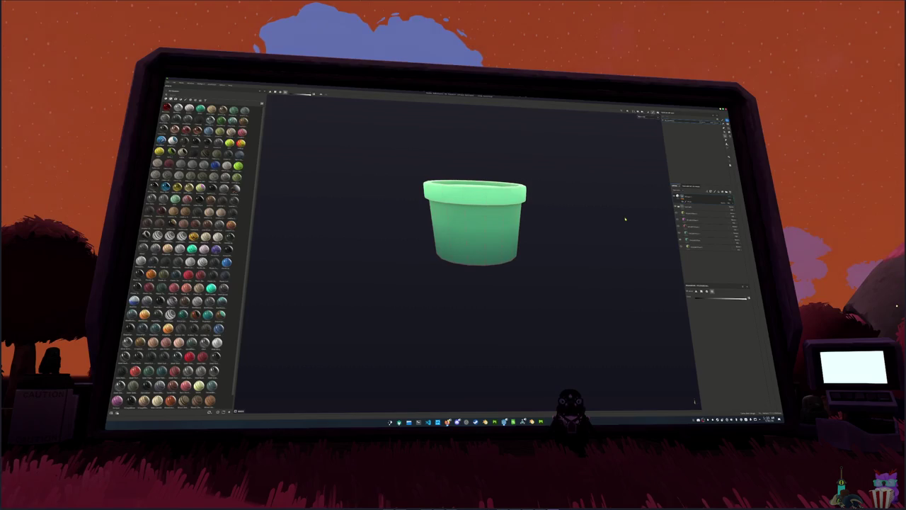
mouse_move(568, 208)
alt+mouse_down()
mouse_move(591, 248)
mouse_move(601, 206)
mouse_move(578, 209)
alt+mouse_up()
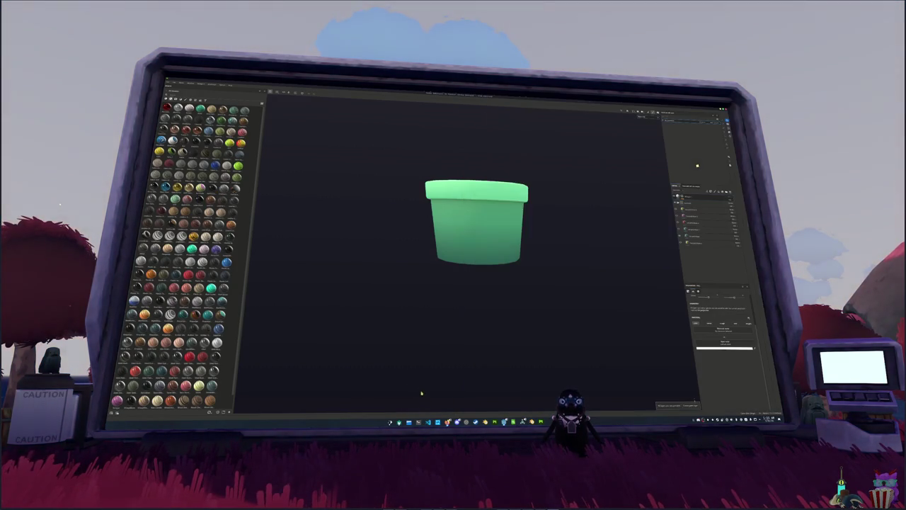
Go up to the parent folder in File Explorer, then switch to the pot's scene in Blender
click(409, 423)
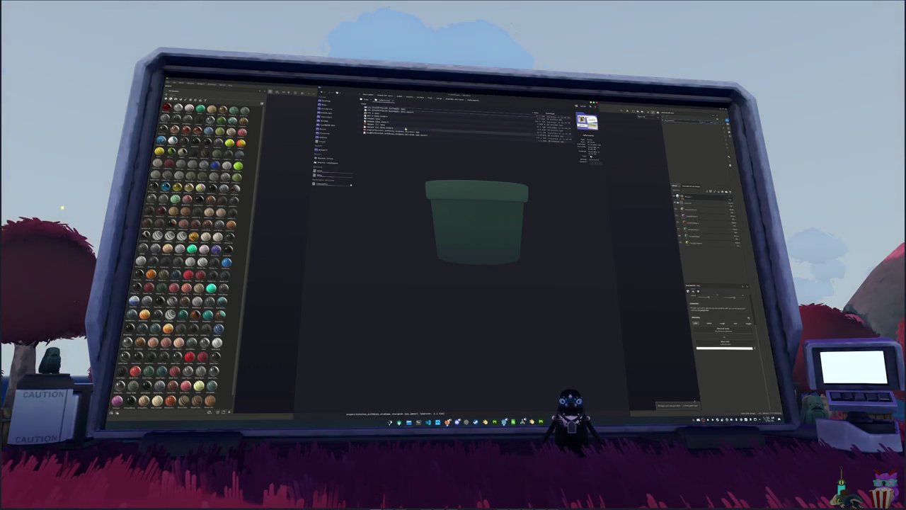
drag(423, 94, 549, 140)
click(536, 141)
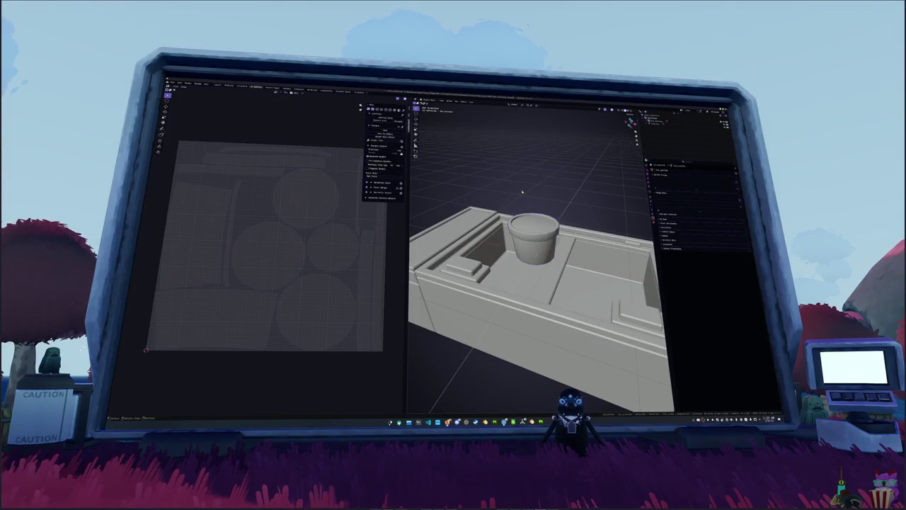
middle_drag(522, 192, 522, 212)
key(shift+a)
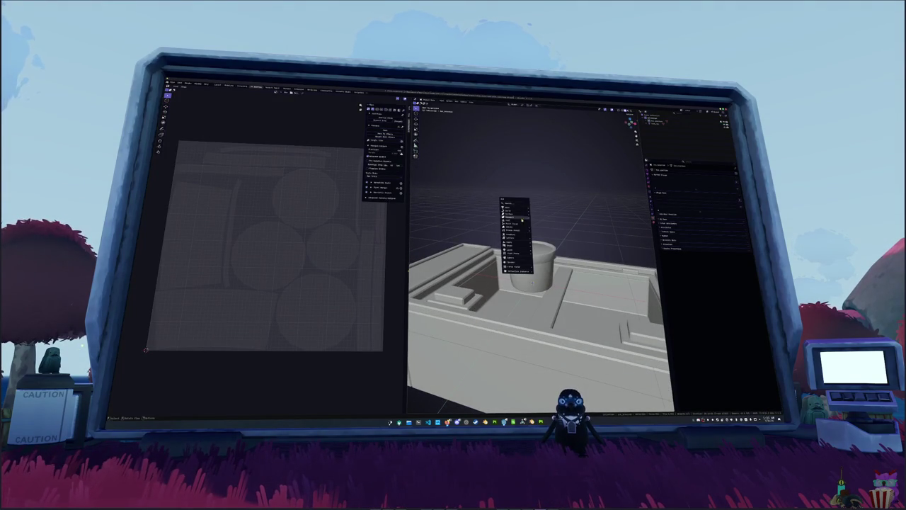
Add a camera to the scene and set its type to Orthographic
click(510, 260)
scroll(563, 243, down, 5)
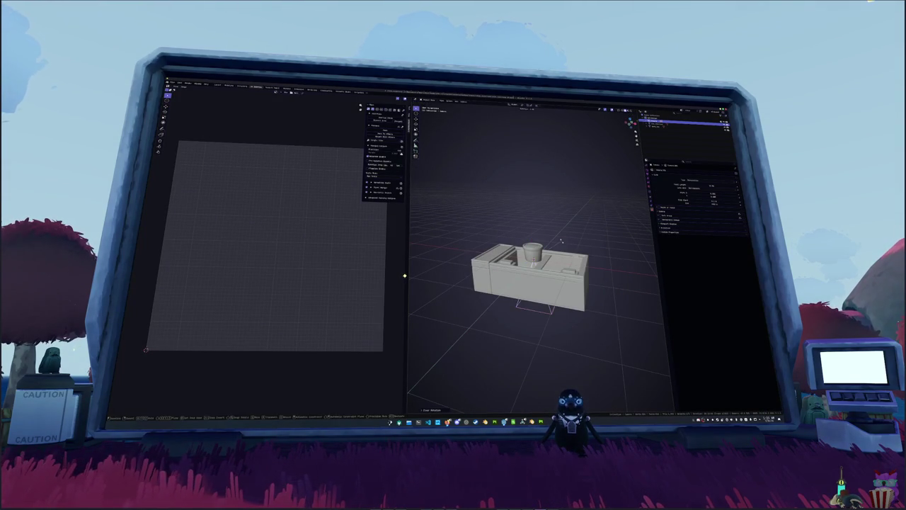
scroll(563, 243, up, 8)
scroll(562, 243, down, 5)
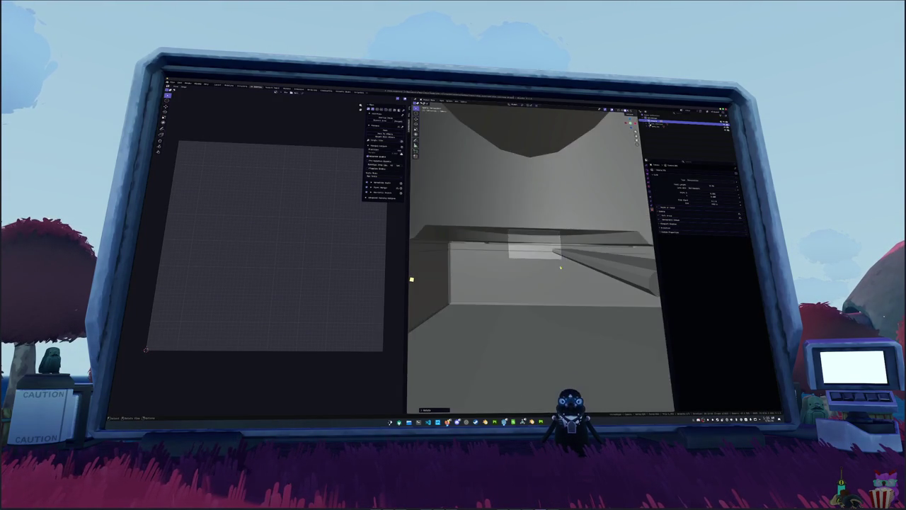
scroll(562, 243, down, 4)
key(Tab)
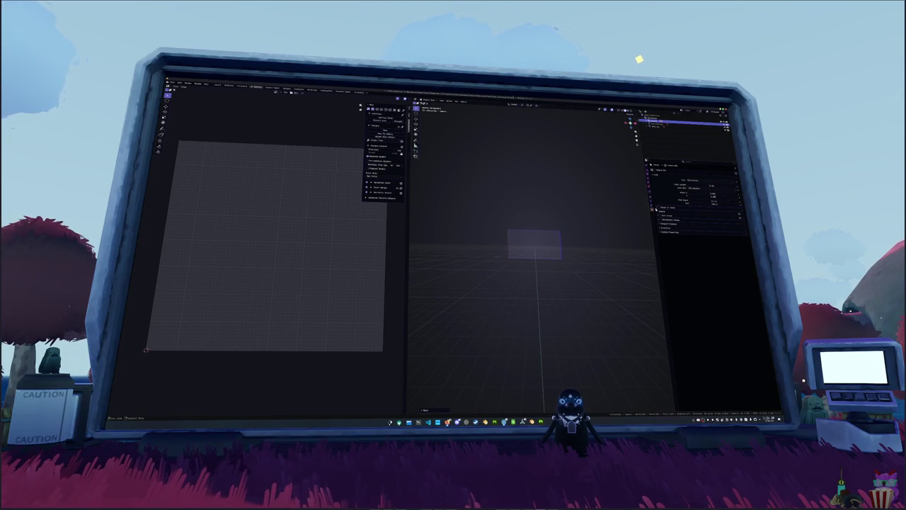
click(697, 188)
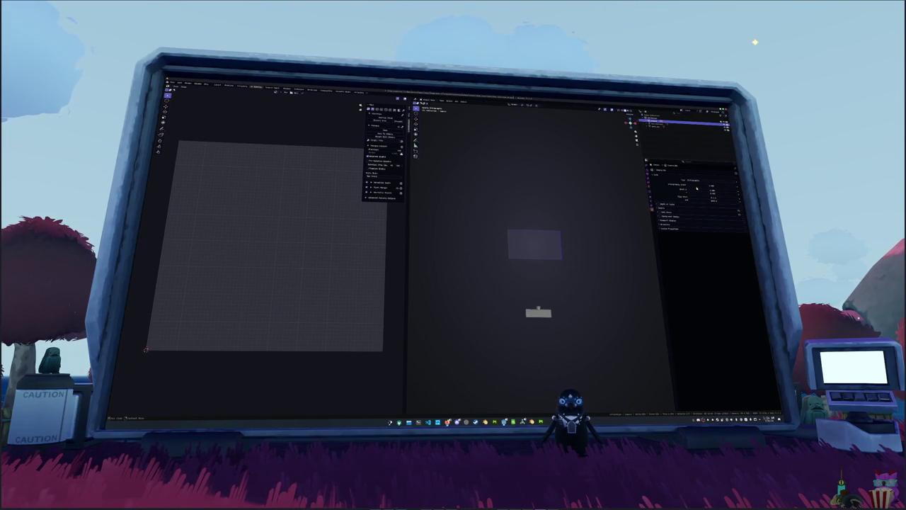
scroll(584, 243, up, 3)
Add a plane in front of the camera and scale it along the Z axis
key(shift+a)
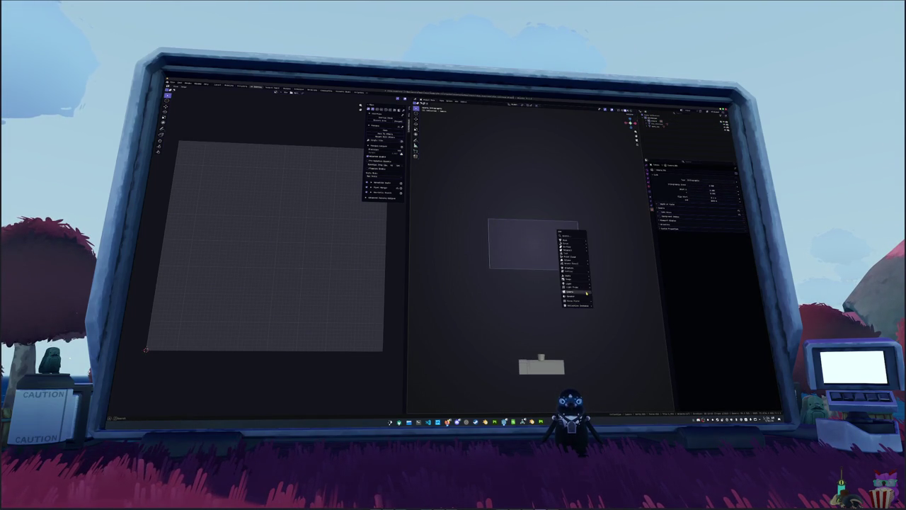
mouse_move(569, 240)
click(596, 242)
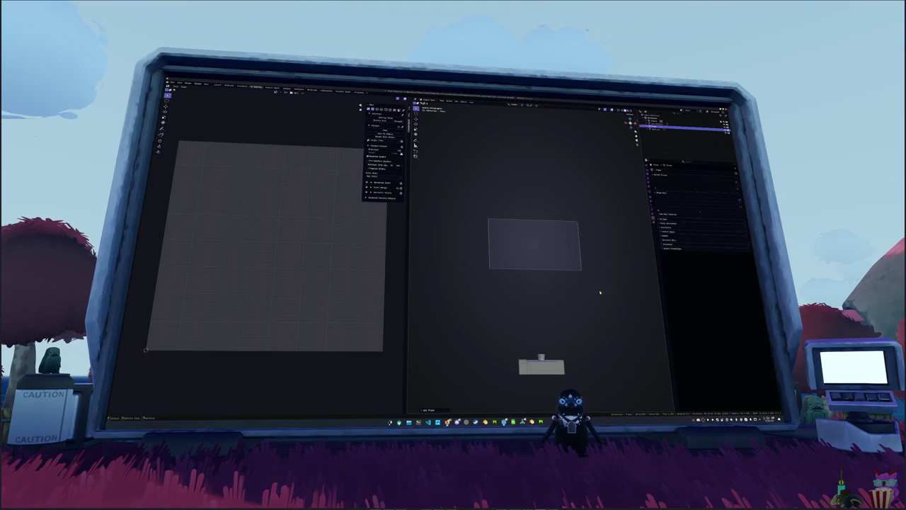
click(599, 291)
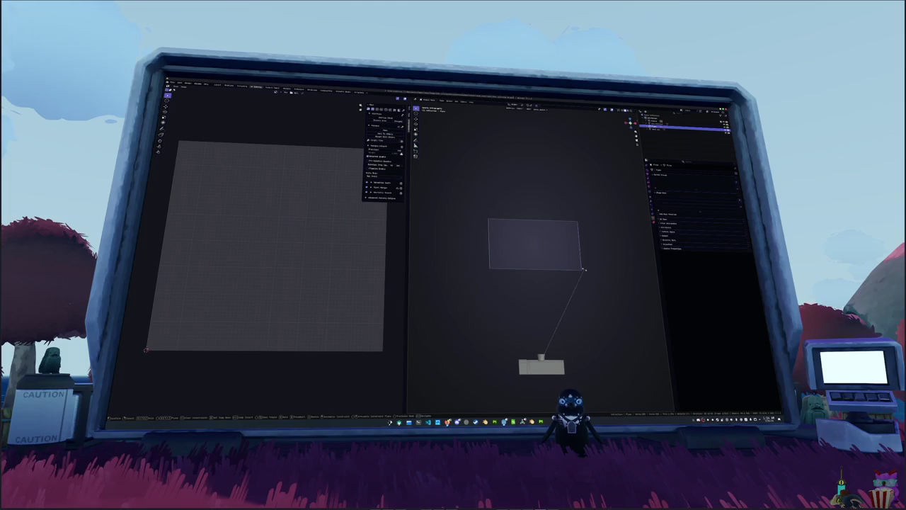
key(s)
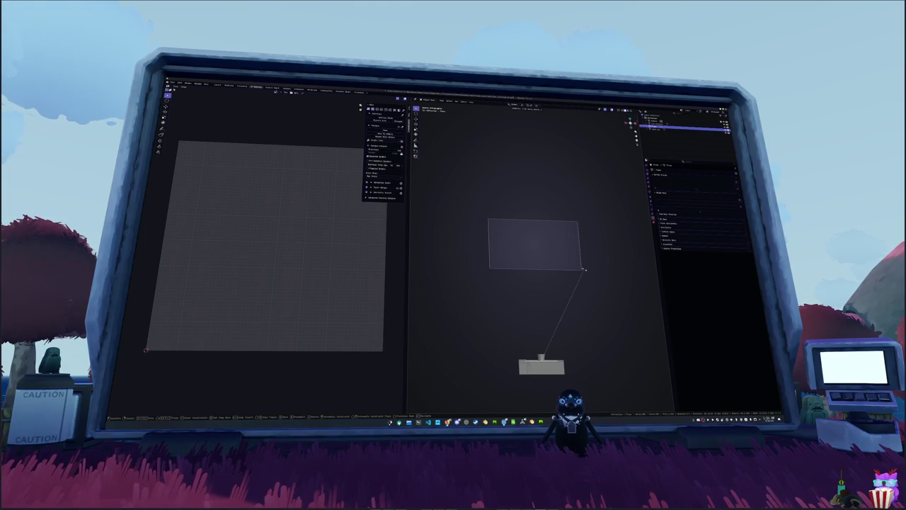
key(z)
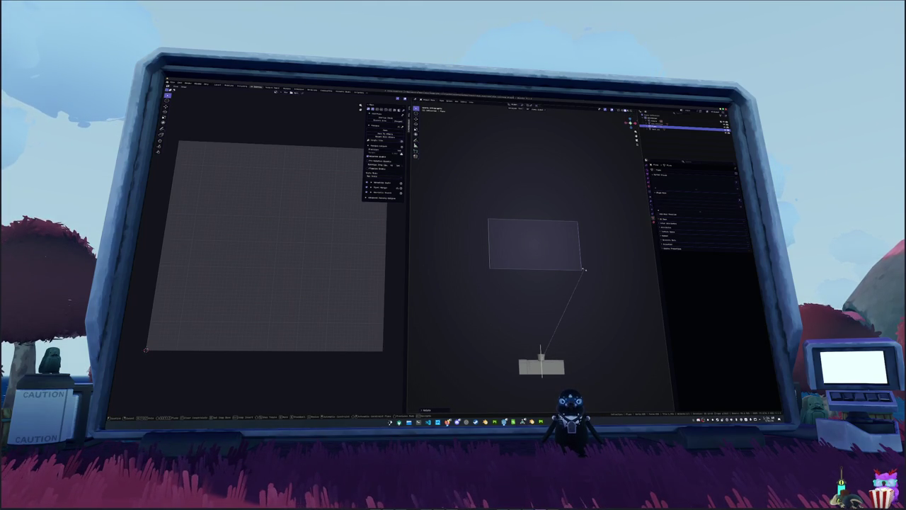
click(584, 269)
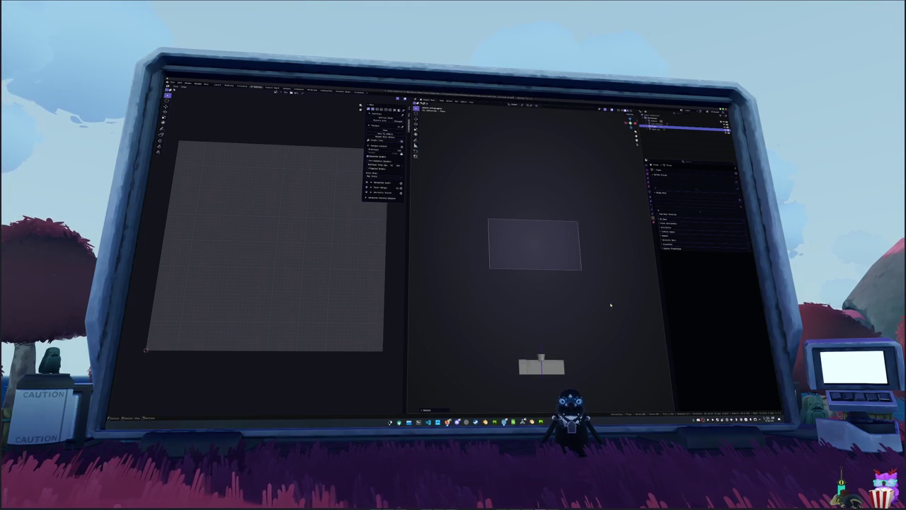
Check the plane's framing from the camera view with Numpad 0
middle_drag(610, 304, 599, 320)
scroll(599, 320, down, 2)
scroll(585, 332, down, 3)
scroll(584, 332, down, 3)
scroll(569, 311, down, 2)
key(KP_0)
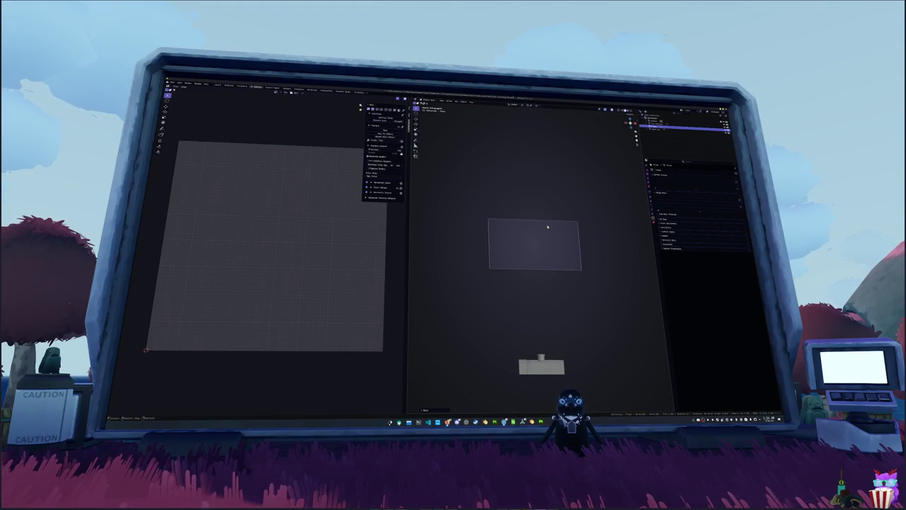
mouse_move(560, 272)
middle_down()
mouse_move(564, 314)
mouse_move(577, 305)
middle_up()
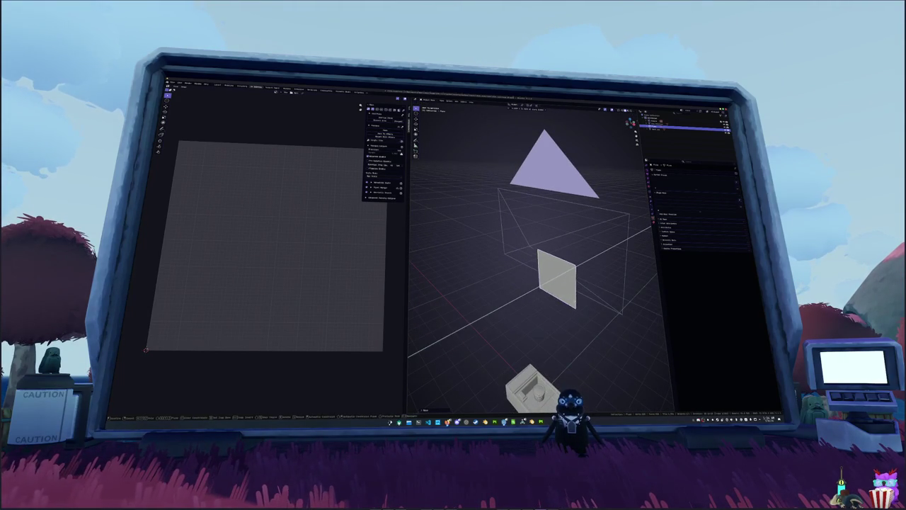
scroll(586, 298, up, 2)
key(KP_0)
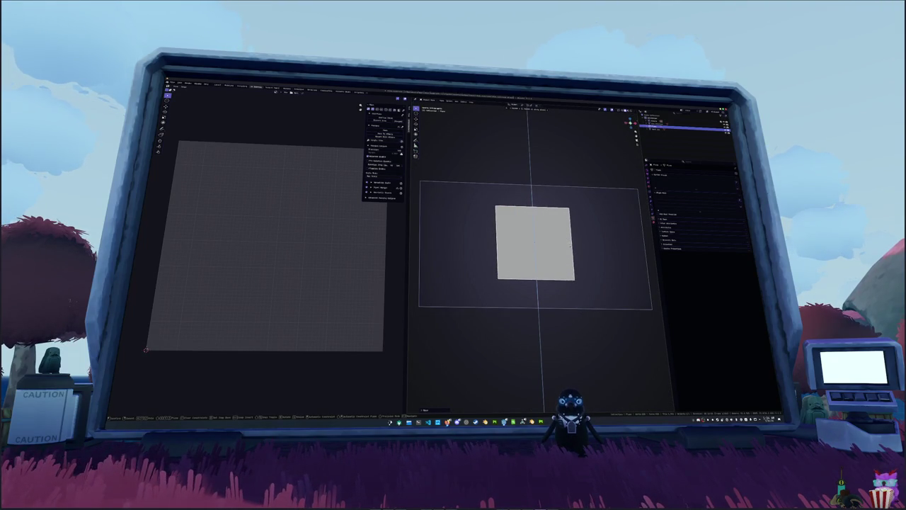
Stretch the plane along Y to span nearly the full camera frame, then select the camera
key(s)
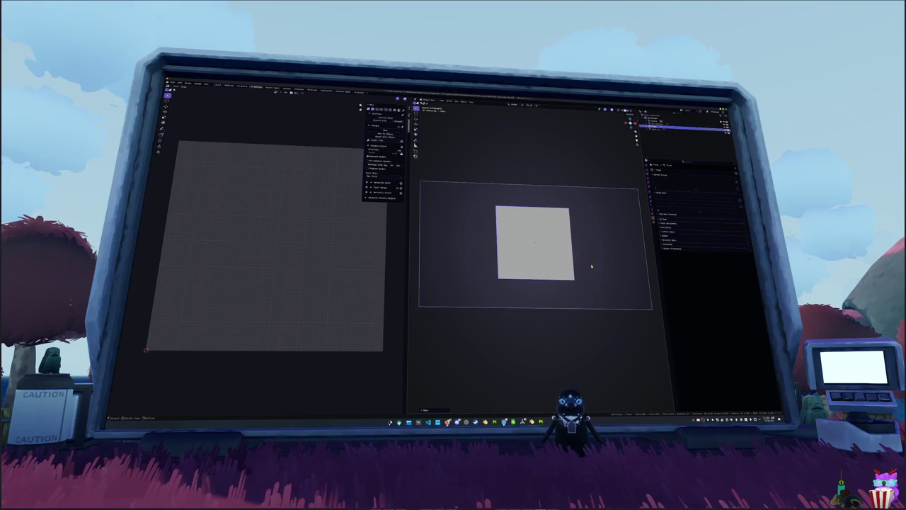
key(y)
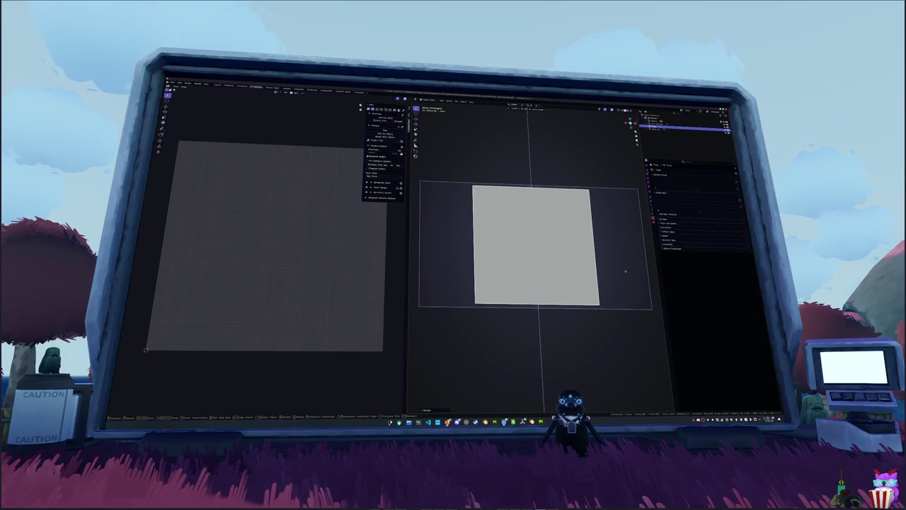
click(625, 271)
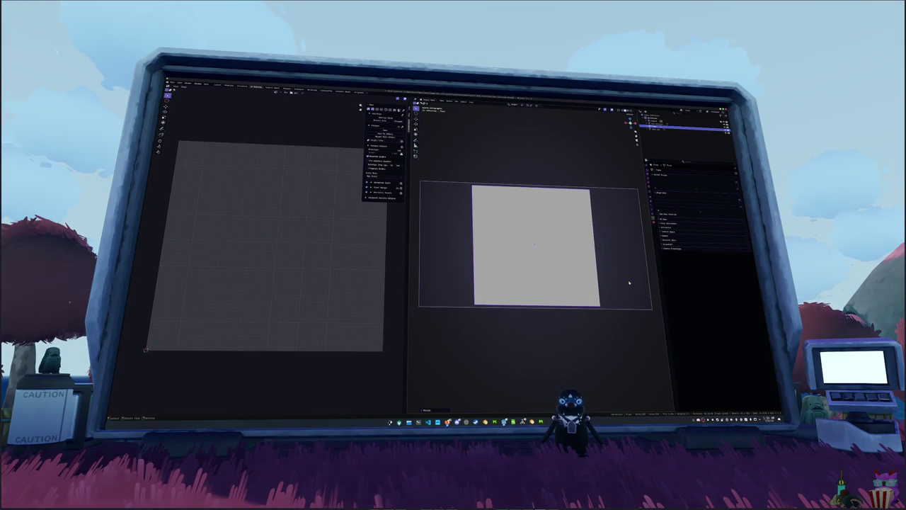
click(651, 243)
click(652, 175)
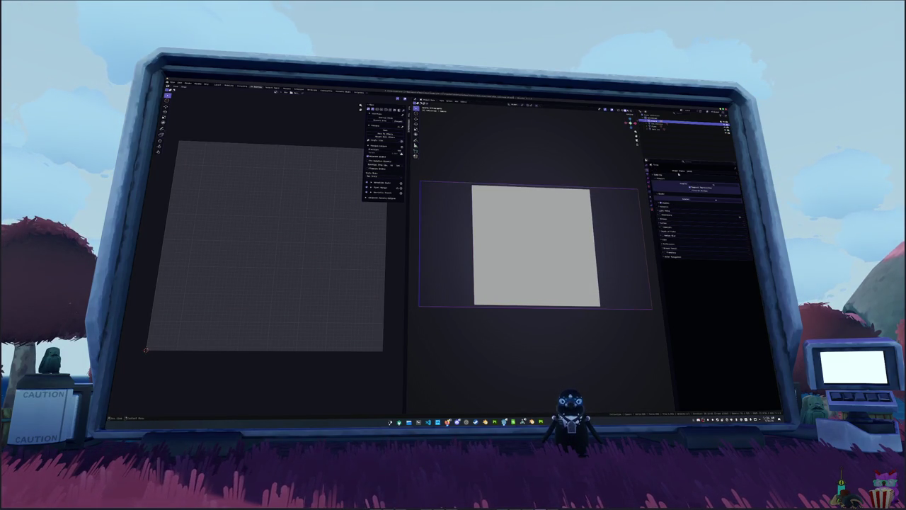
Make the output resolution square in the Output properties
click(651, 181)
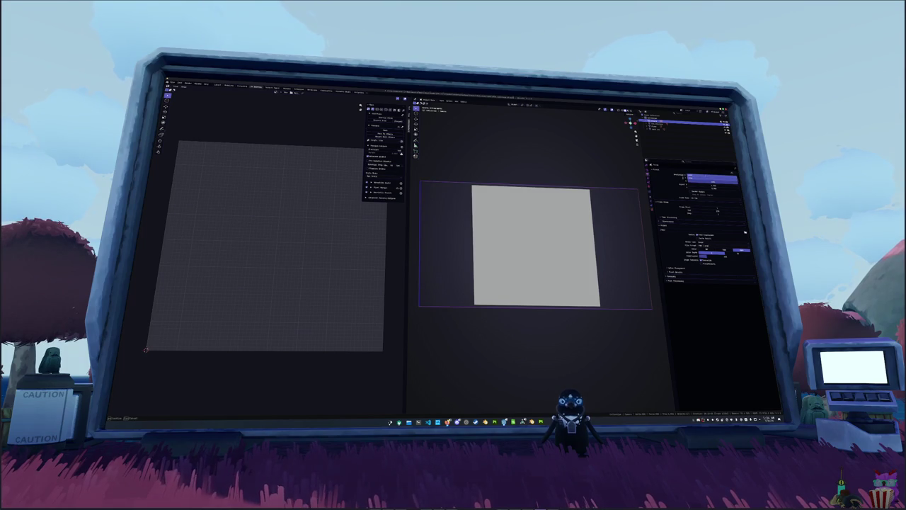
key(Return)
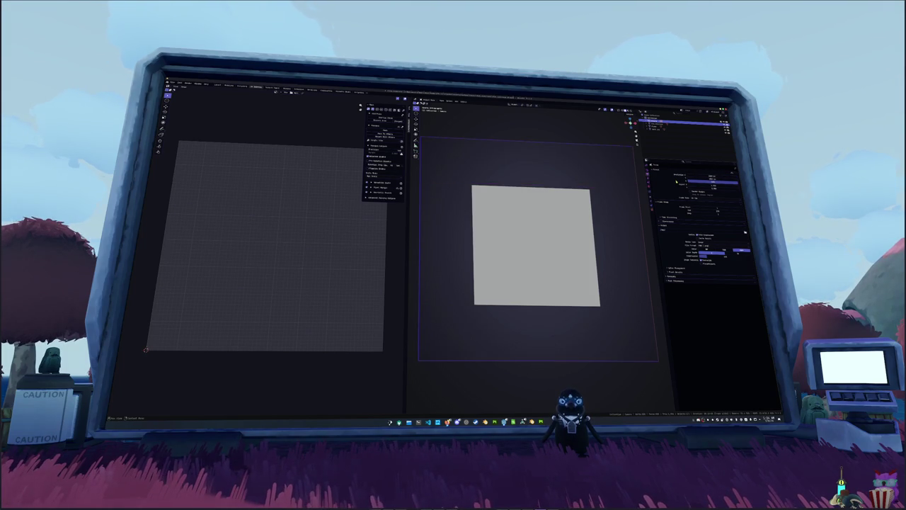
scroll(600, 208, down, 1)
scroll(600, 208, down, 2)
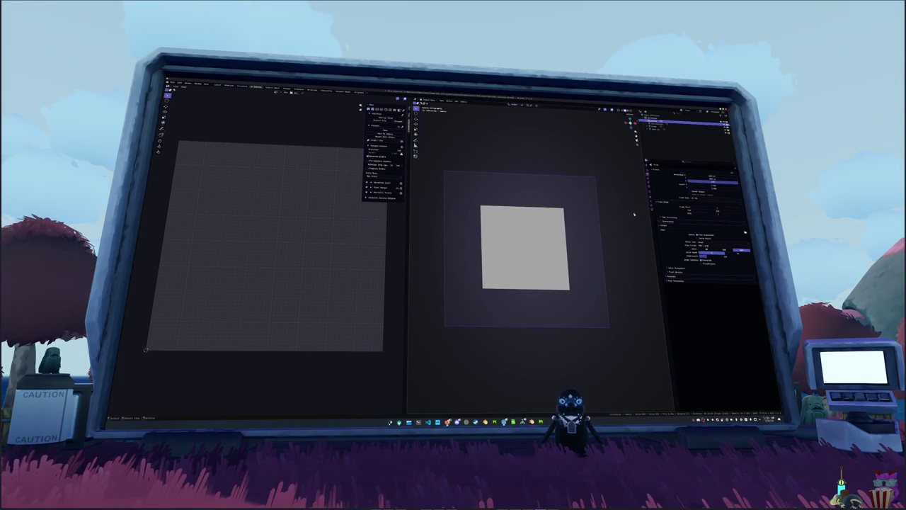
scroll(599, 285, up, 1)
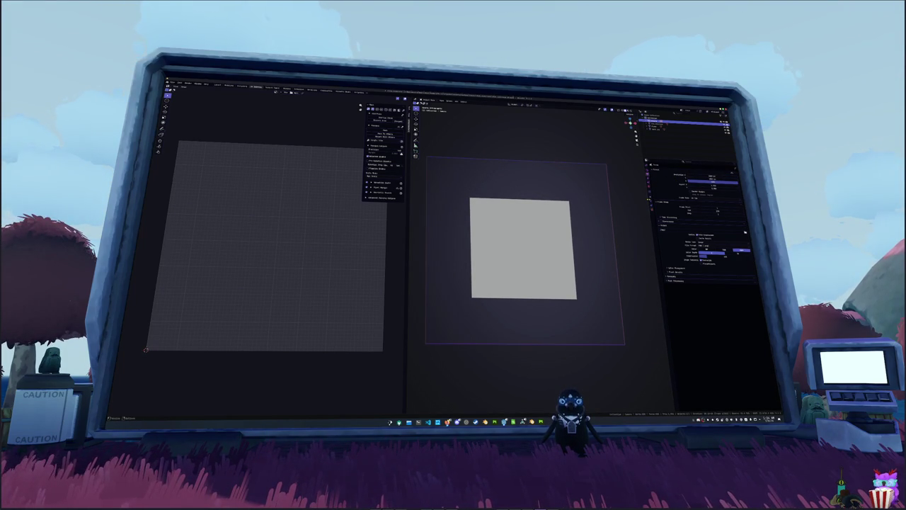
Set the camera's Orthographic Scale to 5
click(652, 210)
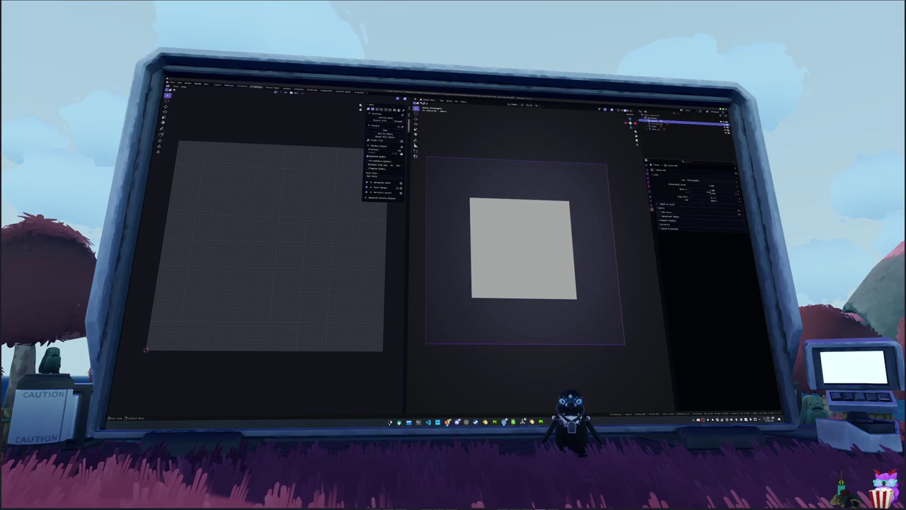
drag(712, 186, 713, 186)
click(711, 185)
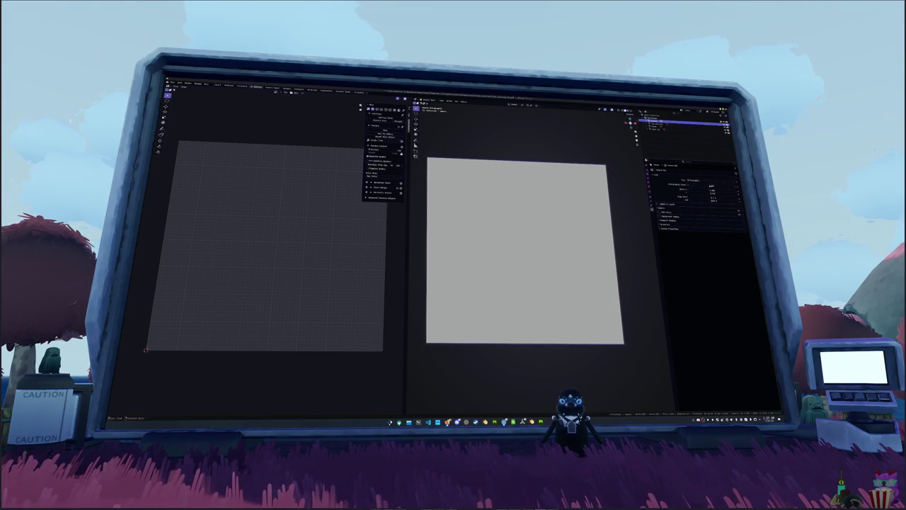
text(5)
key(Return)
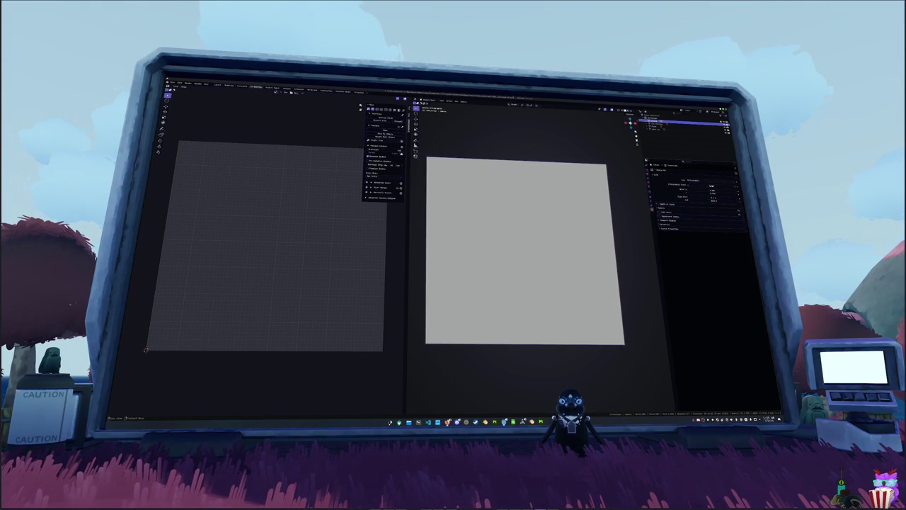
Scale the plane down to a small square well inside the camera frame
click(593, 224)
scroll(593, 223, down, 2)
key(s)
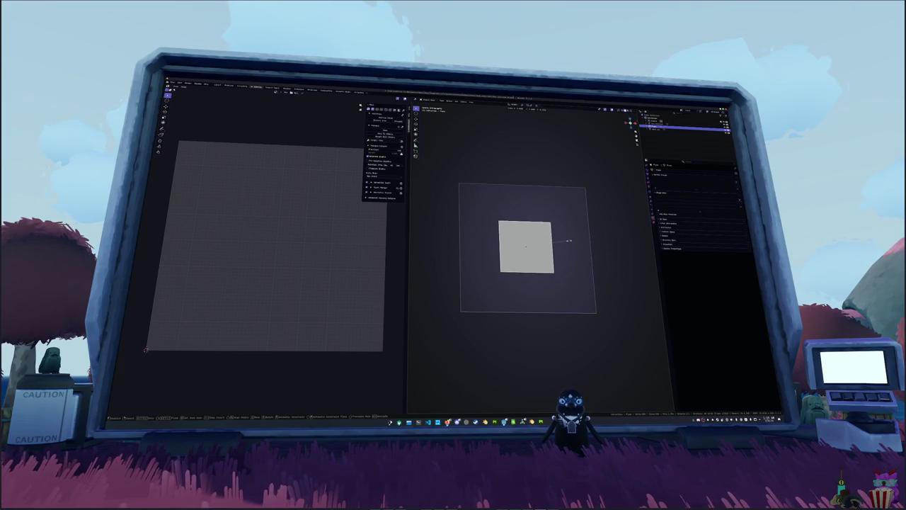
click(572, 242)
In Edit Mode, vertex-bevel the square's corners into a rounded many-sided outline
key(Tab)
key(Tab)
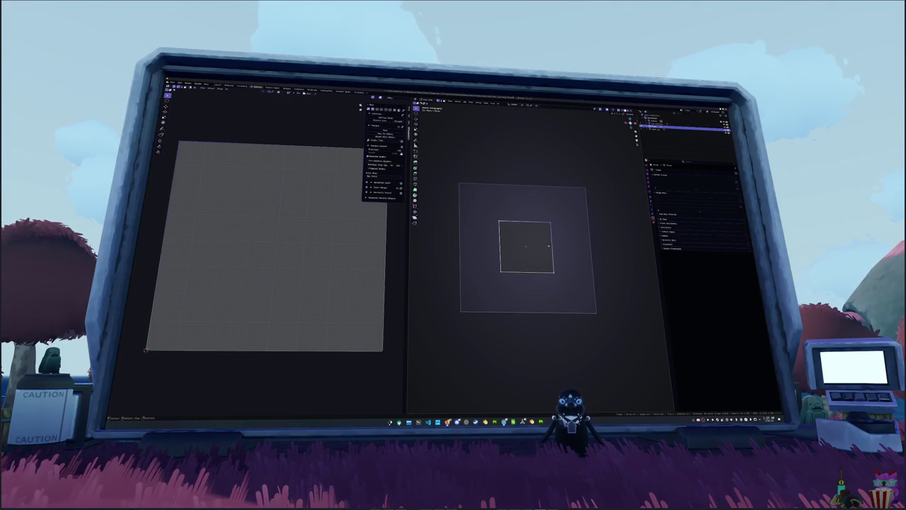
scroll(544, 261, up, 2)
key(Tab)
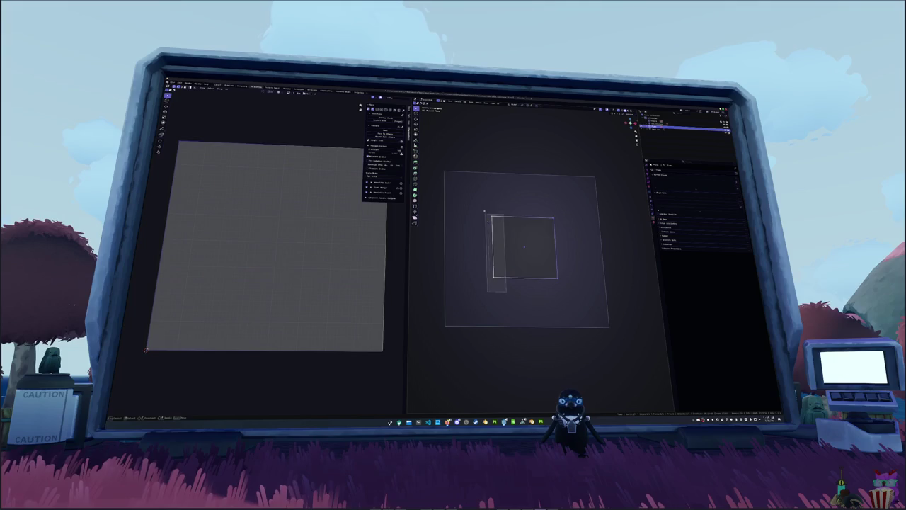
key(ctrl+shift+b)
scroll(587, 248, up, 1)
scroll(589, 248, up, 1)
click(570, 249)
Squash the rounded outline along Y into a wide, flat oval
key(s)
key(y)
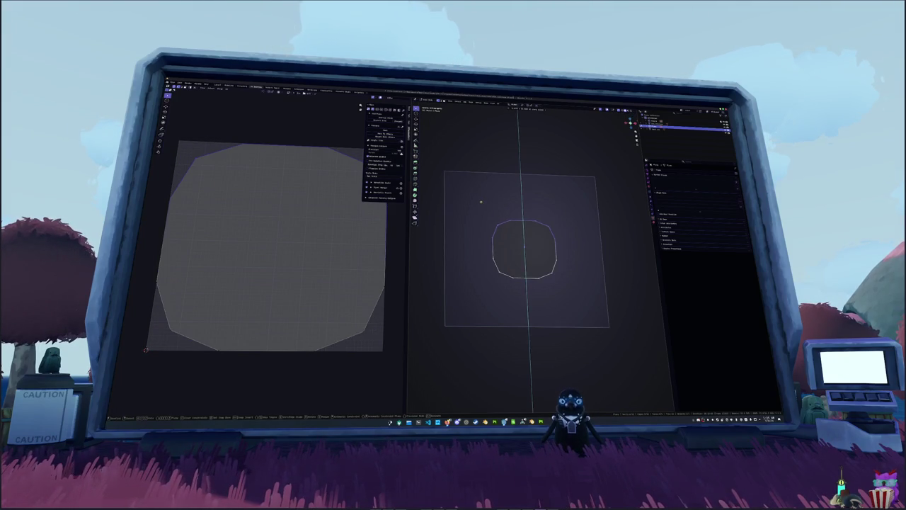
click(484, 215)
Select the oval's right-side vertices and try a loop cut through the shape
drag(570, 302, 530, 228)
drag(570, 292, 543, 255)
key(ctrl+r)
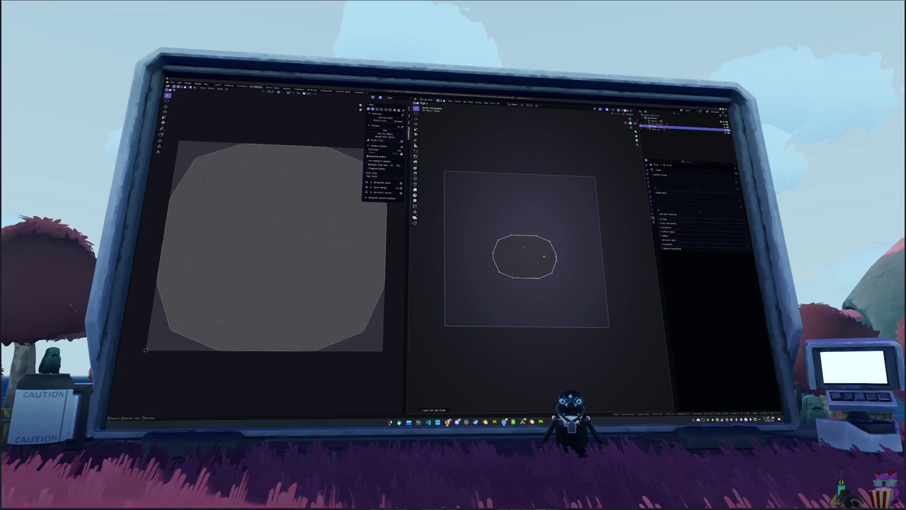
click(494, 255)
right_click(506, 257)
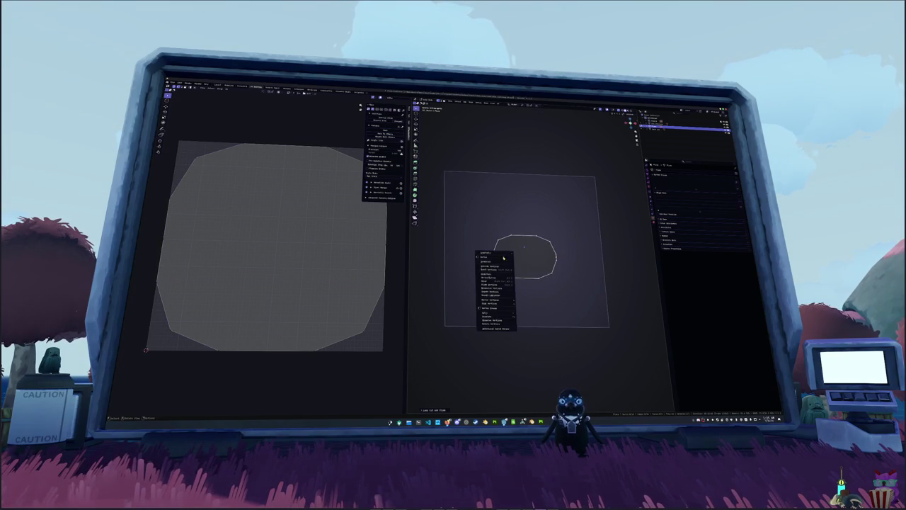
Knife a horizontal edge across the oval
key(Escape)
scroll(534, 256, up, 1)
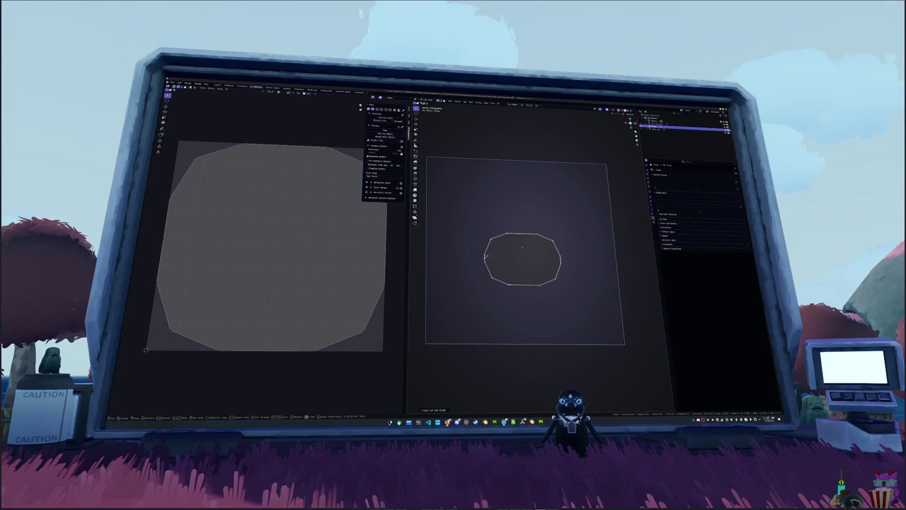
click(560, 260)
key(Return)
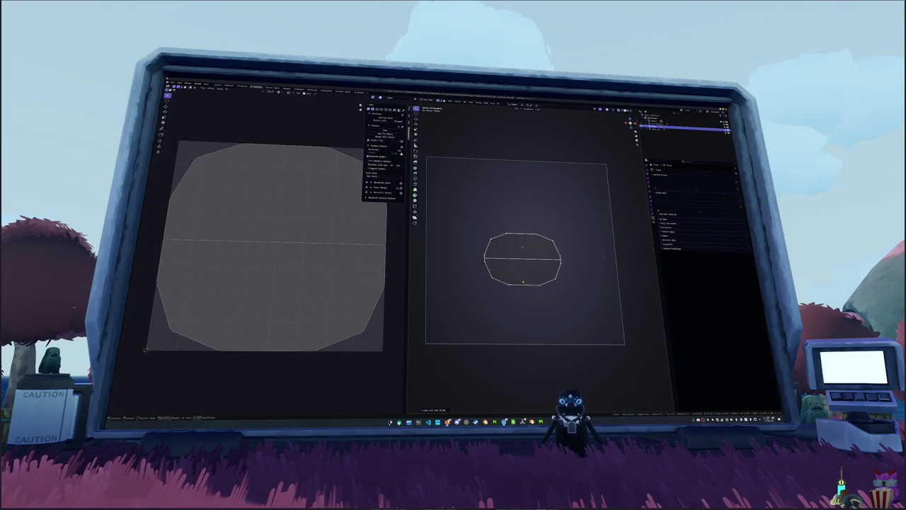
right_click(523, 282)
key(Escape)
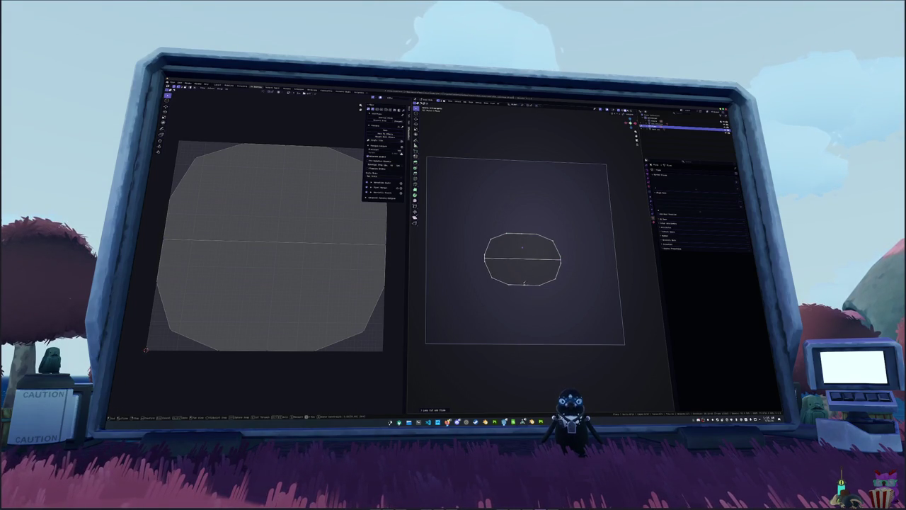
Join the top and bottom vertices with J, splitting the oval into quarters
shift+click(523, 234)
key(j)
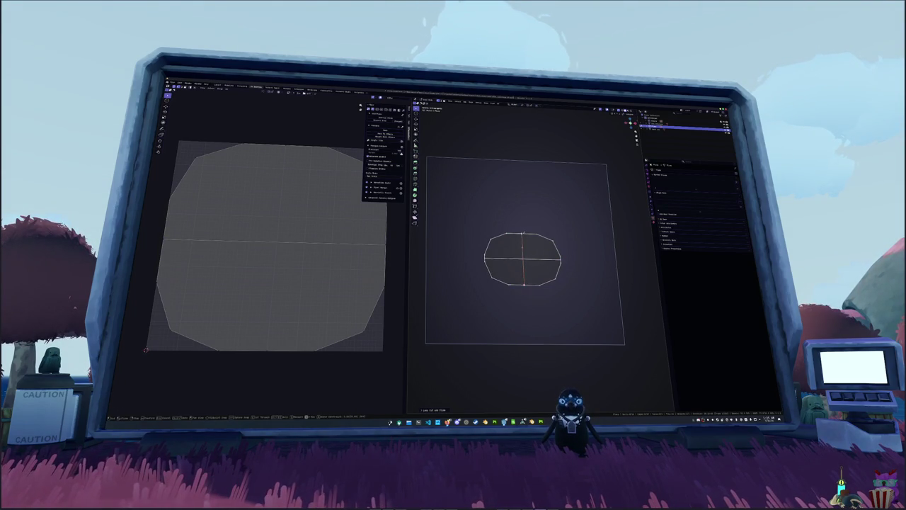
click(531, 248)
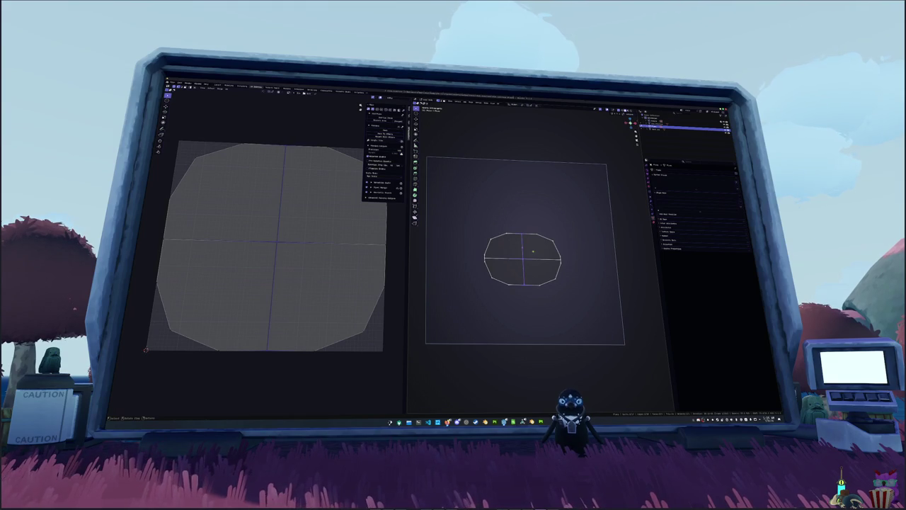
key(j)
key(a)
key(alt+a)
scroll(577, 269, up, 2)
key(a)
key(alt+a)
Knife a diagonal cut in the bottom-right quarter and delete the wedge face, leaving a notch
key(3)
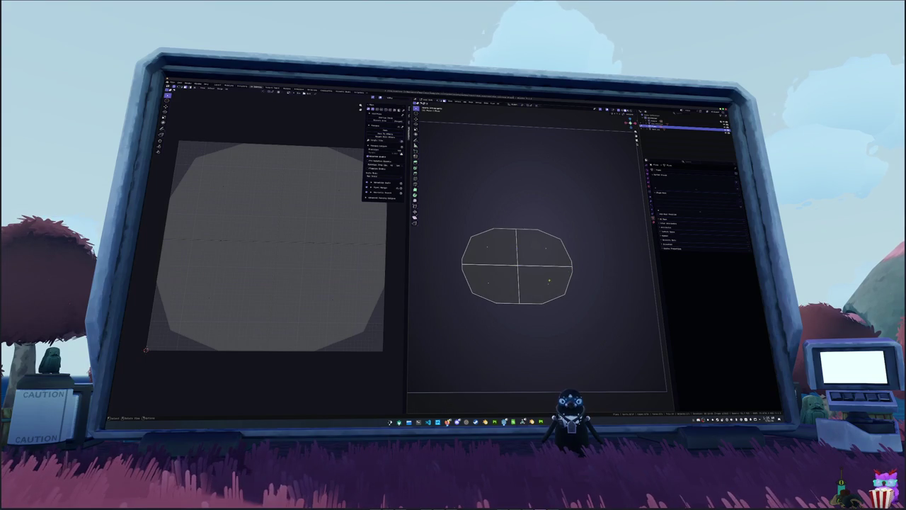
click(579, 288)
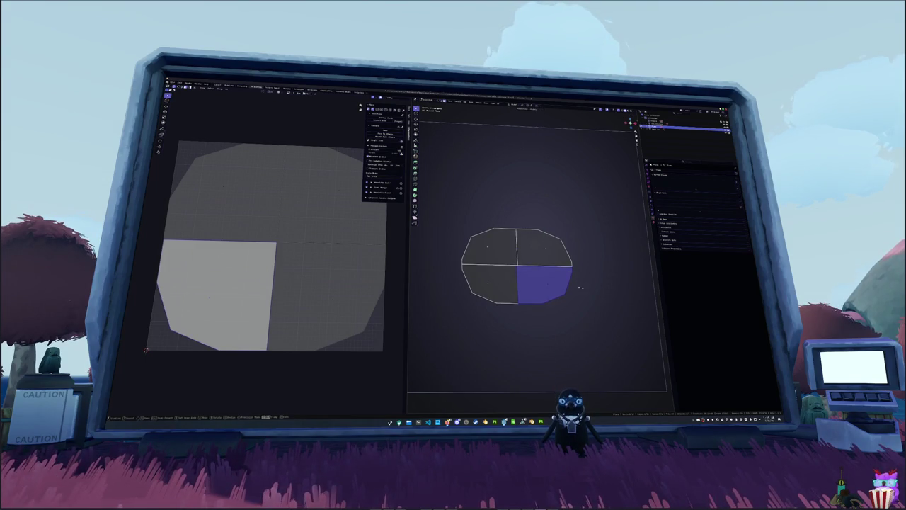
key(g)
key(x)
key(Escape)
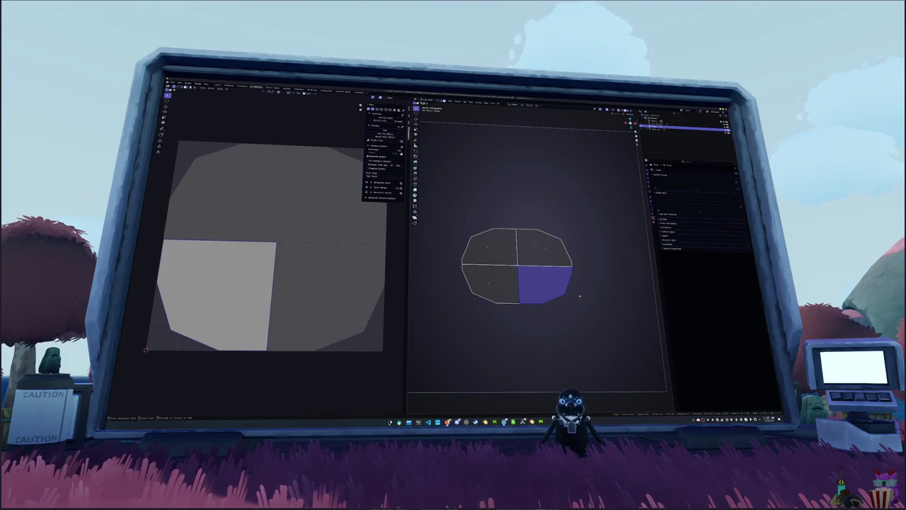
key(alt+a)
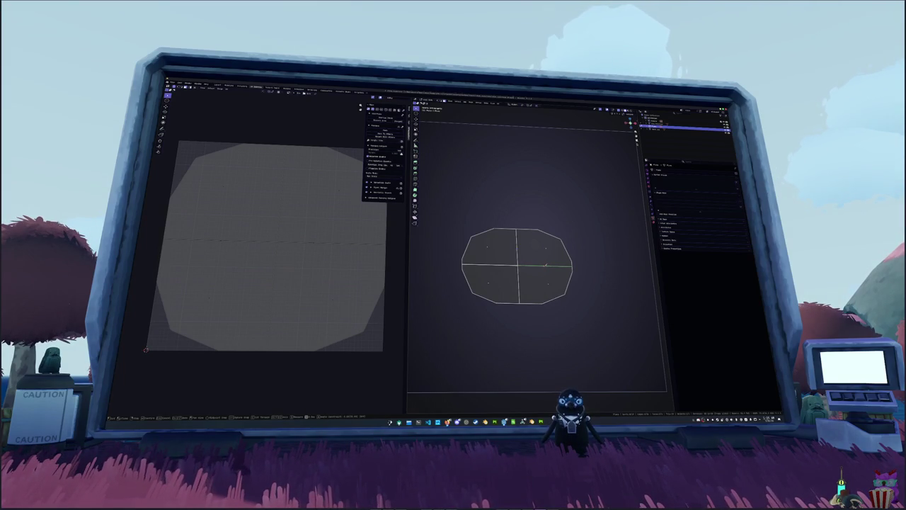
click(545, 266)
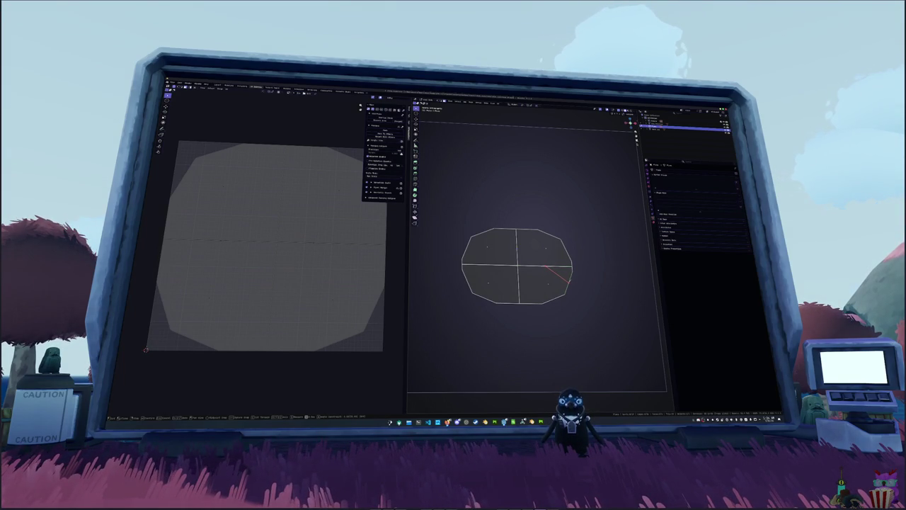
key(Return)
click(562, 270)
right_click(562, 270)
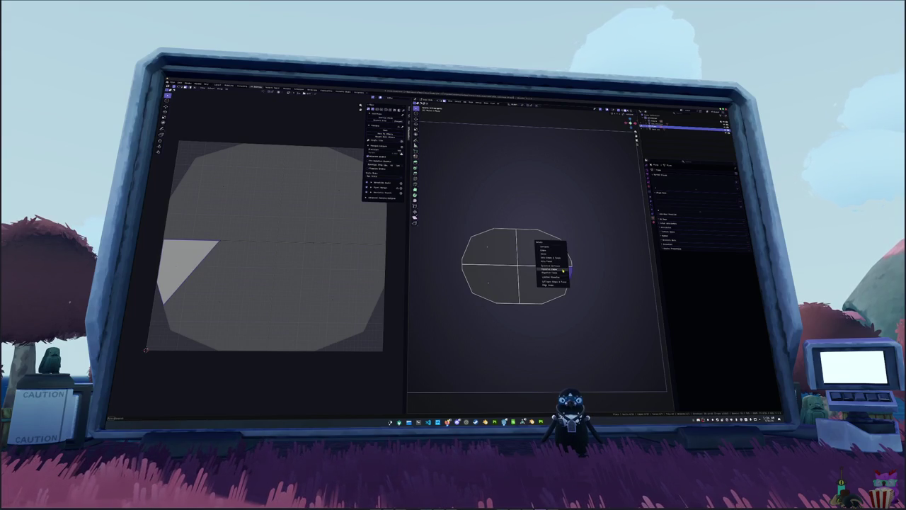
click(549, 254)
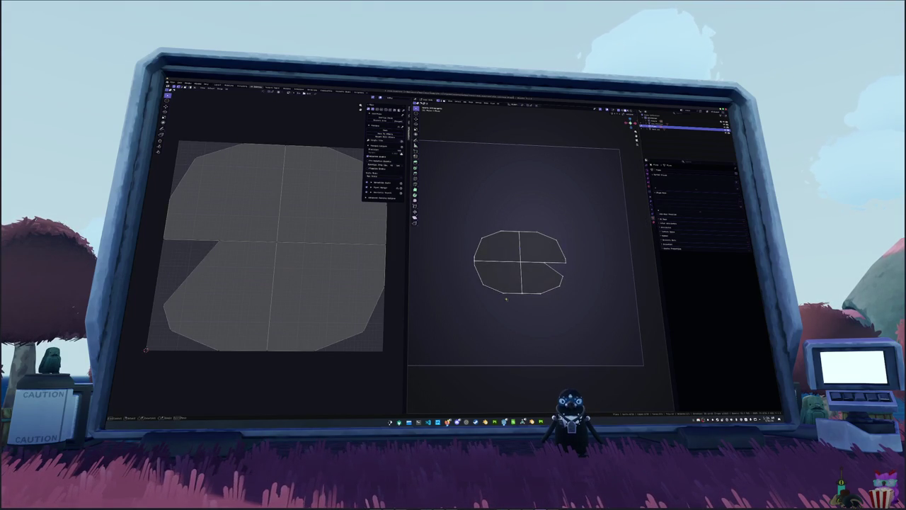
Select parts of the top-left outline and trial vertical moves, cancelling each
key(g)
key(y)
key(Escape)
click(474, 265)
key(g)
key(y)
key(Escape)
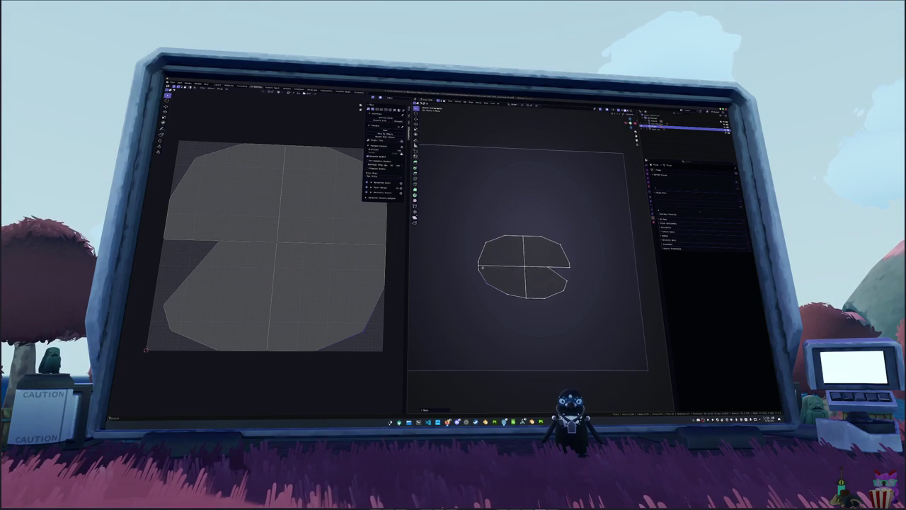
mouse_move(511, 260)
mouse_down()
mouse_move(481, 227)
mouse_move(502, 262)
mouse_up()
key(g)
key(y)
key(Escape)
key(g)
key(y)
key(Escape)
Select the left-side vertices of the outline and move them to a new position
click(477, 308)
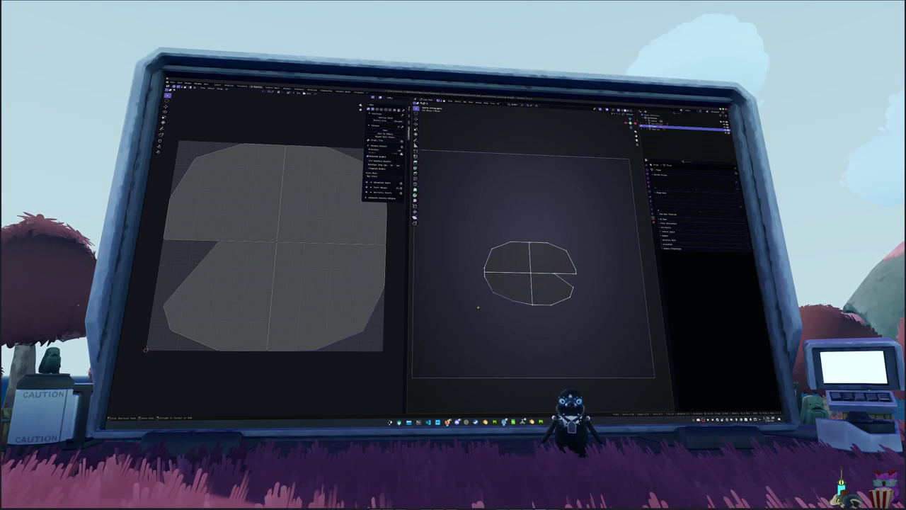
drag(503, 326, 525, 231)
key(g)
key(y)
key(Escape)
drag(495, 311, 487, 240)
key(g)
key(y)
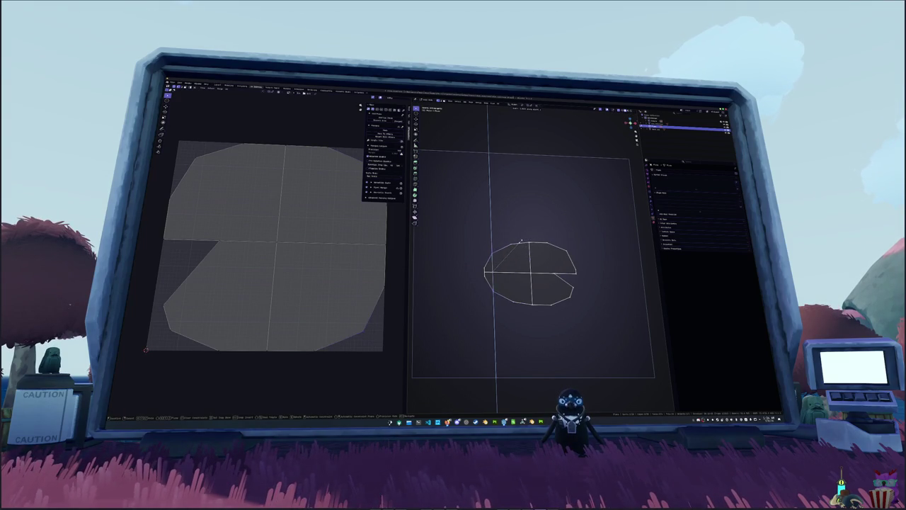
key(Escape)
key(g)
click(513, 277)
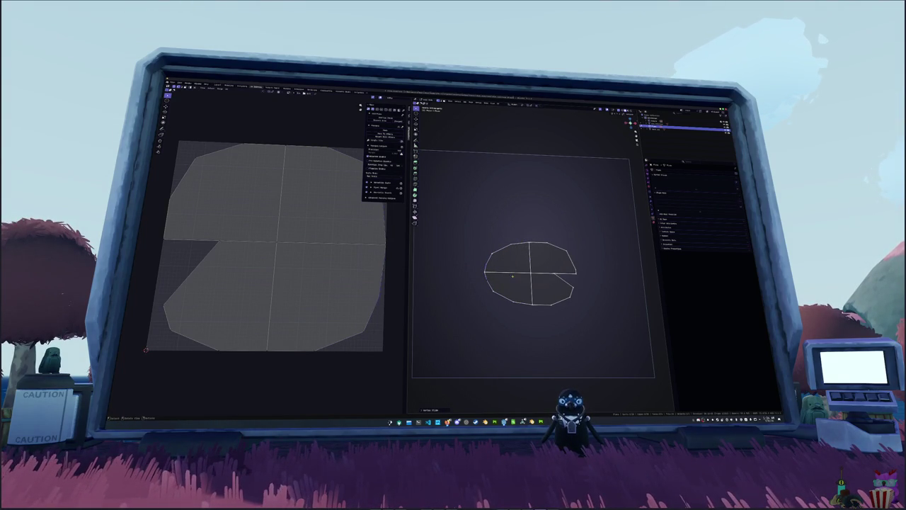
Delete the notched shape
key(x)
click(512, 277)
key(shift+a)
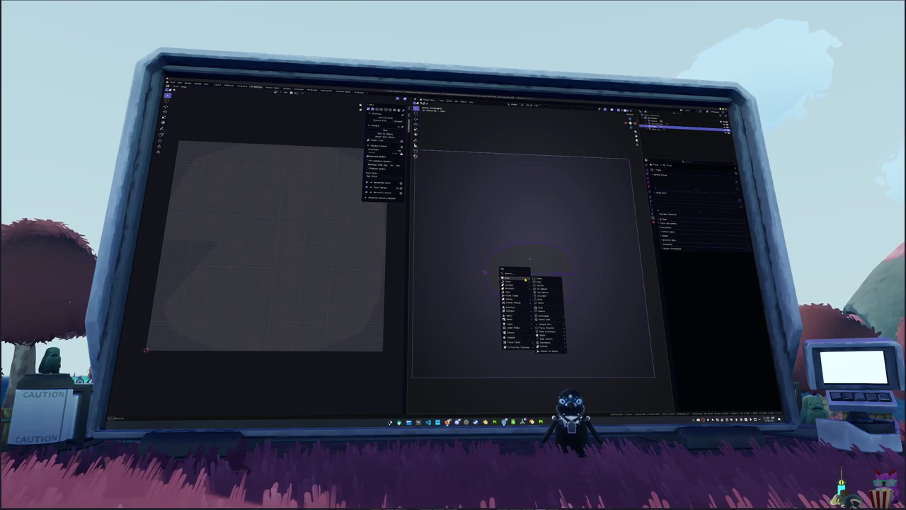
Add a new plane, view it from the top, and enter Edit Mode
click(539, 280)
key(KP_7)
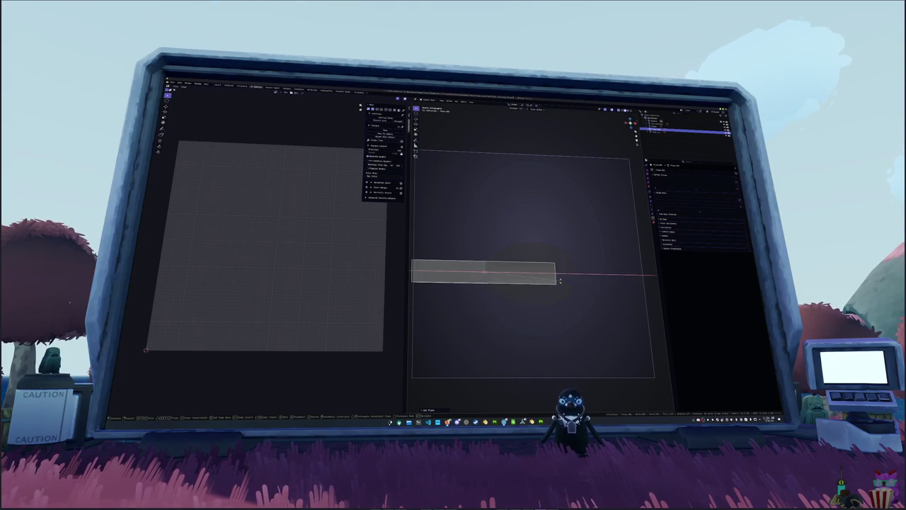
scroll(507, 291, down, 5)
scroll(507, 291, down, 3)
key(Tab)
Taper the plane into a wedge by narrowing its right edge and stretching its left edge
click(500, 283)
key(s)
key(y)
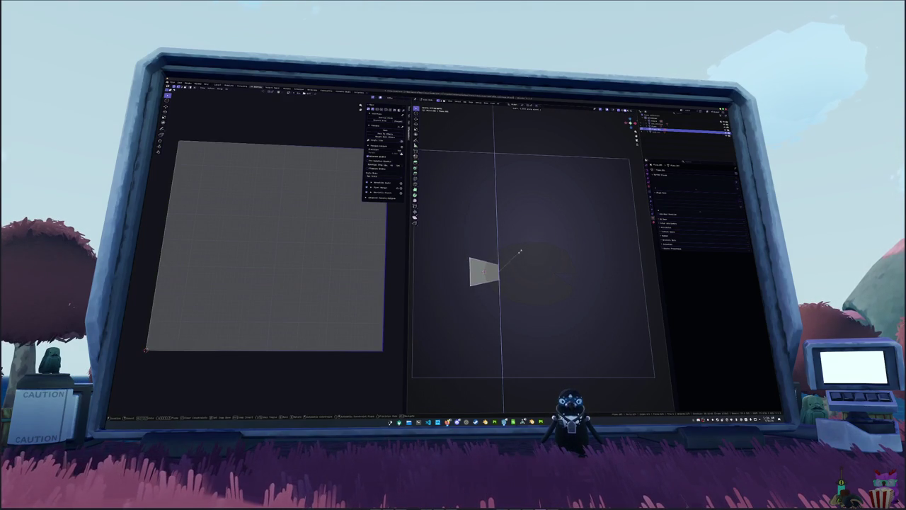
click(507, 259)
drag(487, 298, 467, 243)
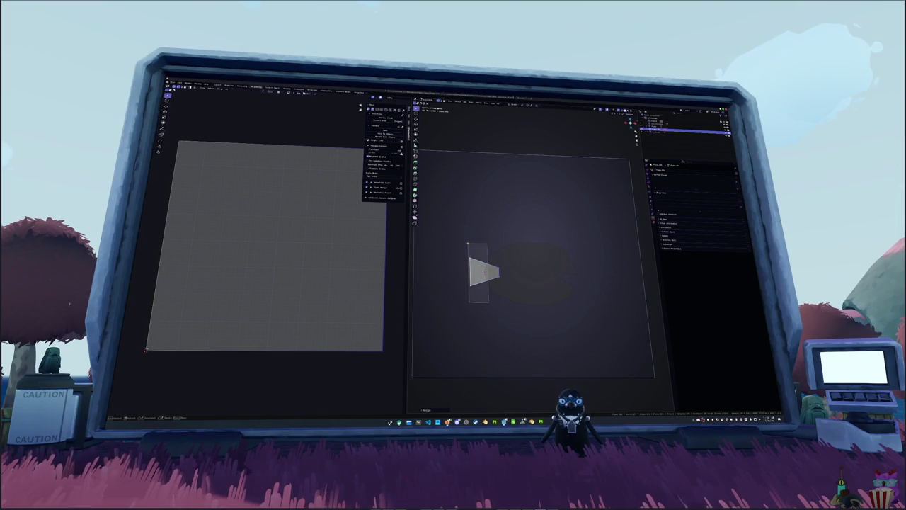
key(s)
key(x)
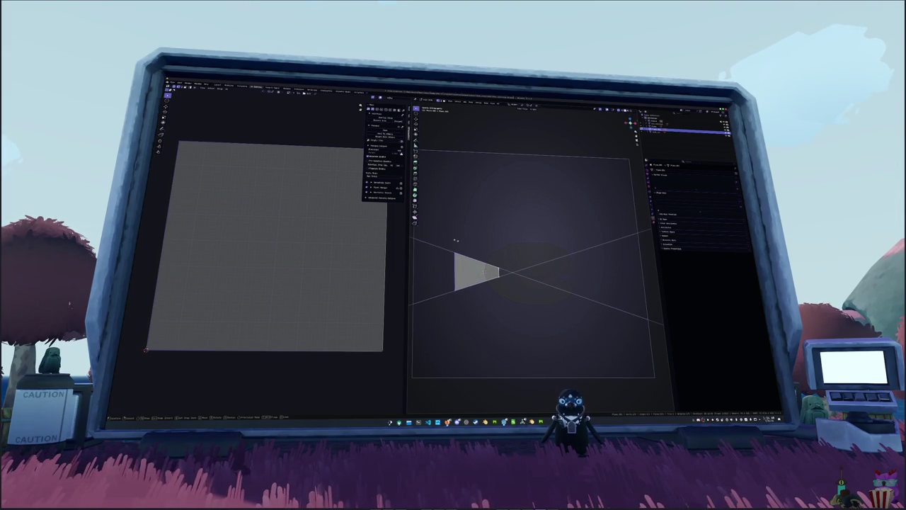
click(457, 241)
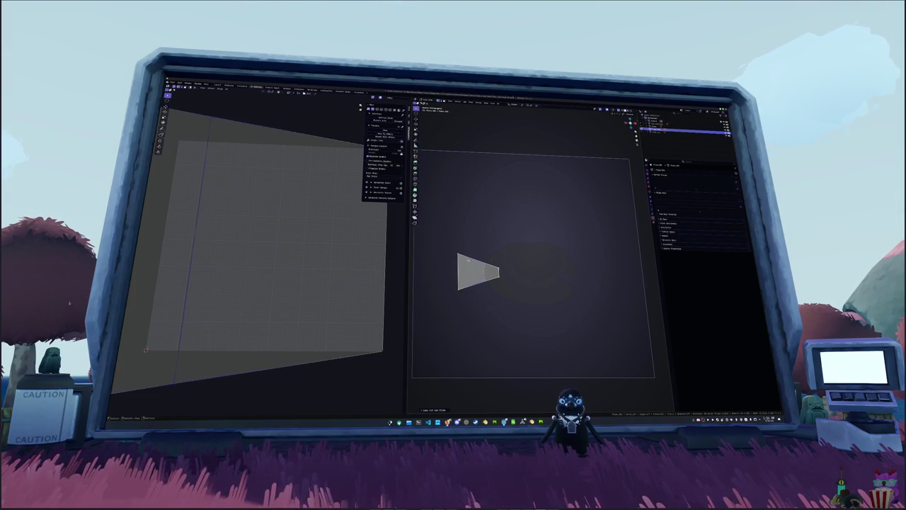
Try moving the wedge plane along Z, cancelling the move
key(g)
key(z)
key(Escape)
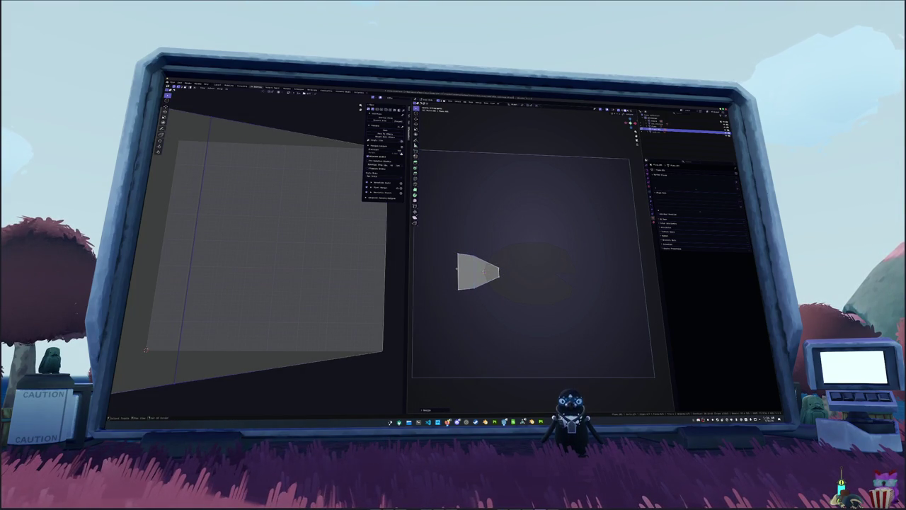
key(g)
key(z)
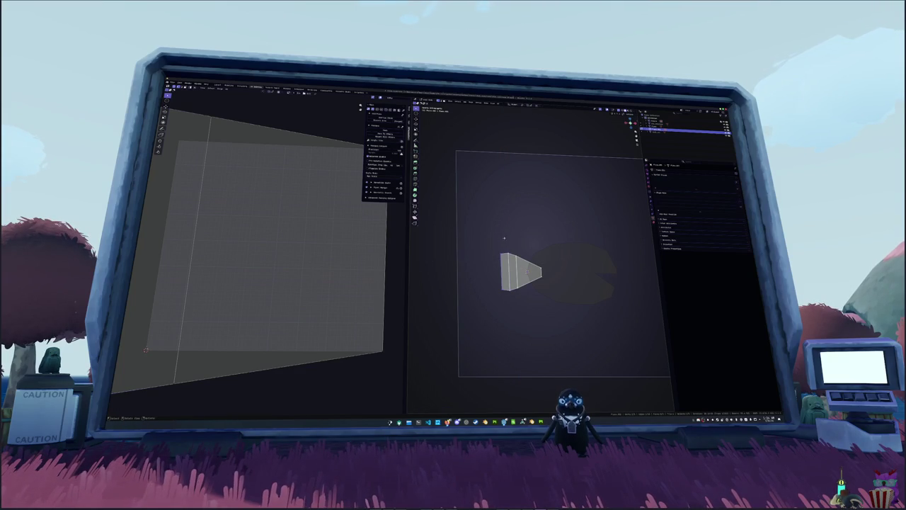
key(Escape)
Add loop cuts across the tail and shift its vertices along X
key(ctrl+r)
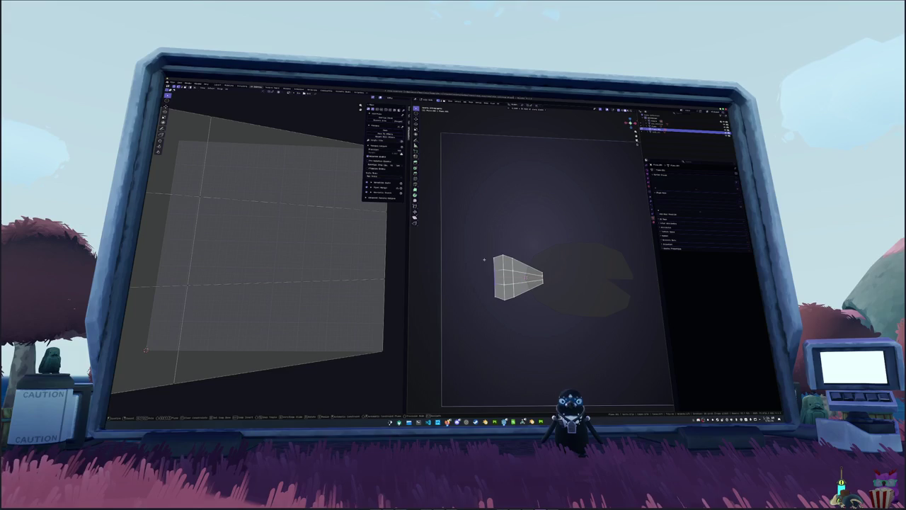
middle_drag(484, 260, 494, 287)
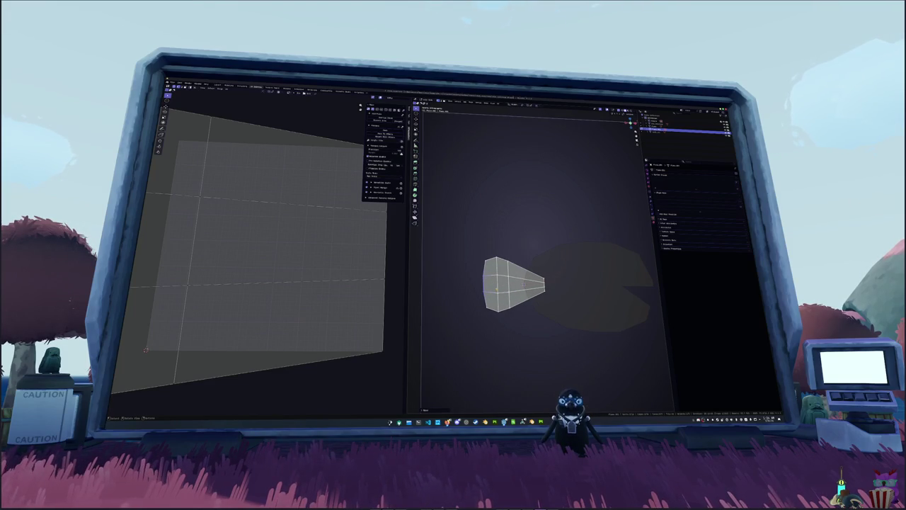
key(g)
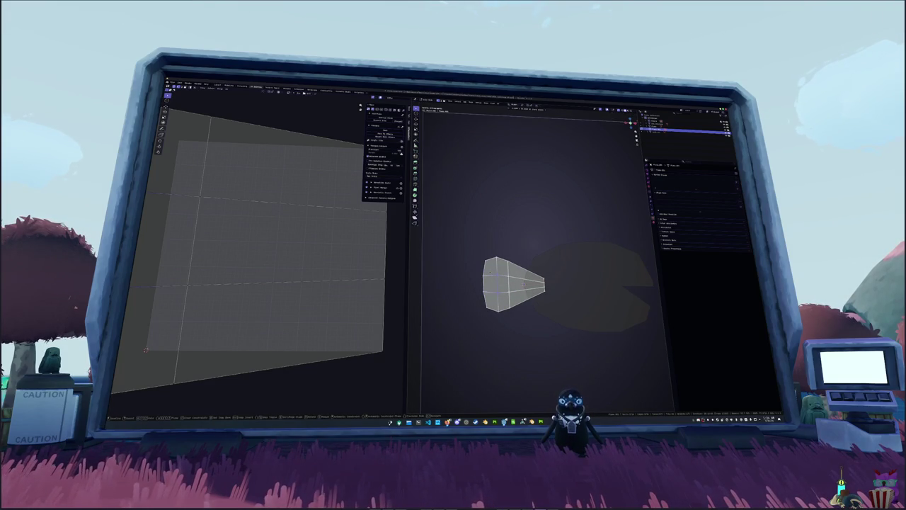
key(x)
key(Return)
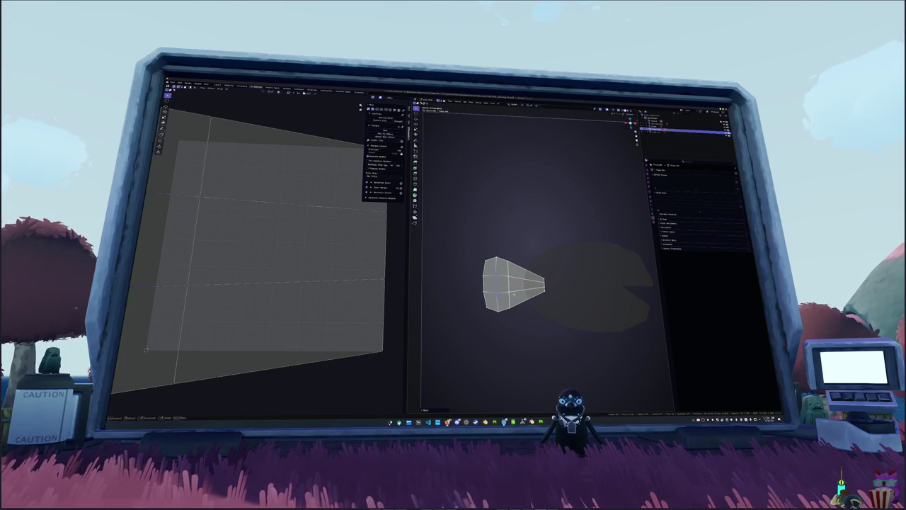
key(g)
key(x)
key(Return)
key(ctrl+z)
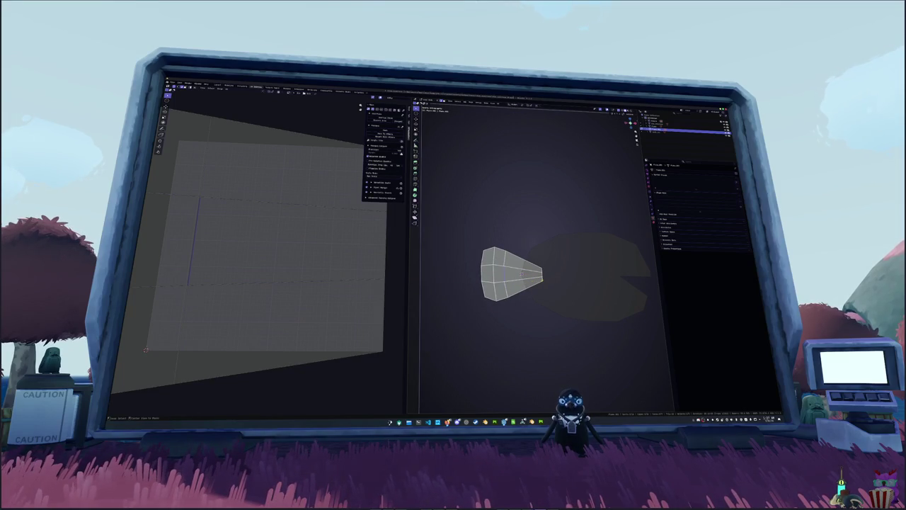
Tilt the tail's left strip of faces slightly, then exit Edit Mode
alt+click(495, 275)
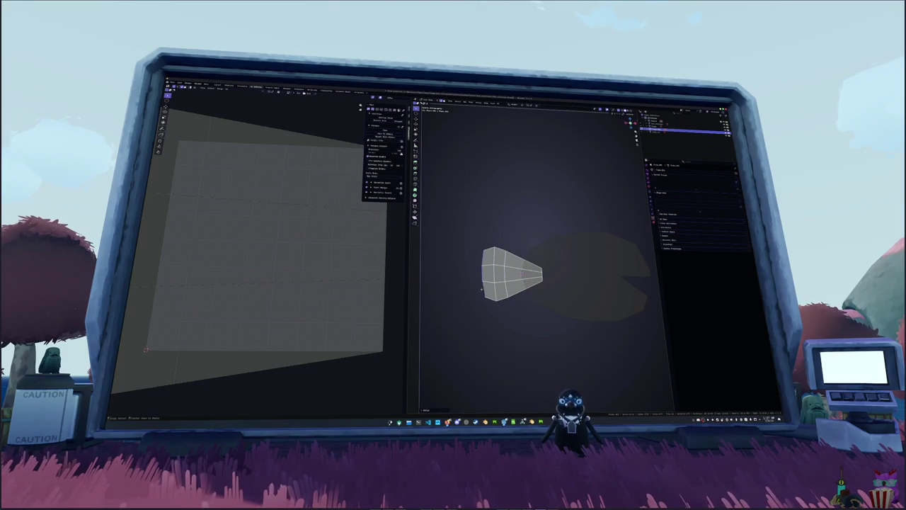
alt+click(505, 273)
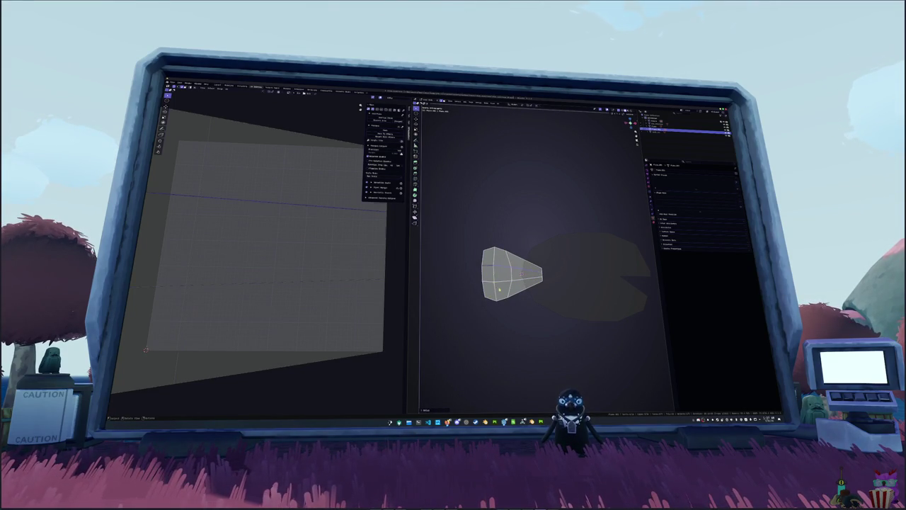
key(KP_0)
alt+click(514, 296)
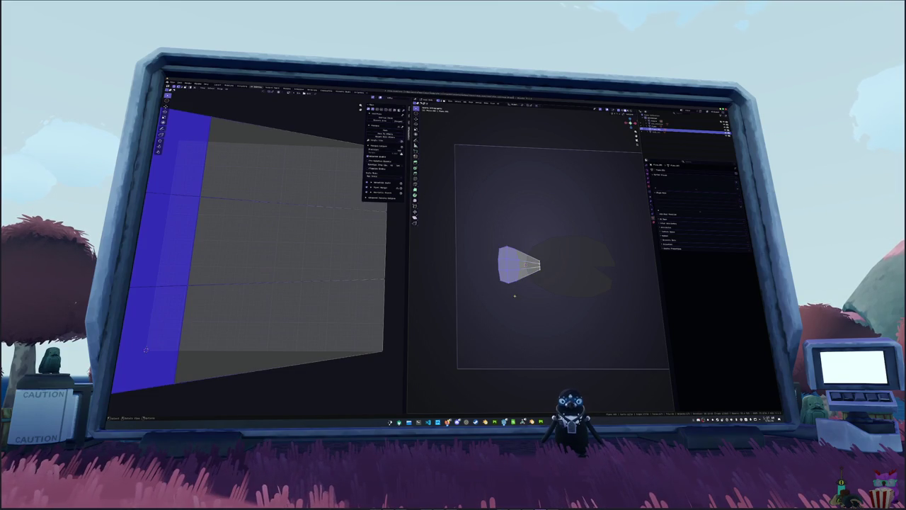
key(alt+a)
key(ctrl+r)
key(Escape)
alt+click(516, 289)
middle_drag(496, 221, 524, 226)
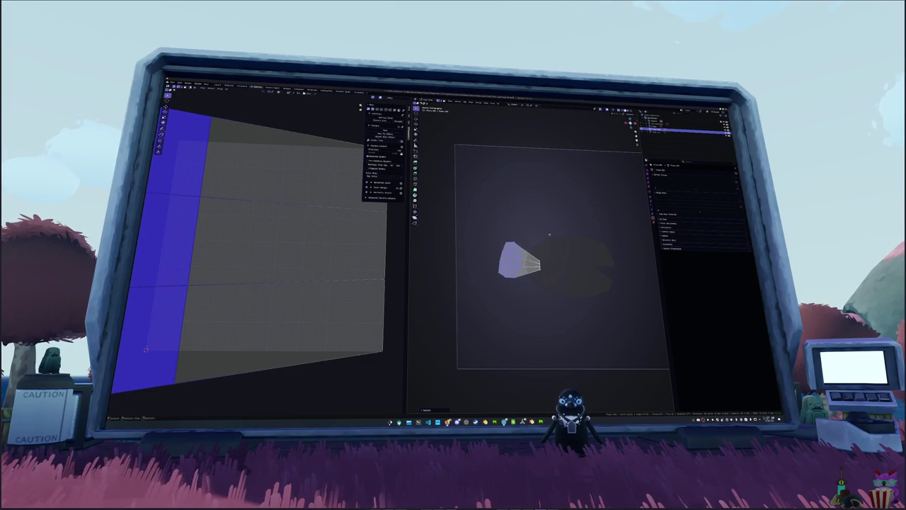
key(Tab)
click(587, 258)
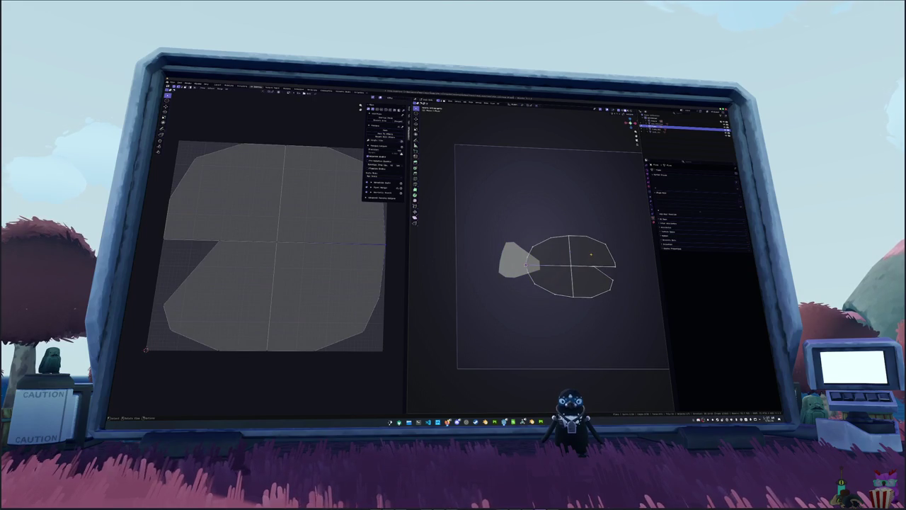
Add a cylinder, shrink it to a small circle, and place it at the eye spot
click(591, 253)
key(Tab)
key(shift+a)
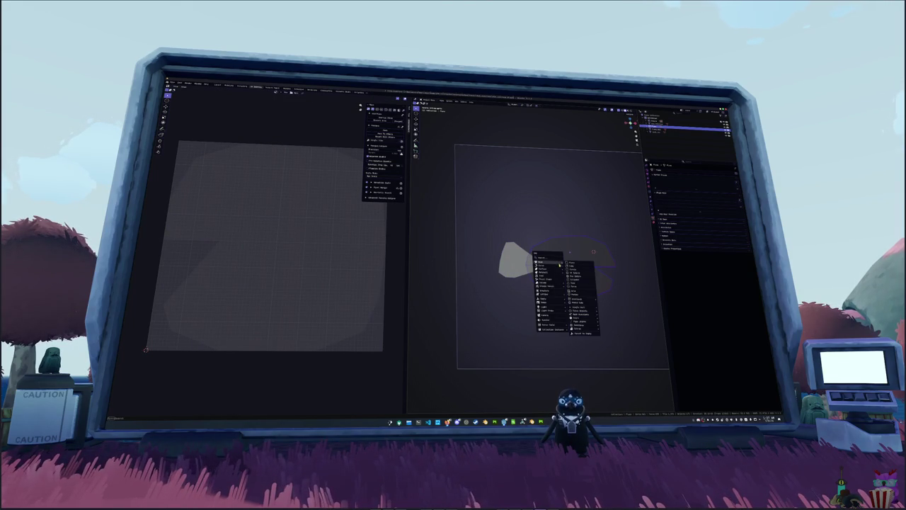
click(575, 283)
scroll(587, 270, down, 2)
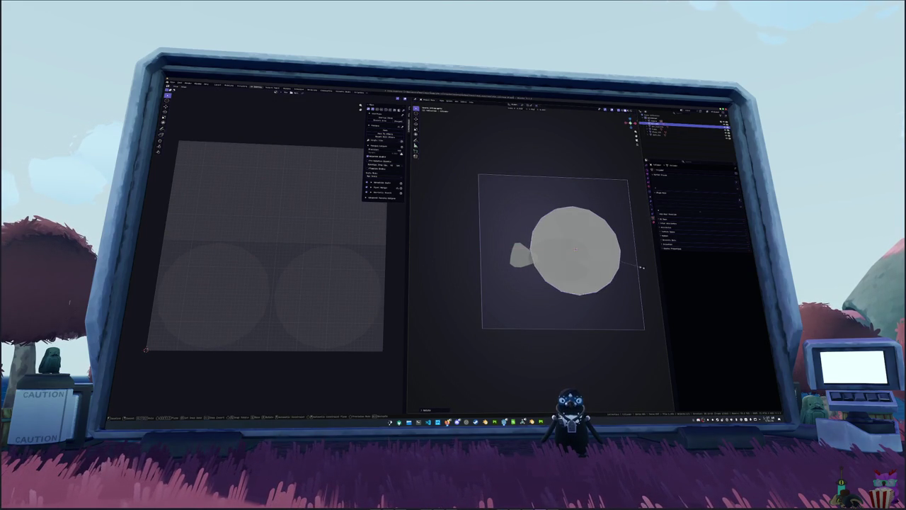
key(s)
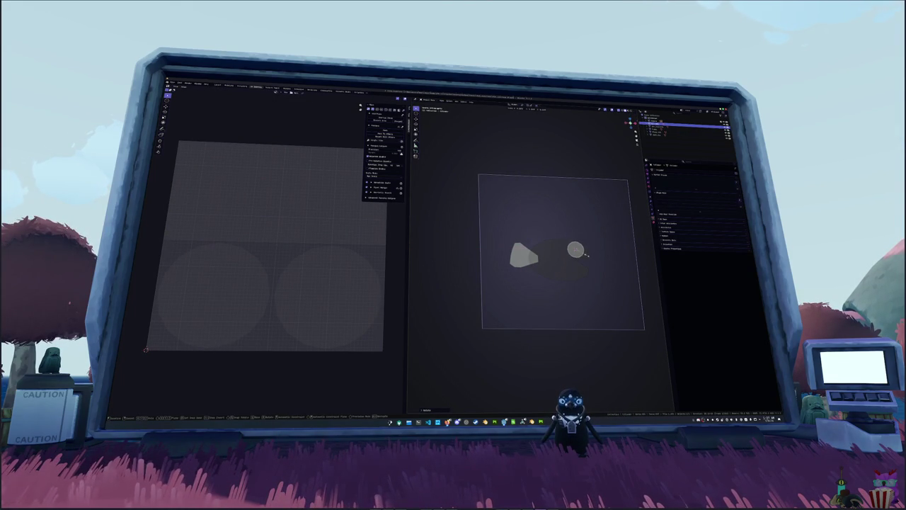
key(x)
key(z)
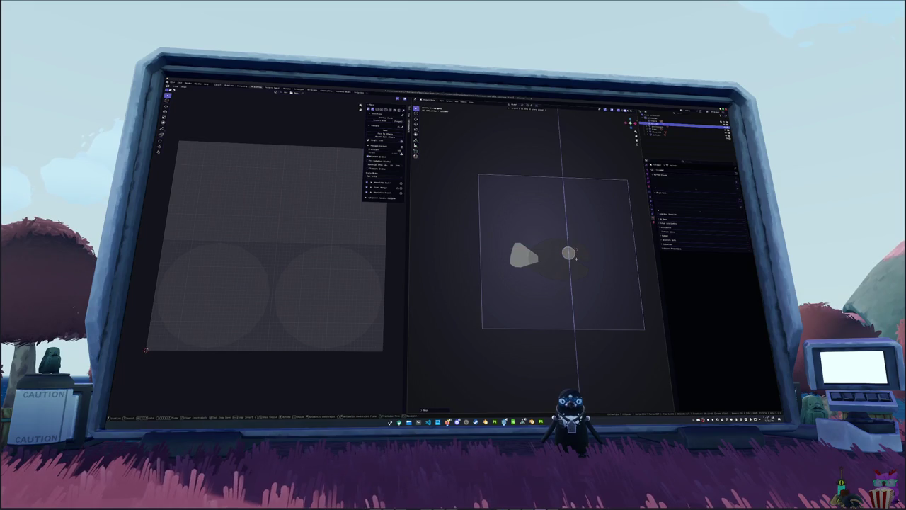
click(576, 258)
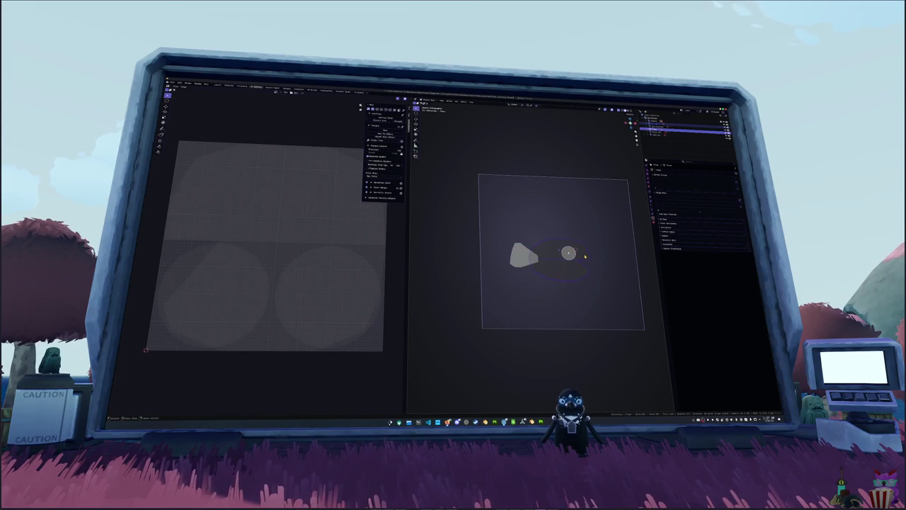
Boolean-subtract the circle from the fish body and hide the cutter object
key(ctrl+KP_Subtract)
scroll(578, 273, up, 2)
key(alt+a)
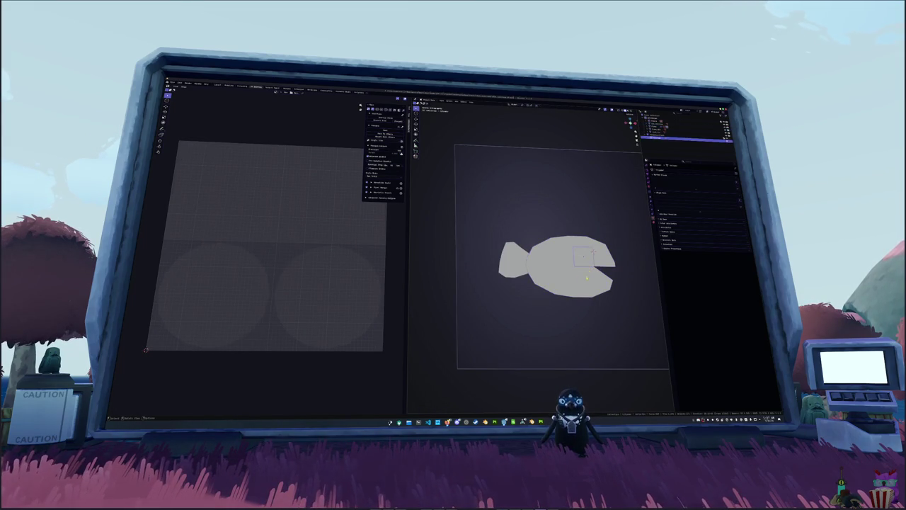
click(652, 213)
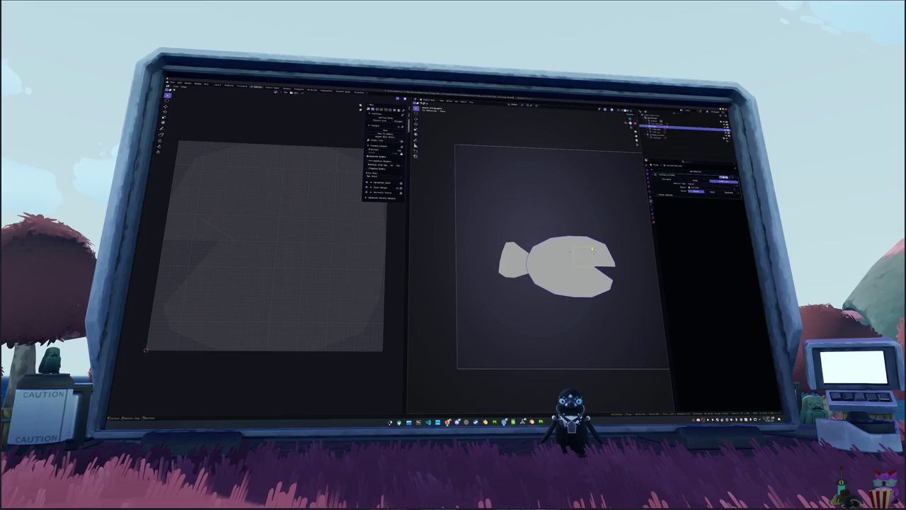
click(594, 250)
click(610, 250)
Return to the camera view, framed to fill the viewport
mouse_move(592, 251)
middle_down()
mouse_move(546, 227)
mouse_move(517, 248)
middle_up()
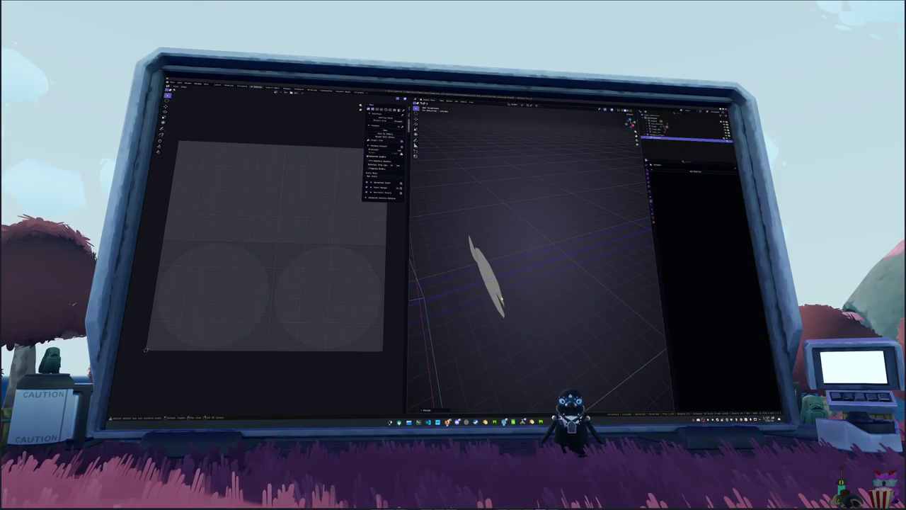
click(542, 279)
key(KP_0)
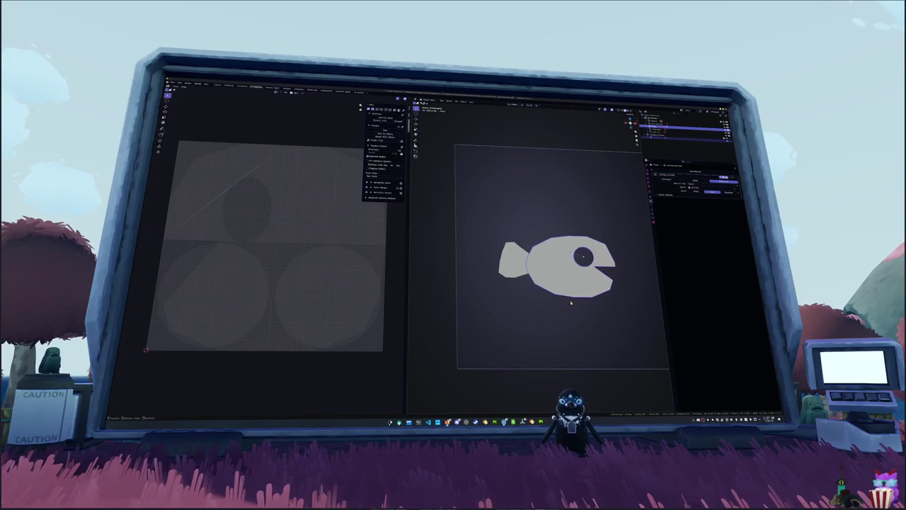
key(Home)
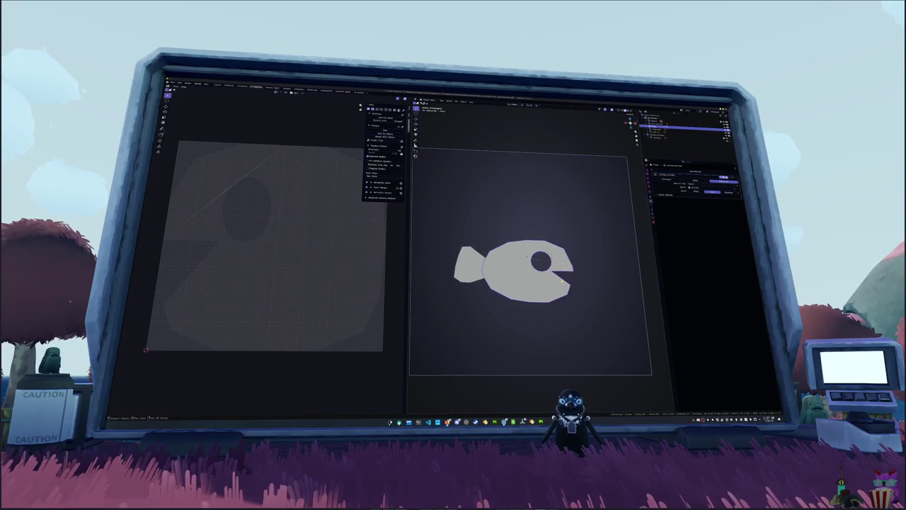
key(shift+a)
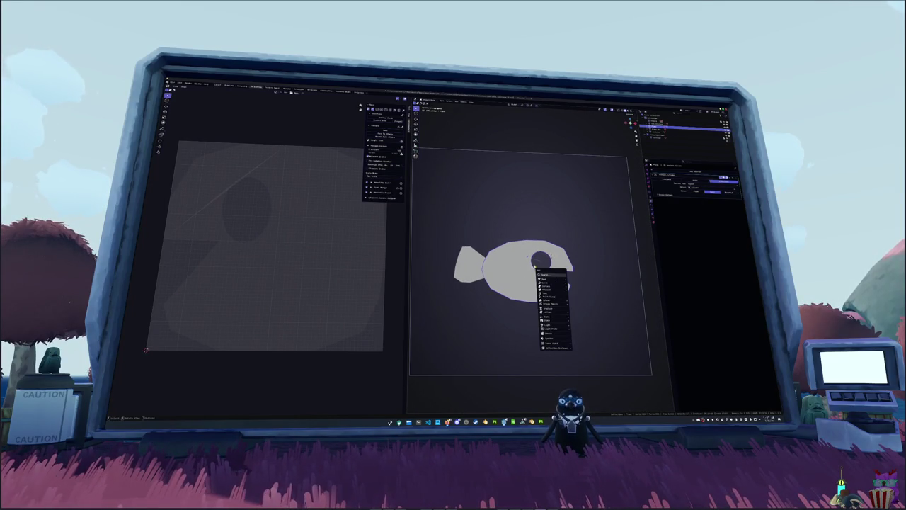
Duplicate the tail piece and rotate the copy into a downward fin below the body
key(Escape)
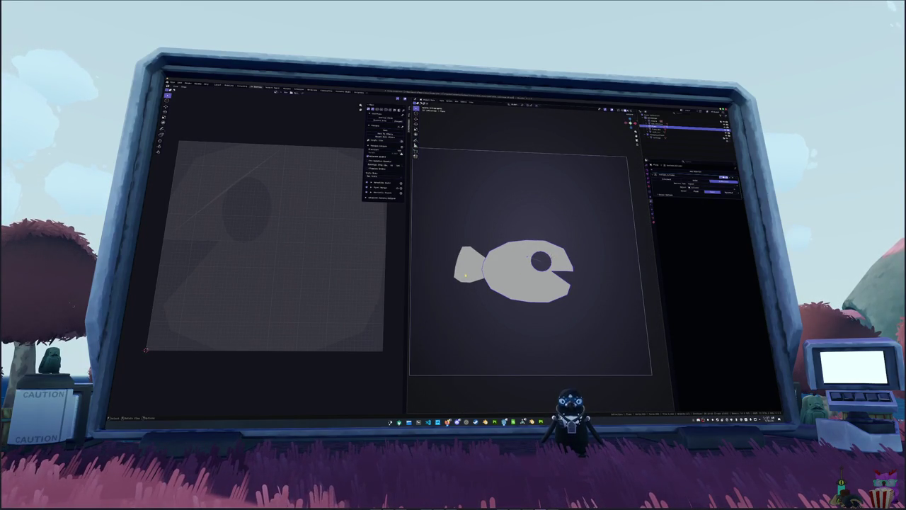
click(465, 276)
key(shift+d)
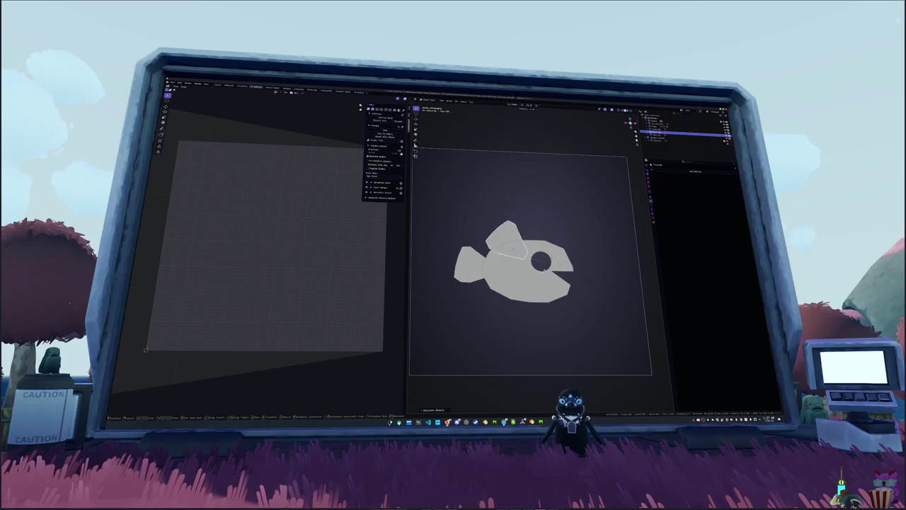
key(z)
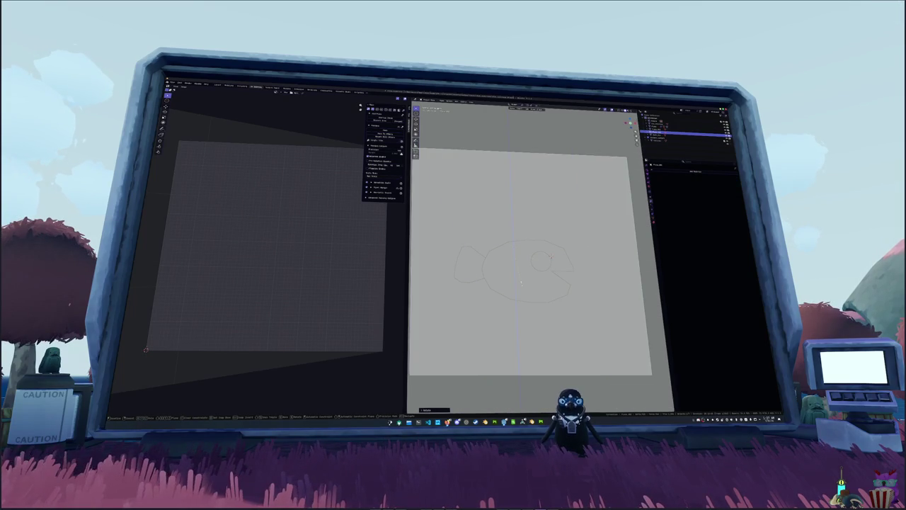
click(513, 247)
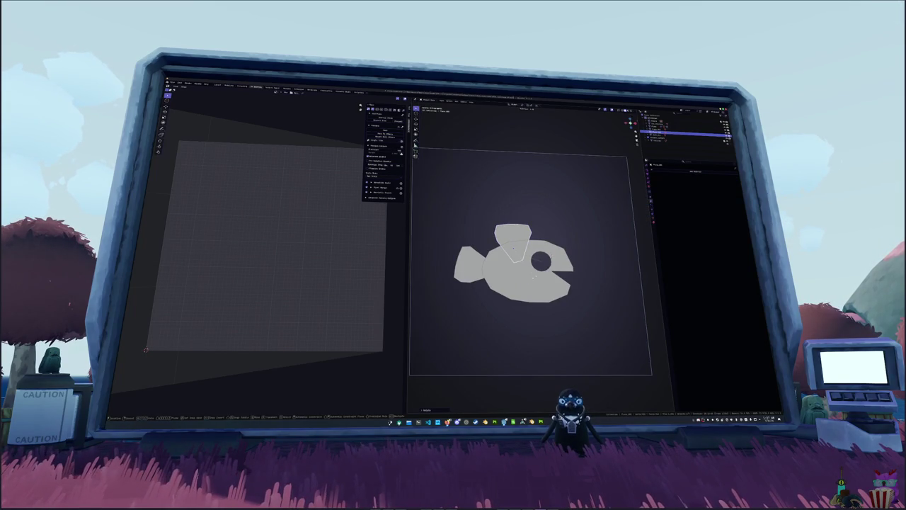
key(g)
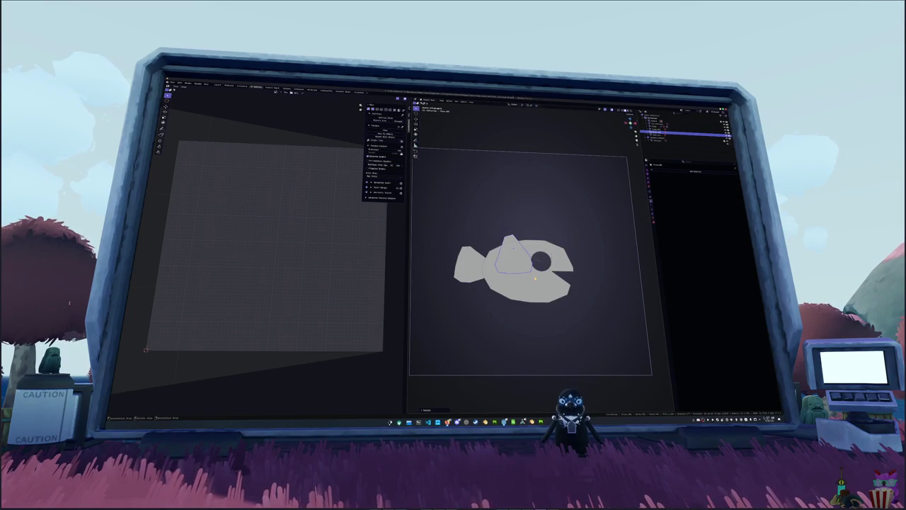
key(z)
key(Return)
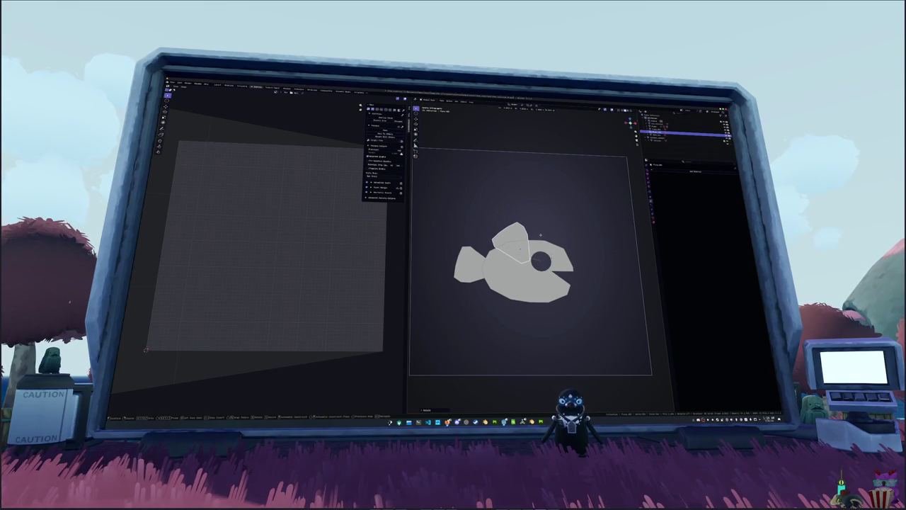
click(540, 234)
shift+middle_drag(540, 234, 545, 199)
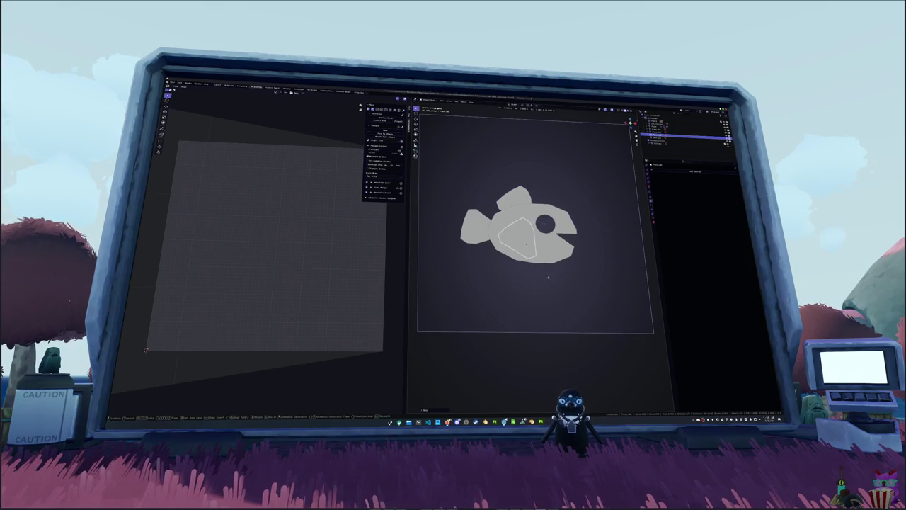
key(r)
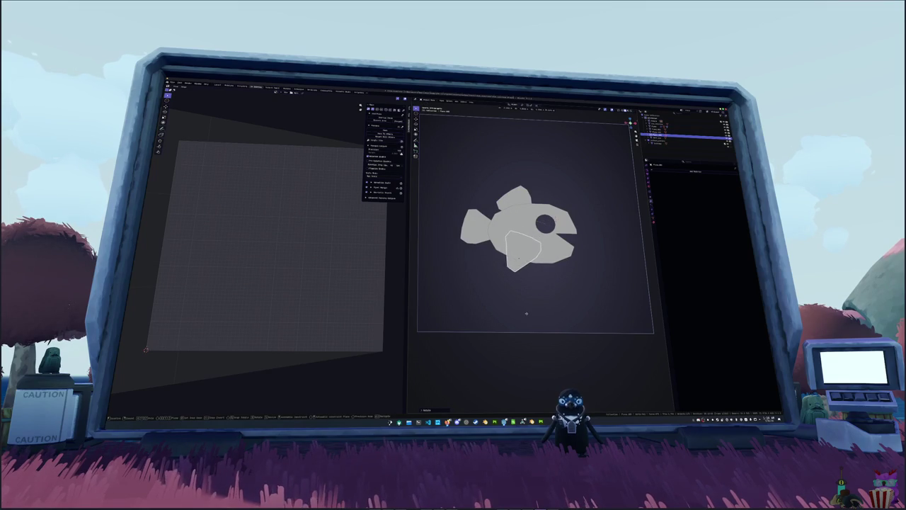
Extrude a new point out below the fin's tip
key(Tab)
key(u)
click(546, 280)
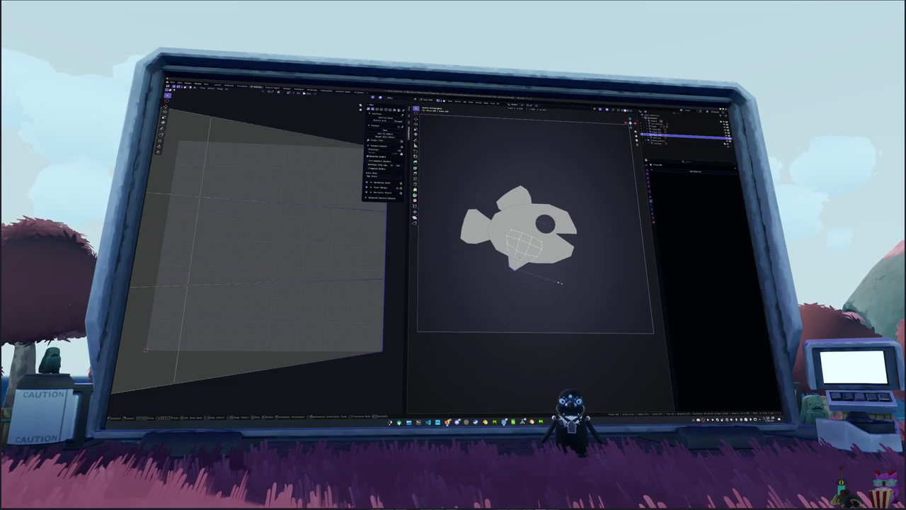
key(KP_0)
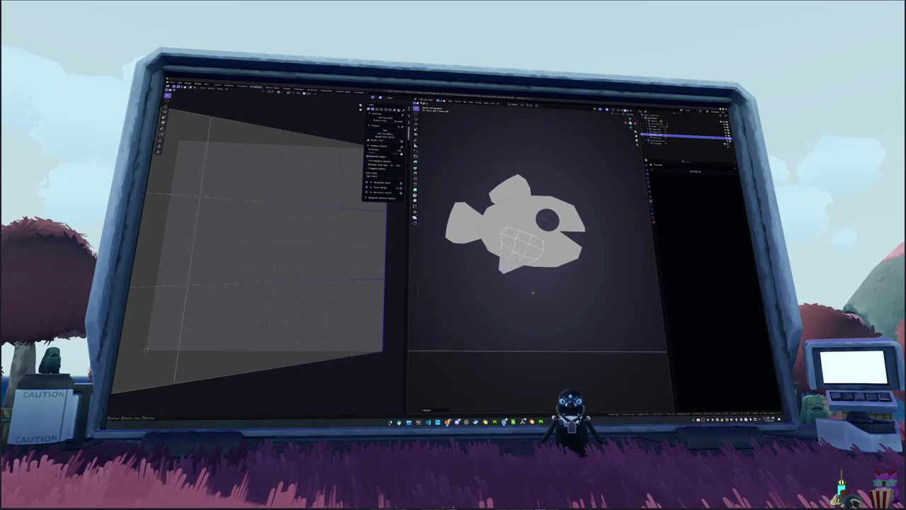
scroll(524, 234, up, 2)
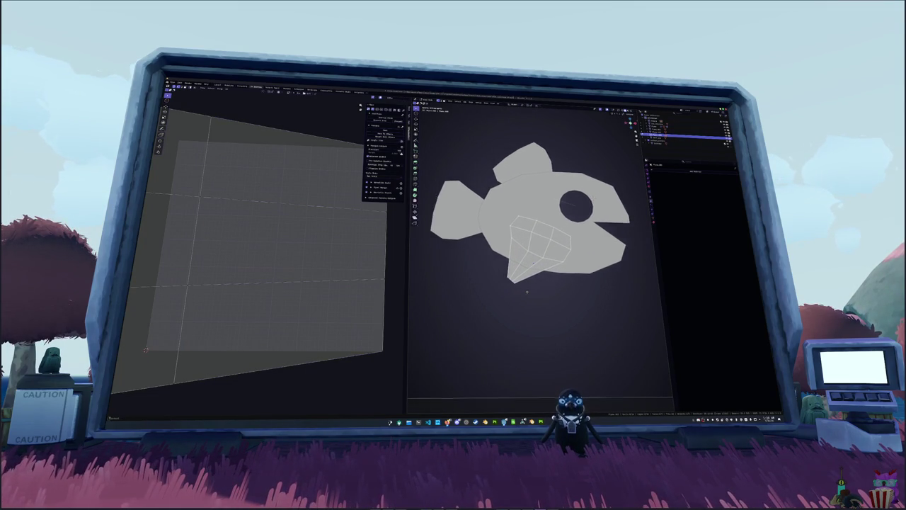
key(g)
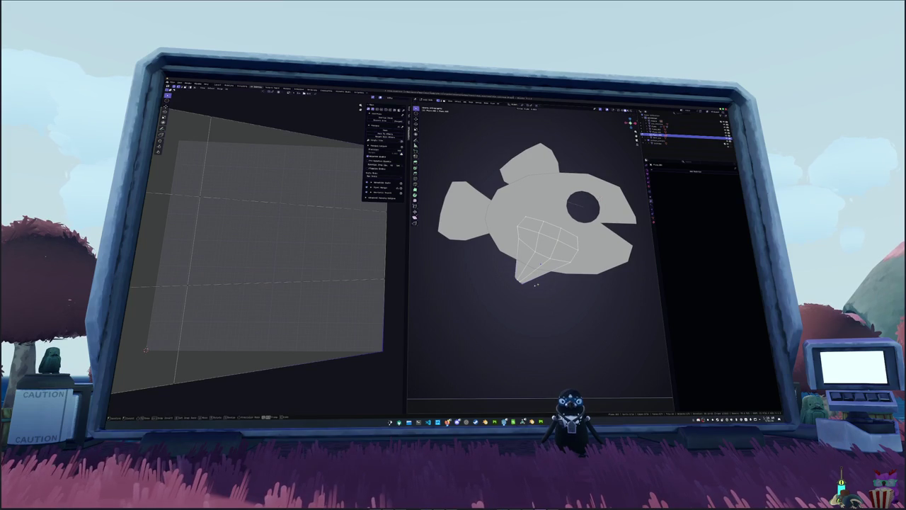
key(g)
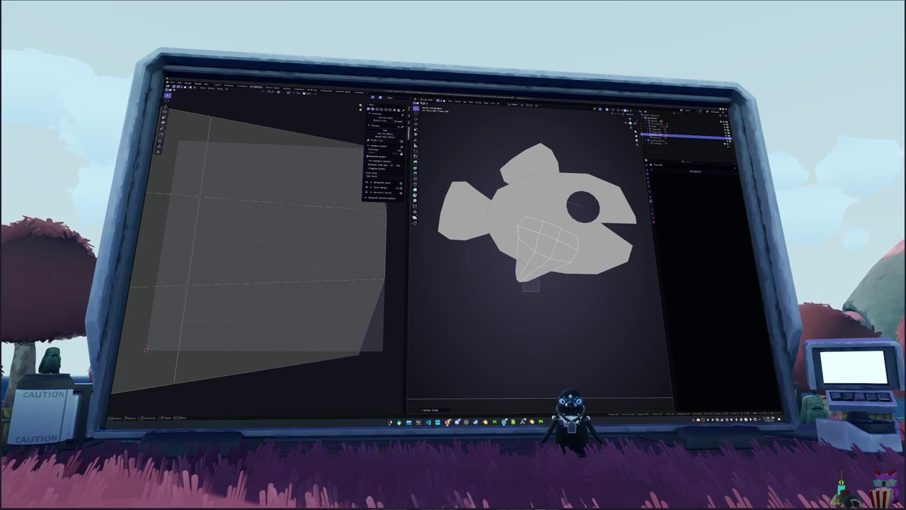
key(g)
key(e)
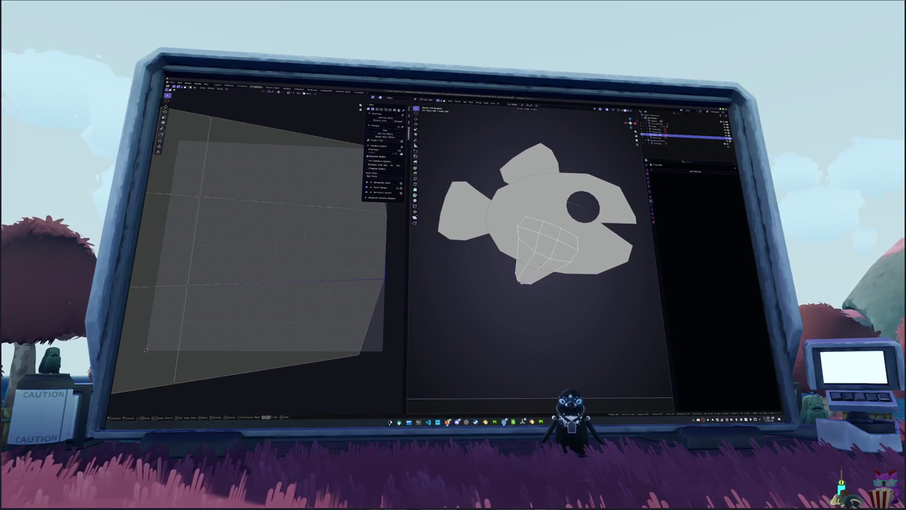
click(524, 284)
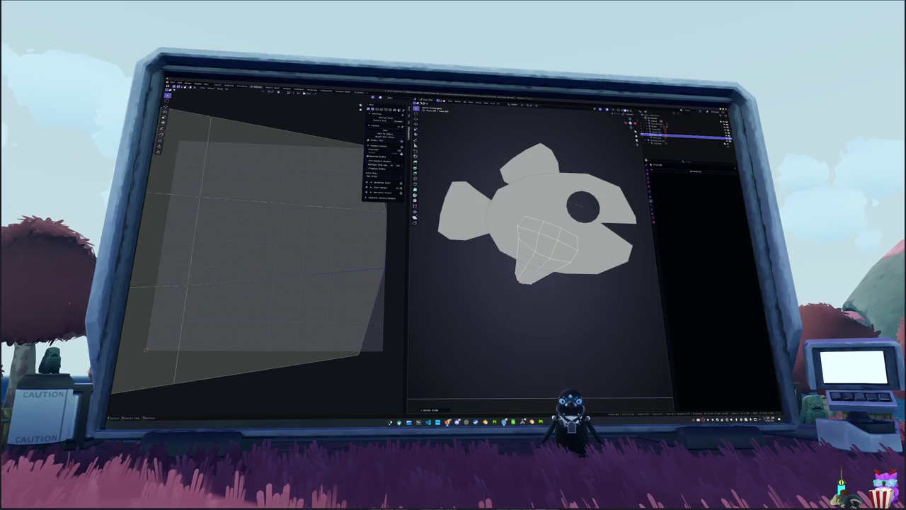
Reposition the fin's bottom tip and shift the fin region slightly right
scroll(540, 263, up, 1)
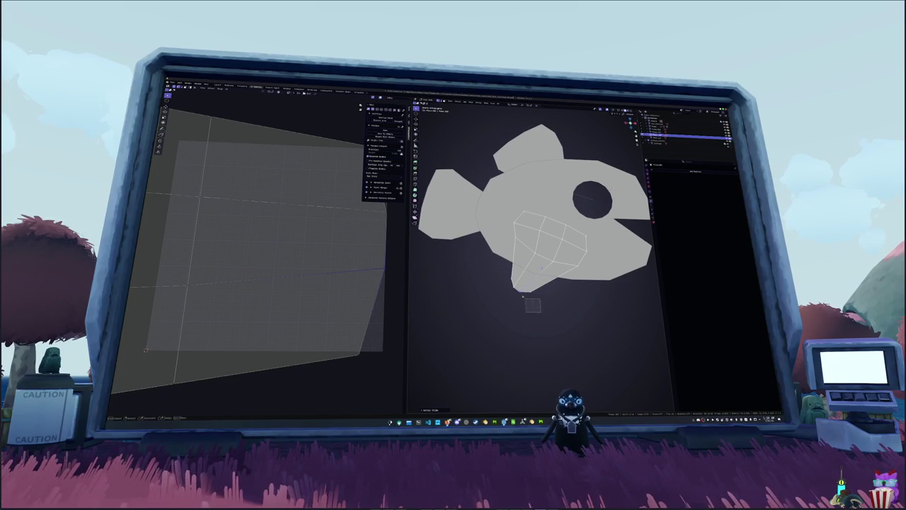
key(g)
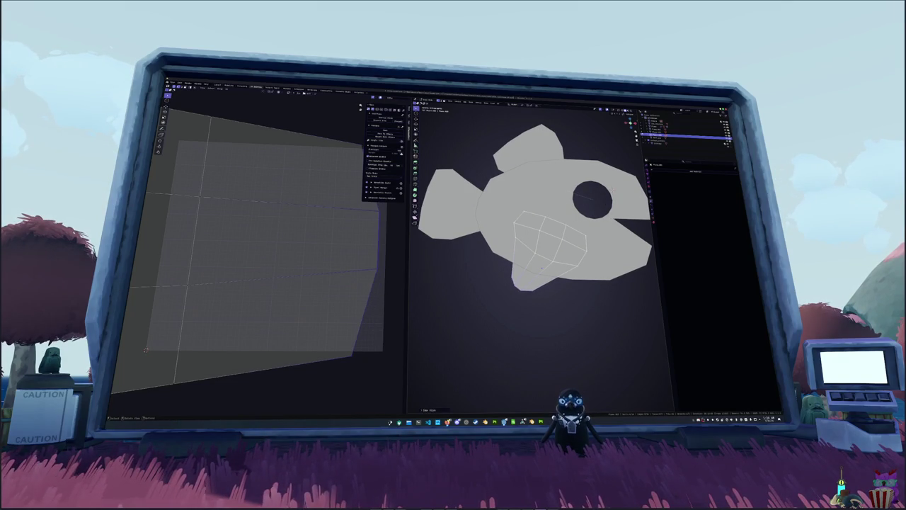
click(540, 297)
key(g)
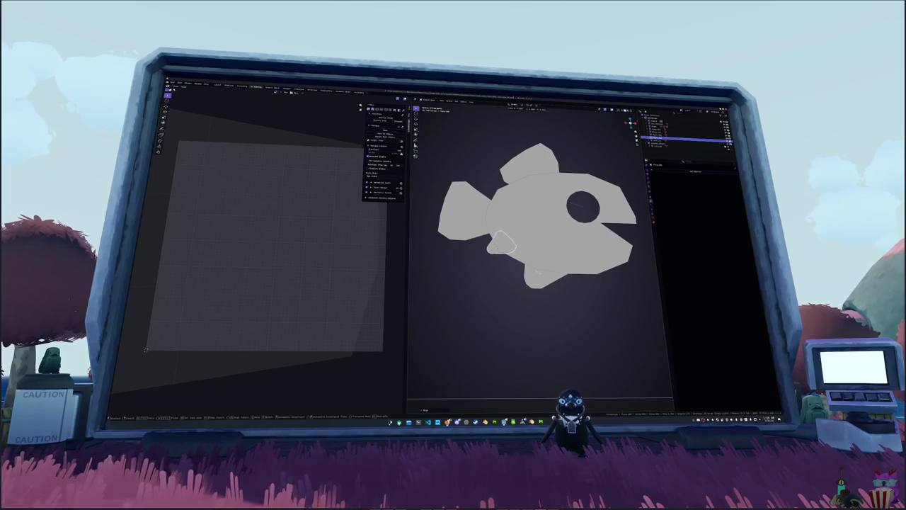
click(439, 209)
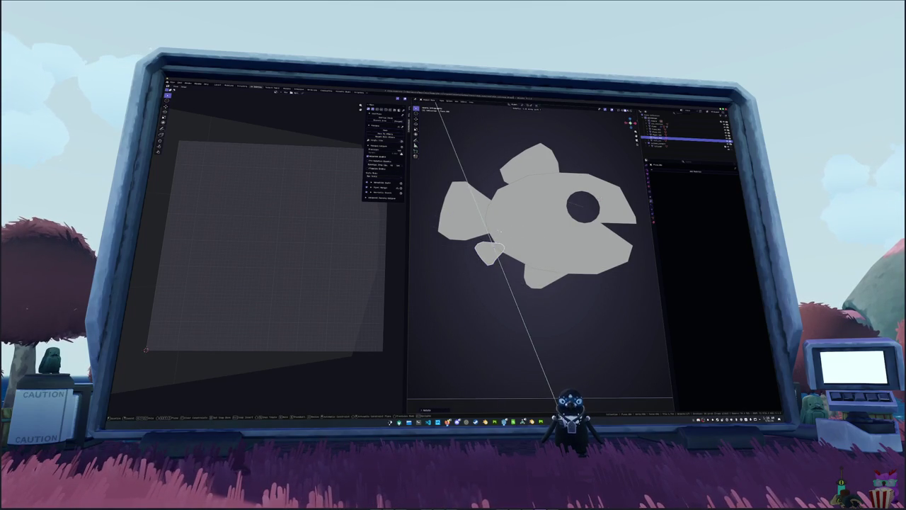
Move the small lower fin and project its UVs from the camera view
click(492, 246)
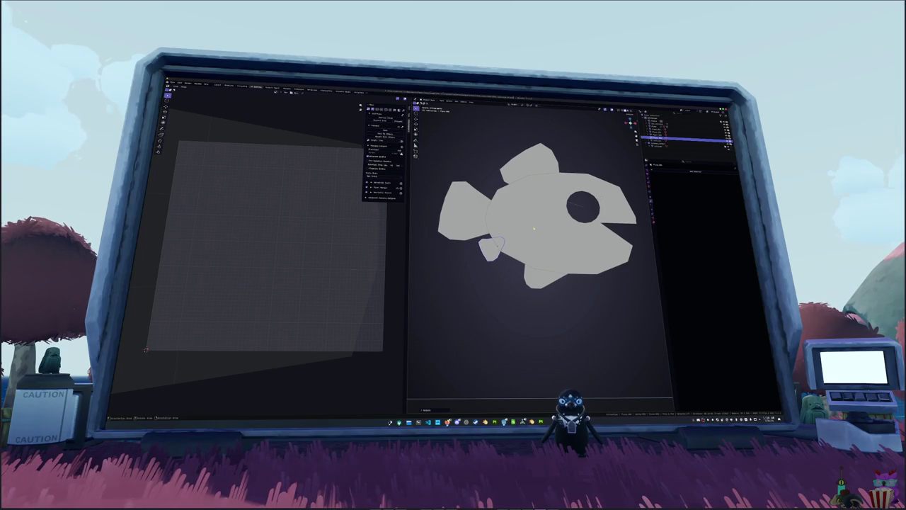
key(Return)
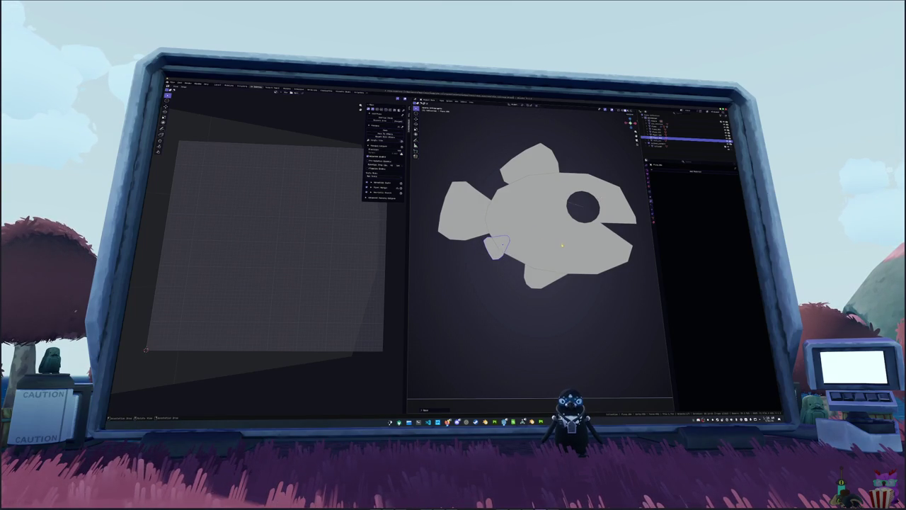
key(KP_0)
click(532, 205)
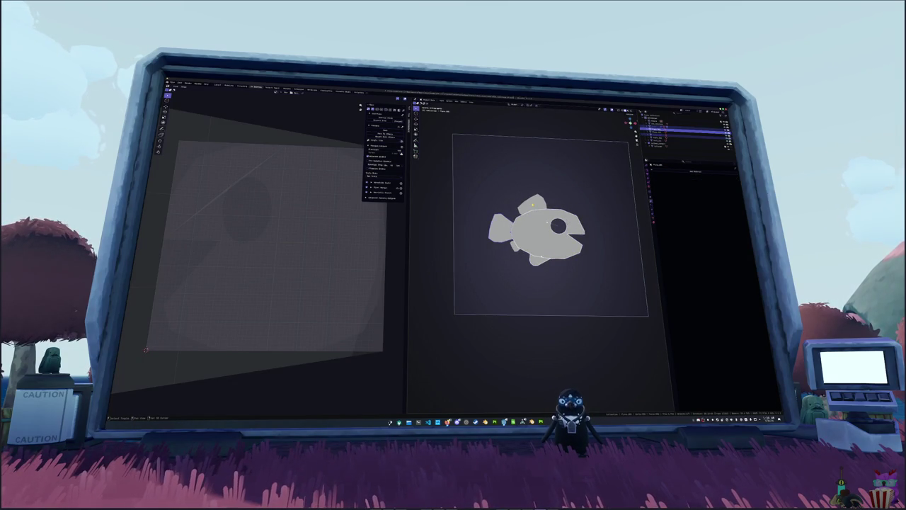
Play the fish animation, then frame the camera and fish in perspective view
click(538, 227)
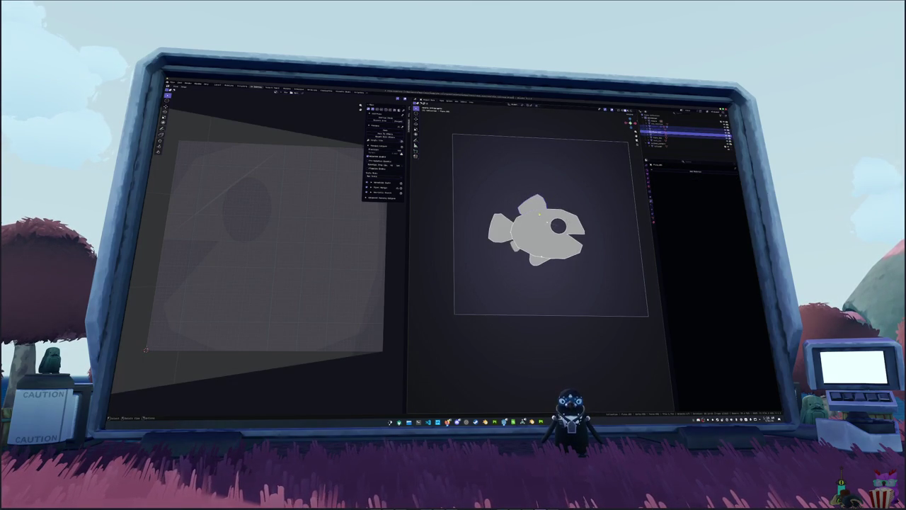
key(space)
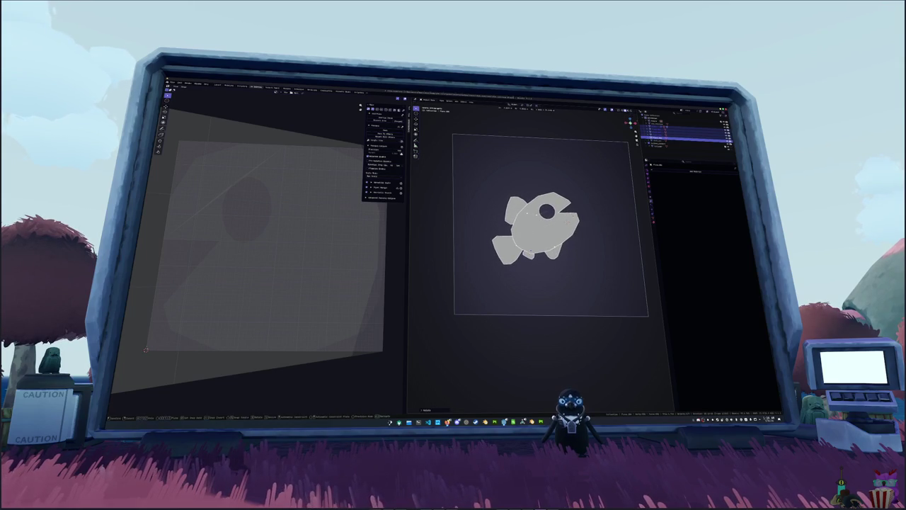
key(s)
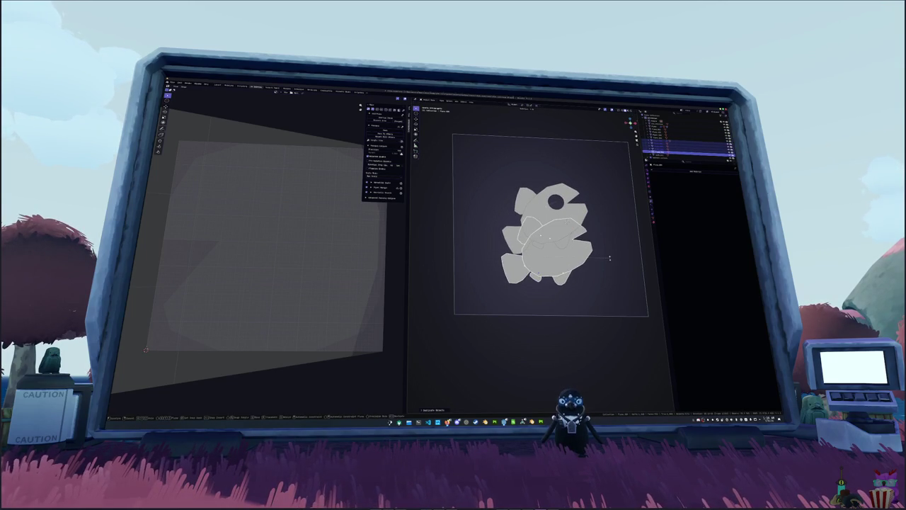
key(Escape)
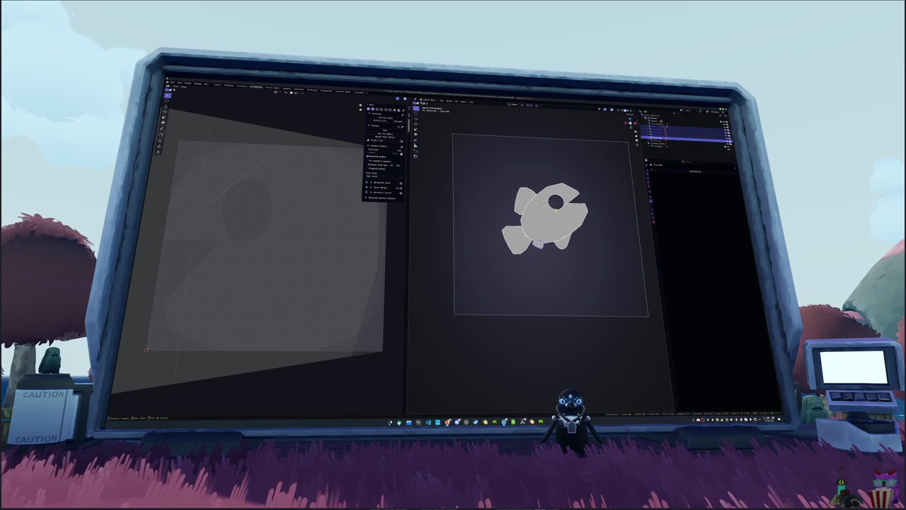
key(KP_0)
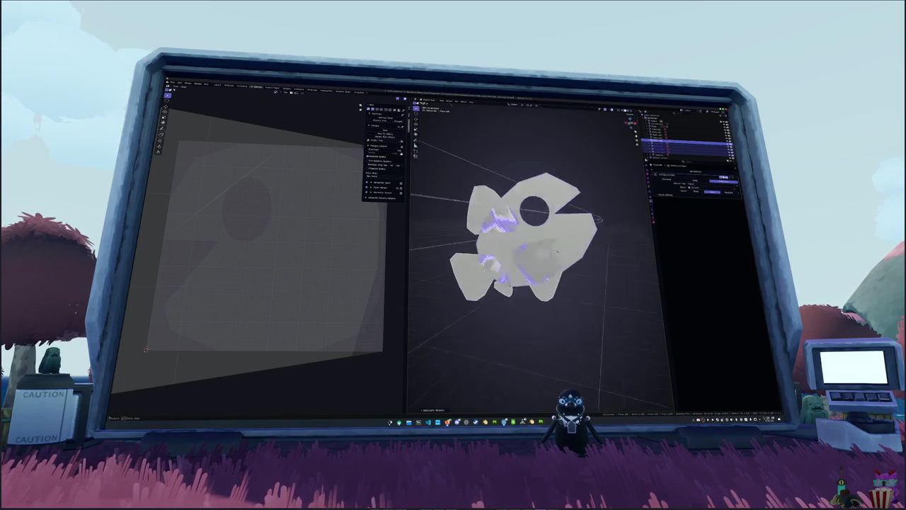
key(KP_Decimal)
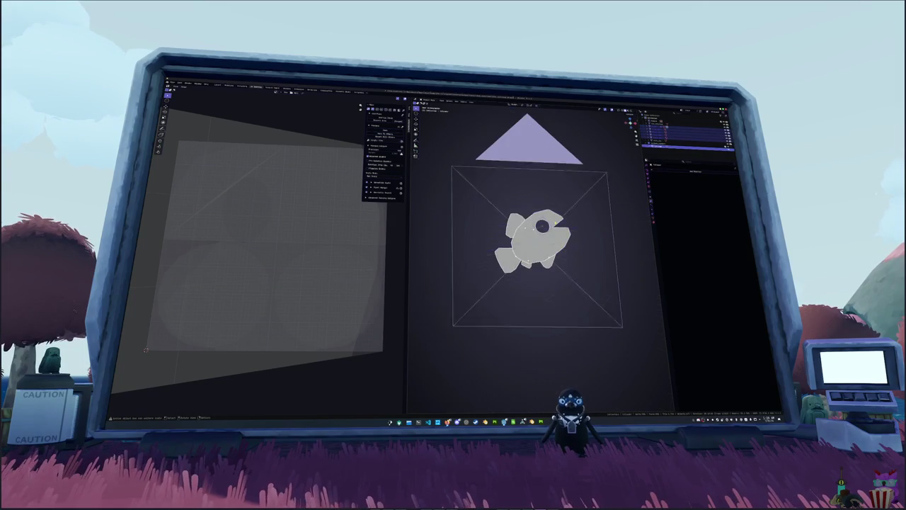
scroll(538, 241, up, 2)
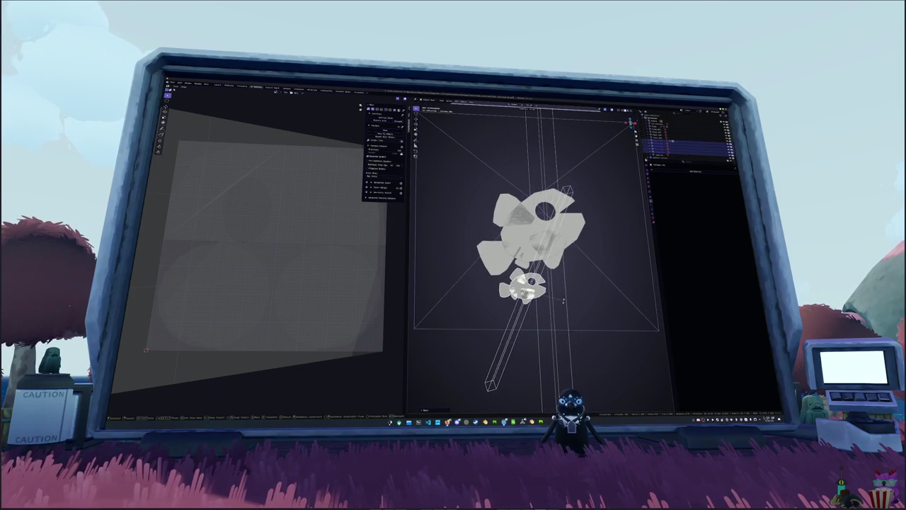
Duplicate the small fish and rod, placing and rotating the copy up-left
key(shift+d)
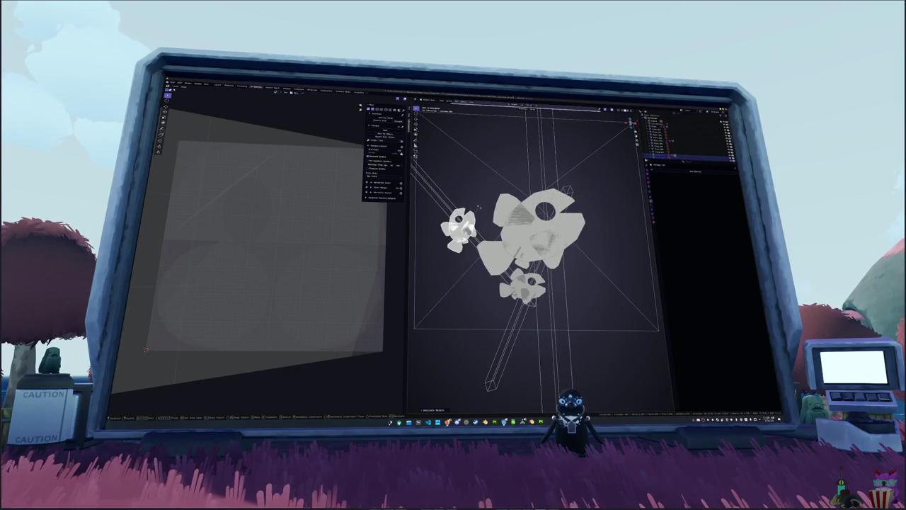
click(494, 204)
key(r)
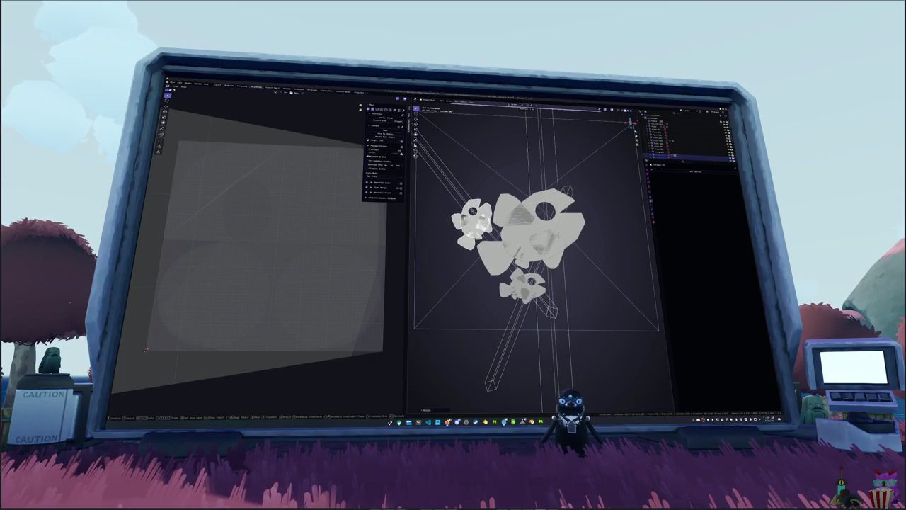
scroll(536, 219, down, 3)
mouse_move(536, 220)
middle_down()
mouse_move(524, 230)
mouse_move(626, 245)
middle_up()
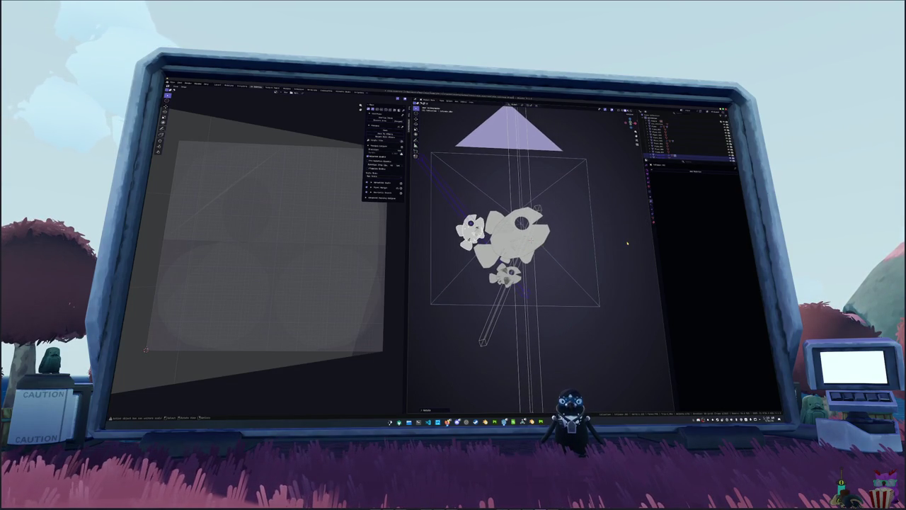
Add a plane rotated 90 degrees on X so it stands upright
key(shift+a)
click(640, 243)
text(rx90)
key(Return)
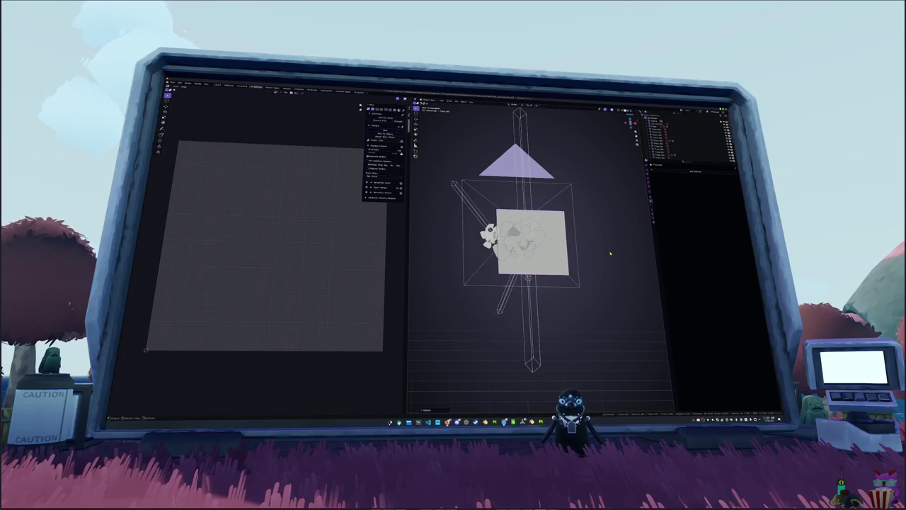
Shrink the plane, then stretch it along Z into a tall narrow strip
key(s)
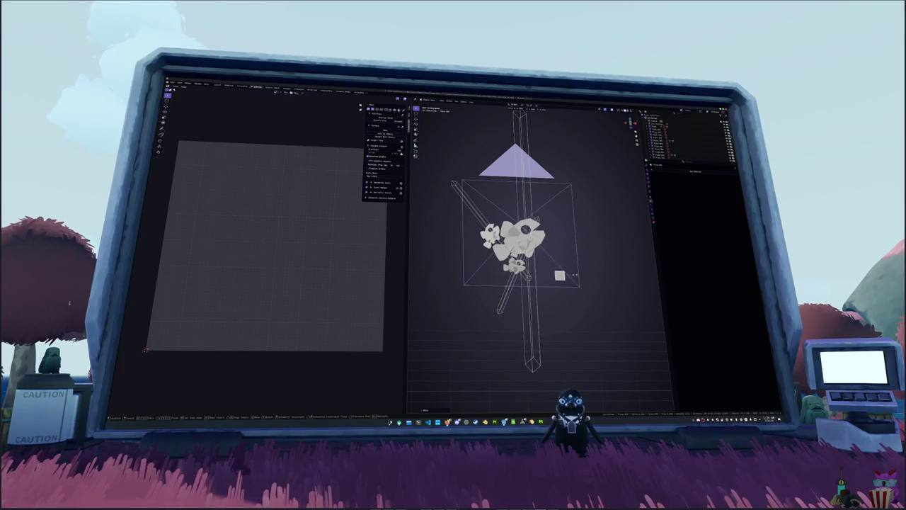
click(572, 272)
scroll(573, 272, up, 2)
key(Tab)
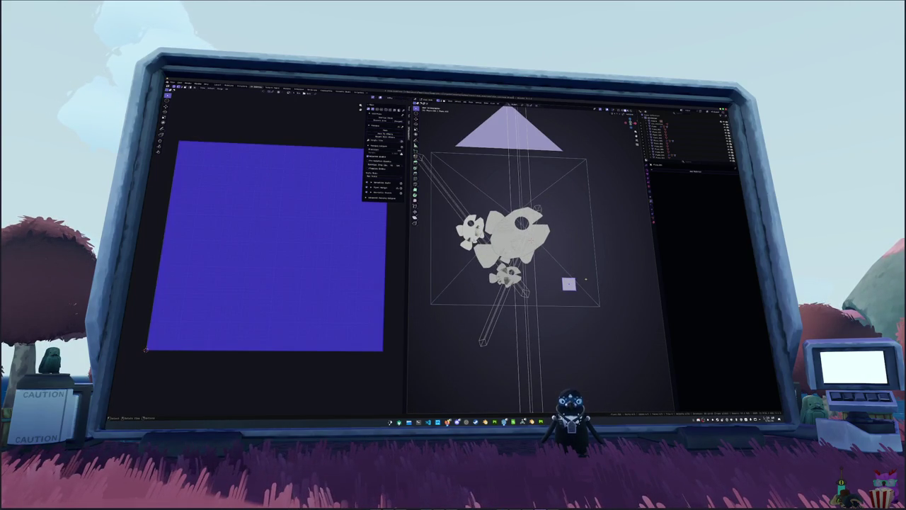
key(Tab)
key(s)
key(z)
click(553, 206)
Add horizontal loop cuts along the tall strip
key(ctrl+r)
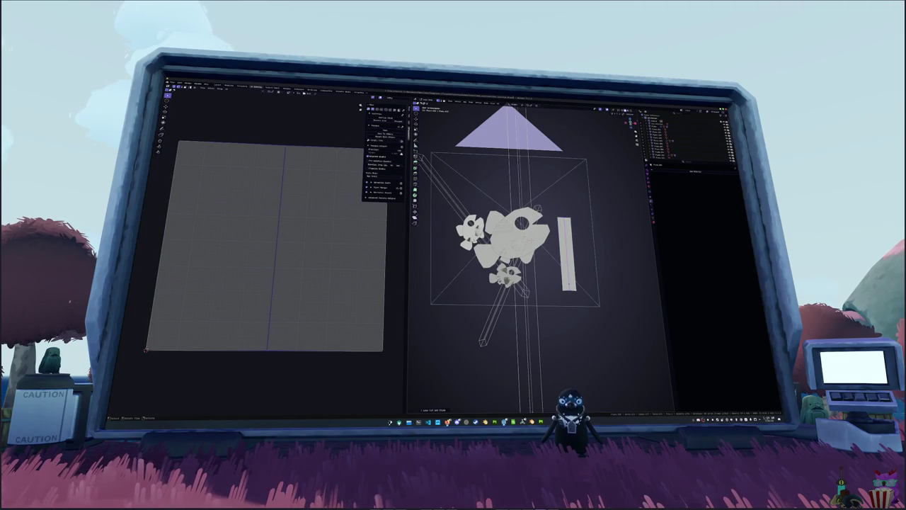
click(569, 214)
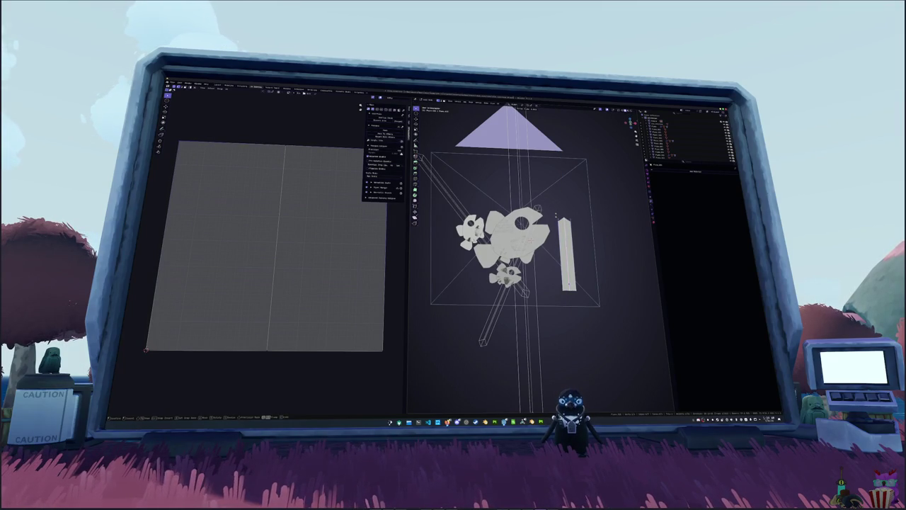
click(556, 216)
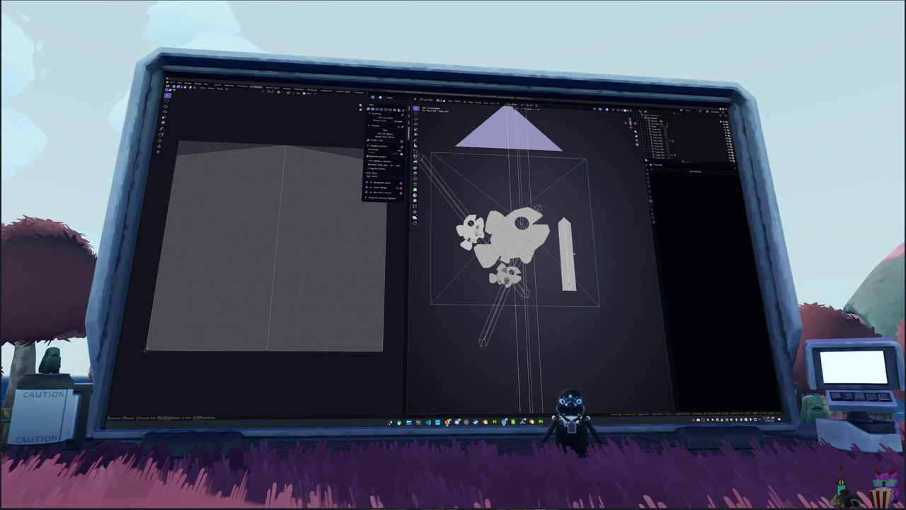
key(u)
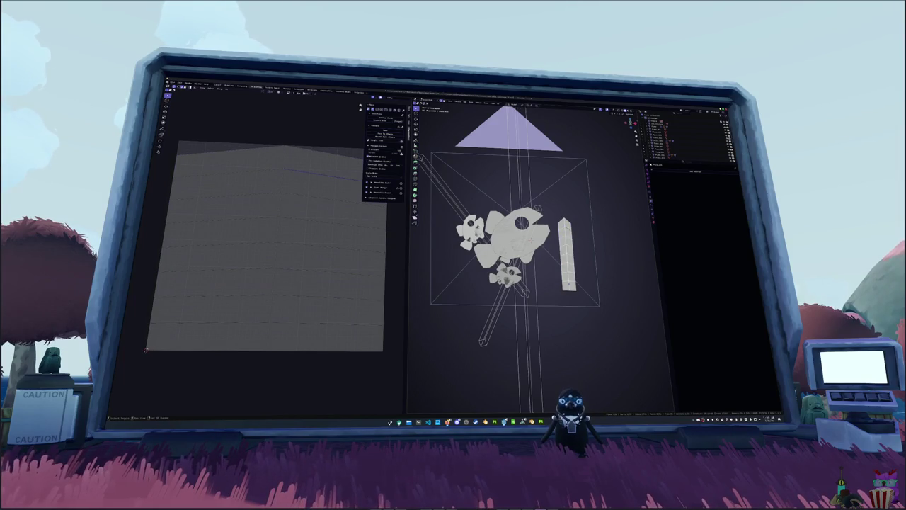
scroll(516, 248, up, 1)
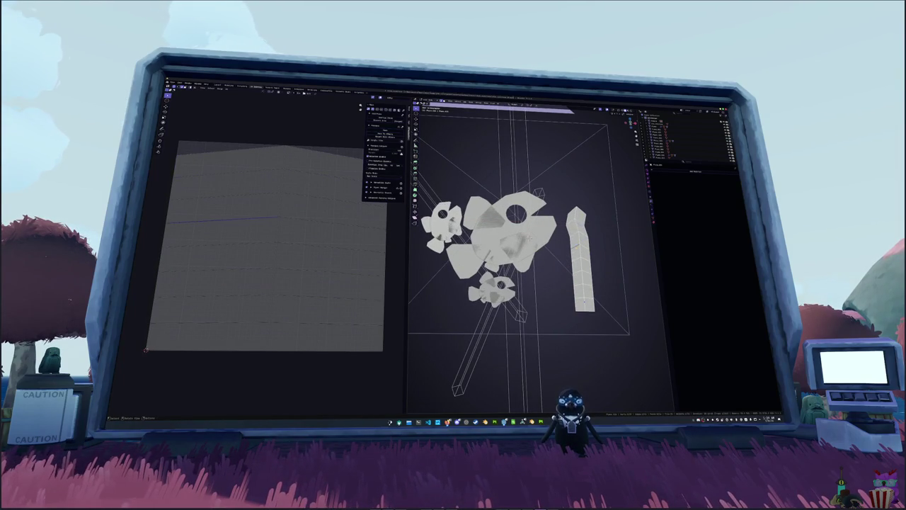
Move the strip's vertices sideways along X to bend it into a zigzag
key(g)
key(Return)
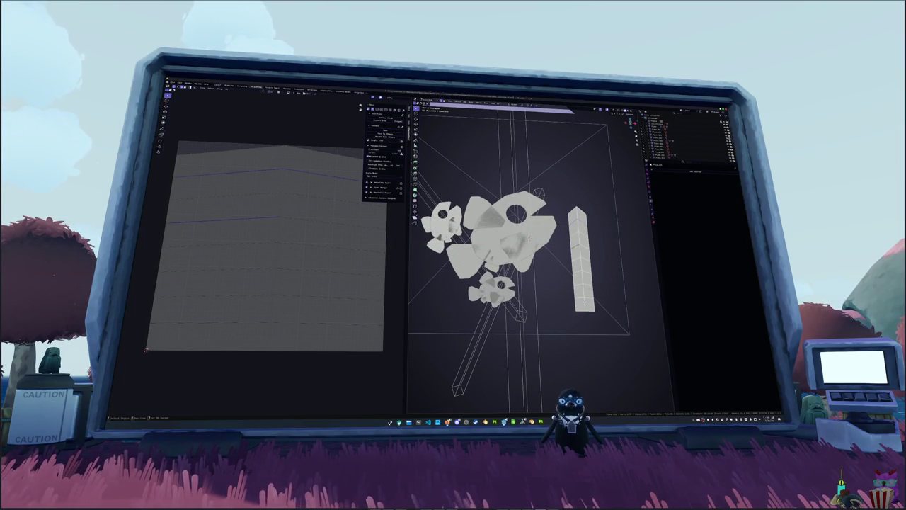
shift+middle_drag(593, 284, 585, 262)
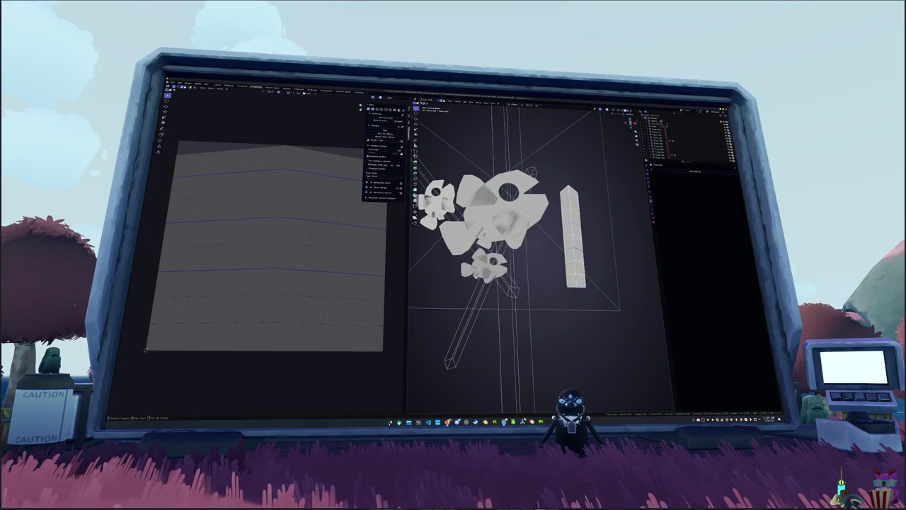
key(g)
key(x)
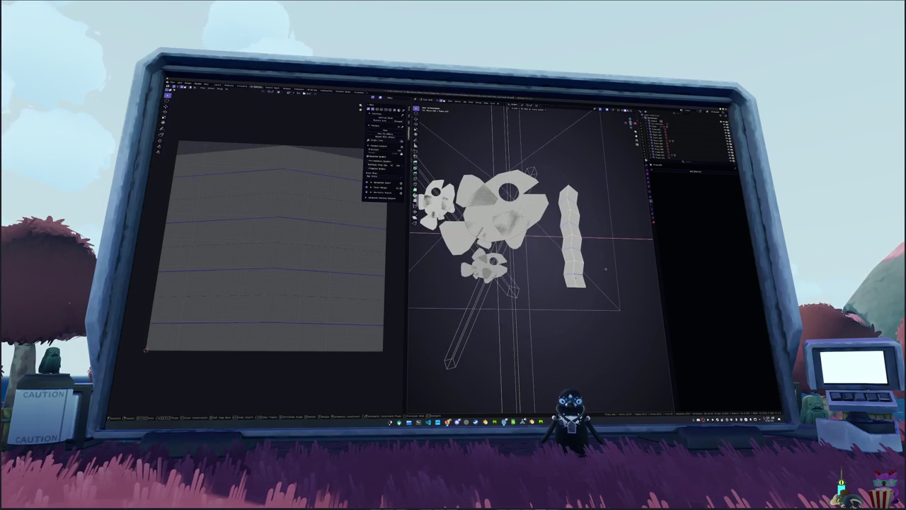
key(Return)
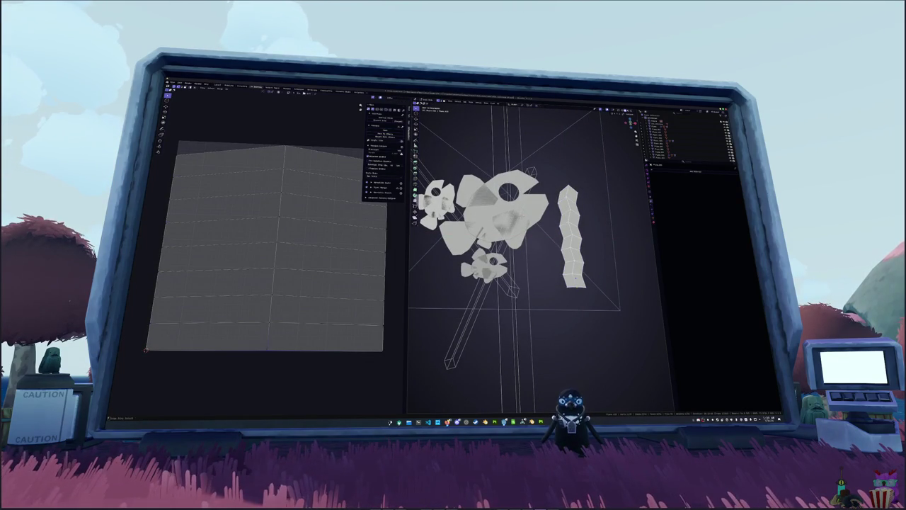
key(alt+a)
key(shift+a)
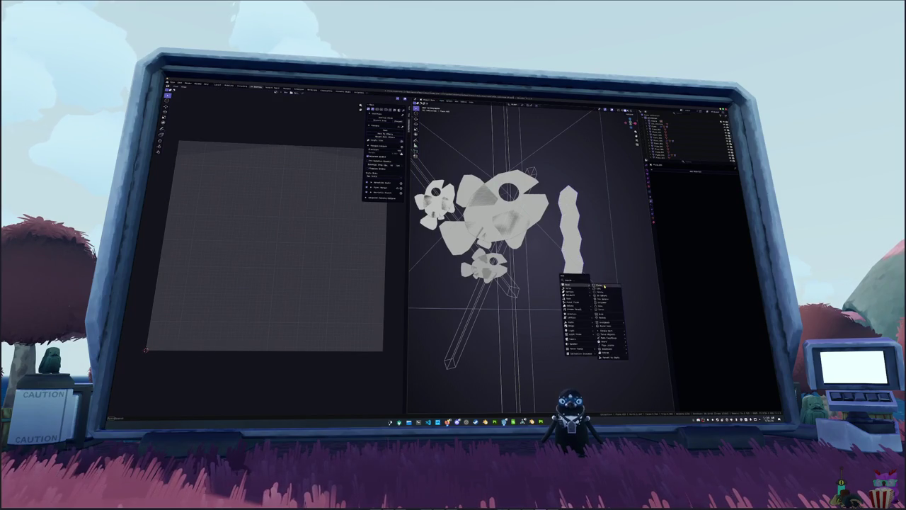
Add a plane rotated 90 degrees on X and shrink it to a small square
mouse_move(578, 285)
click(606, 286)
key(r)
key(x)
key(9)
key(0)
key(Return)
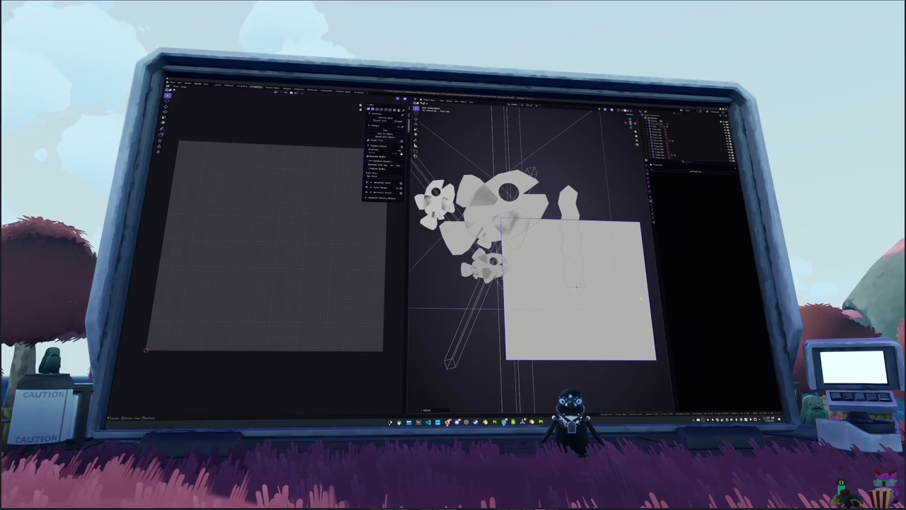
key(s)
key(Return)
In Edit Mode, try beveling the plane's top corners, then cancel the bevel
key(Tab)
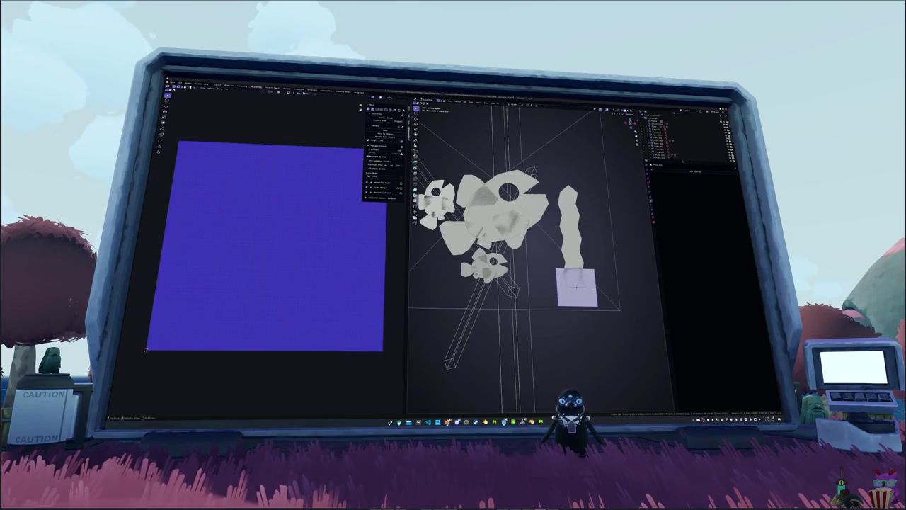
key(alt+a)
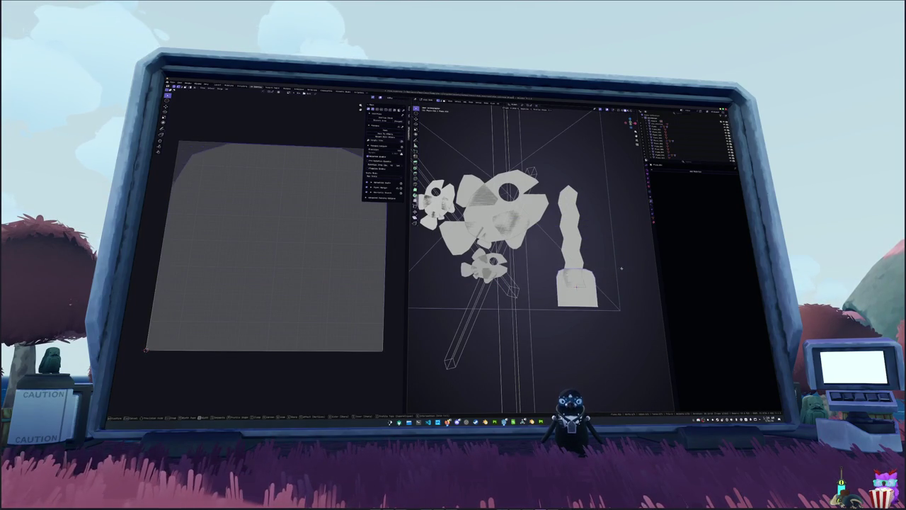
key(a)
key(ctrl+shift+b)
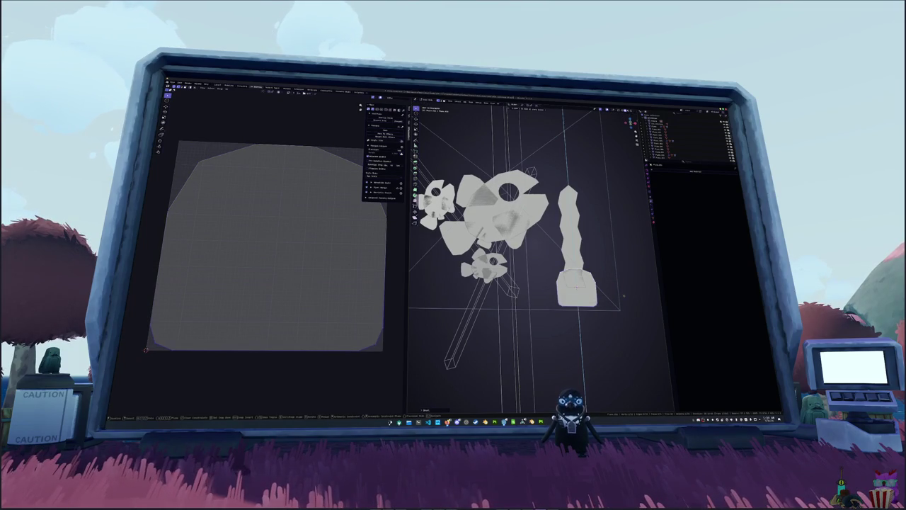
key(Escape)
scroll(600, 291, down, 3)
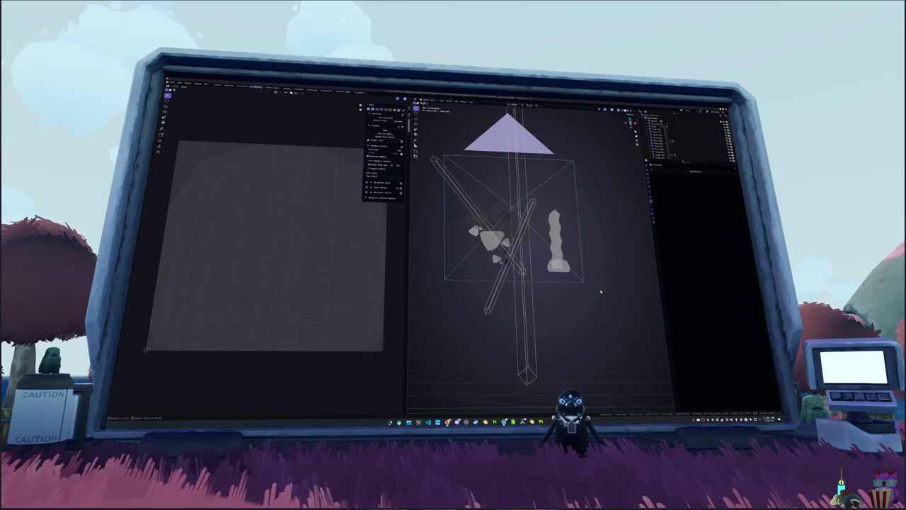
Duplicate the seaweed pillar twice, placing both copies side by side on the left
scroll(559, 246, up, 2)
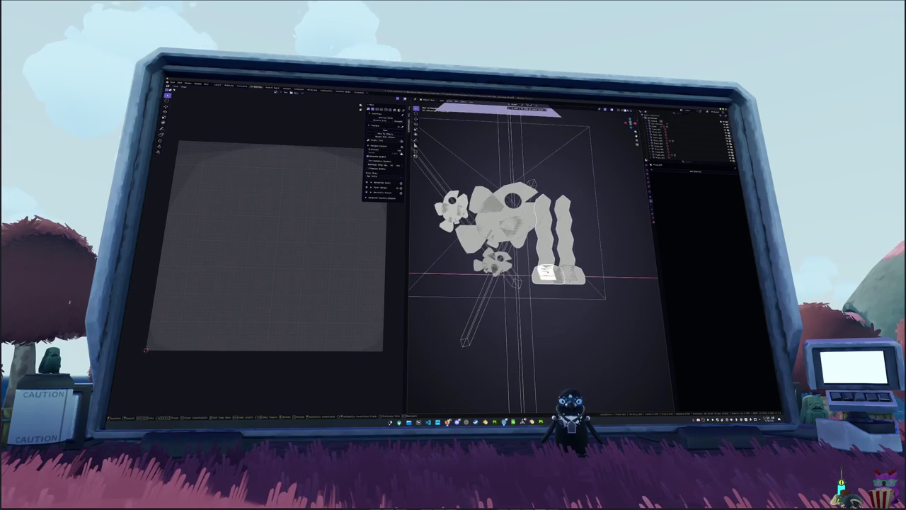
key(shift+d)
key(x)
scroll(608, 258, up, 1)
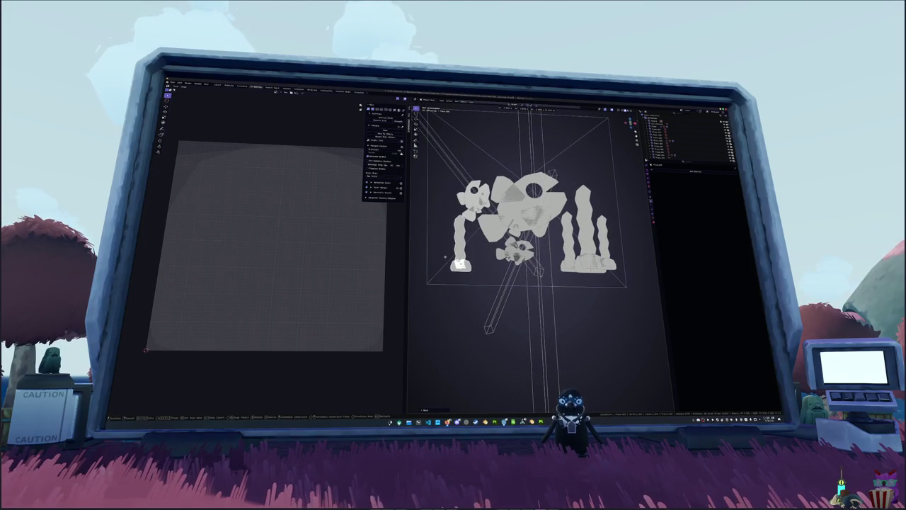
click(505, 267)
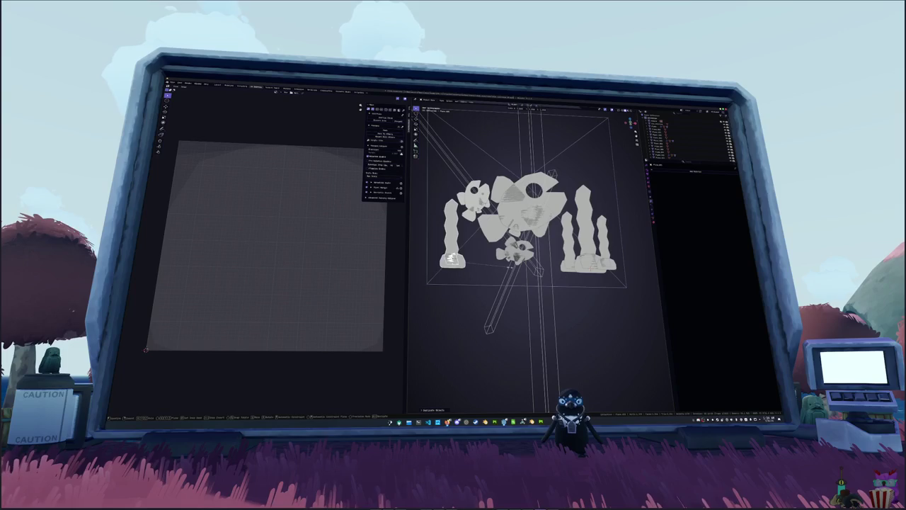
key(shift+d)
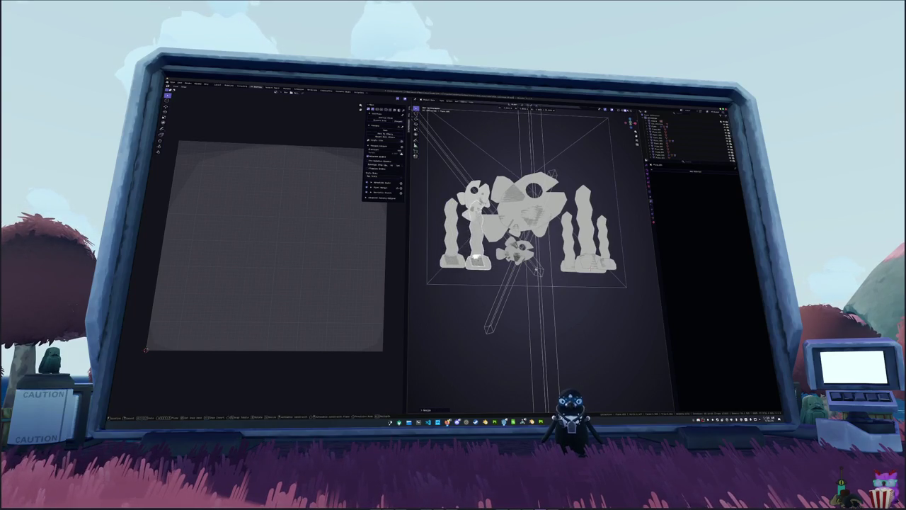
key(g)
click(470, 255)
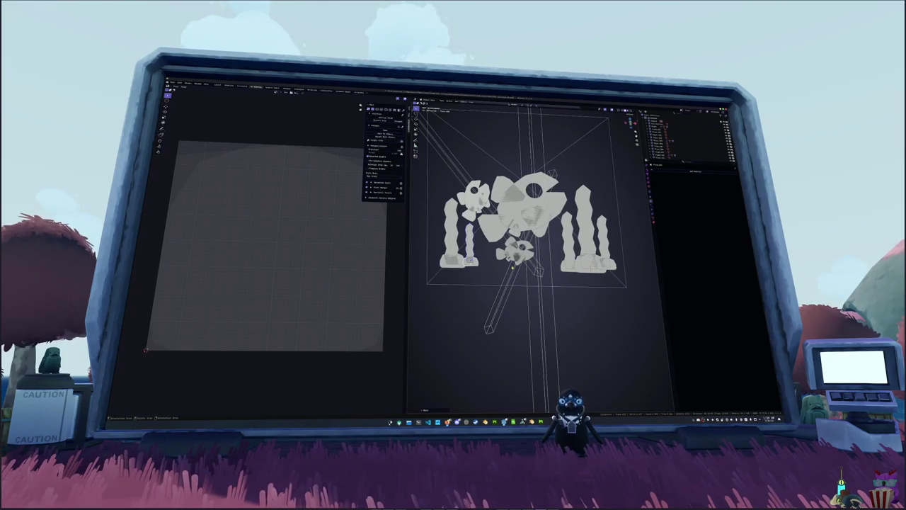
Slide one seaweed strand along the X axis so the strands flank both sides of the fish
shift+middle_drag(506, 278, 513, 283)
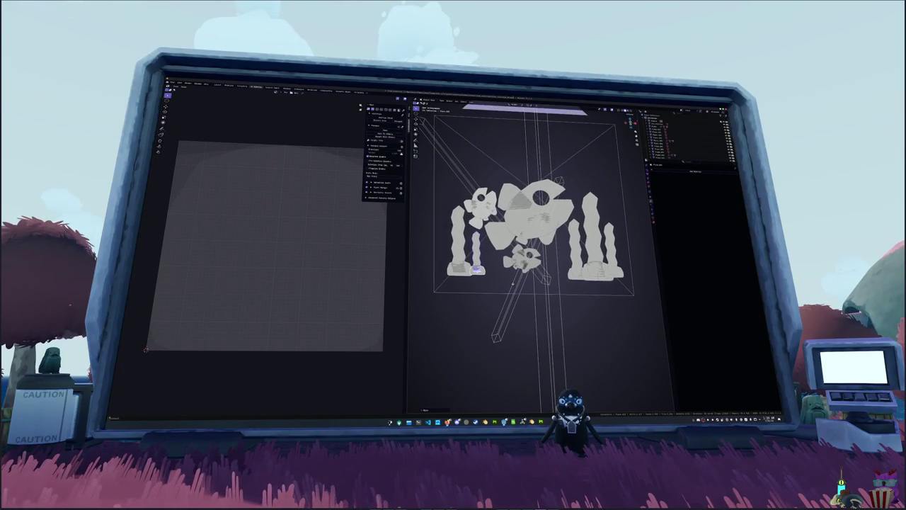
scroll(512, 286, up, 1)
scroll(509, 284, up, 1)
scroll(505, 281, up, 1)
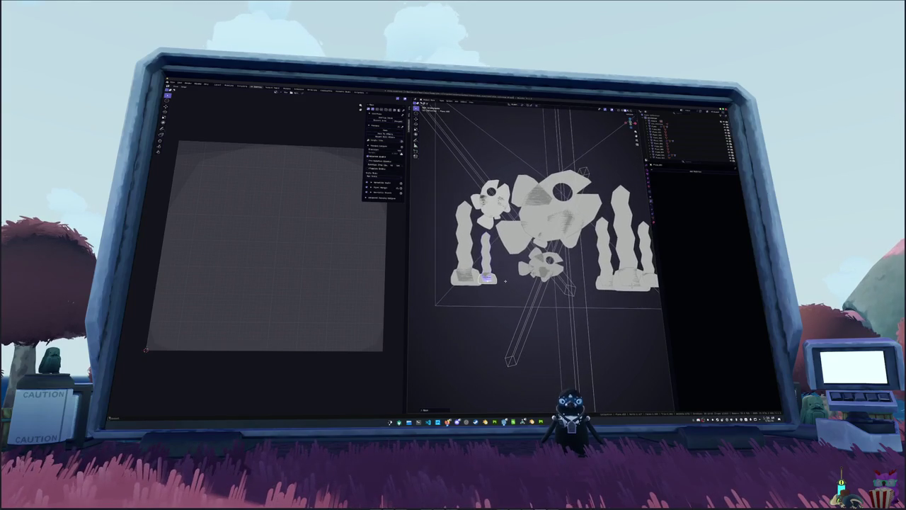
scroll(505, 281, up, 1)
scroll(505, 281, up, 1)
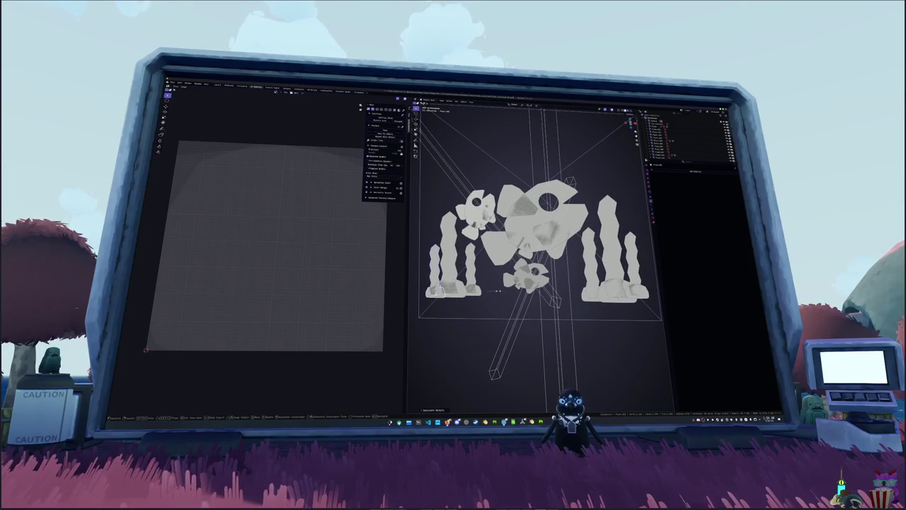
scroll(494, 287, down, 3)
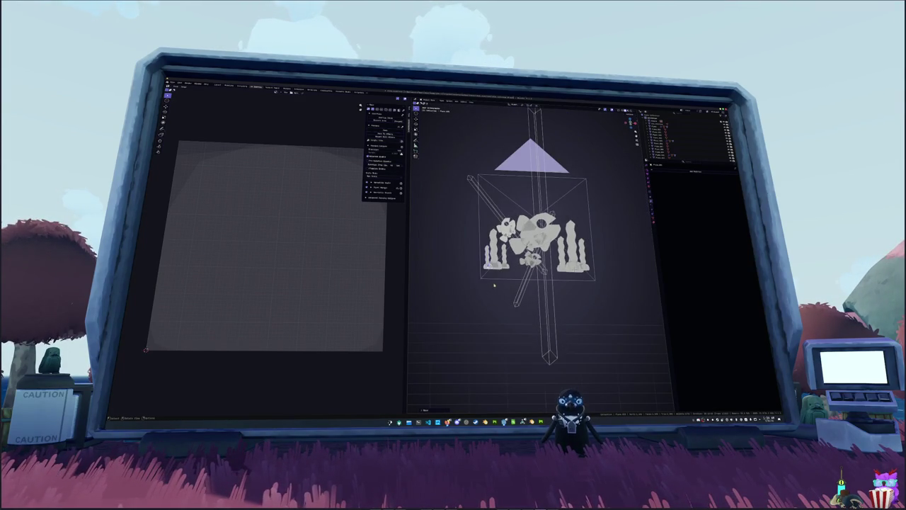
scroll(499, 283, up, 1)
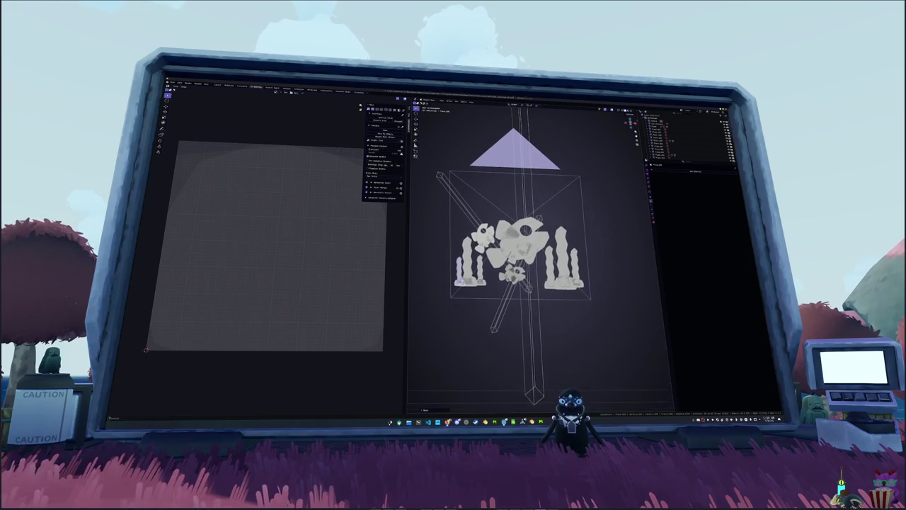
scroll(499, 283, up, 1)
key(g)
key(x)
click(566, 294)
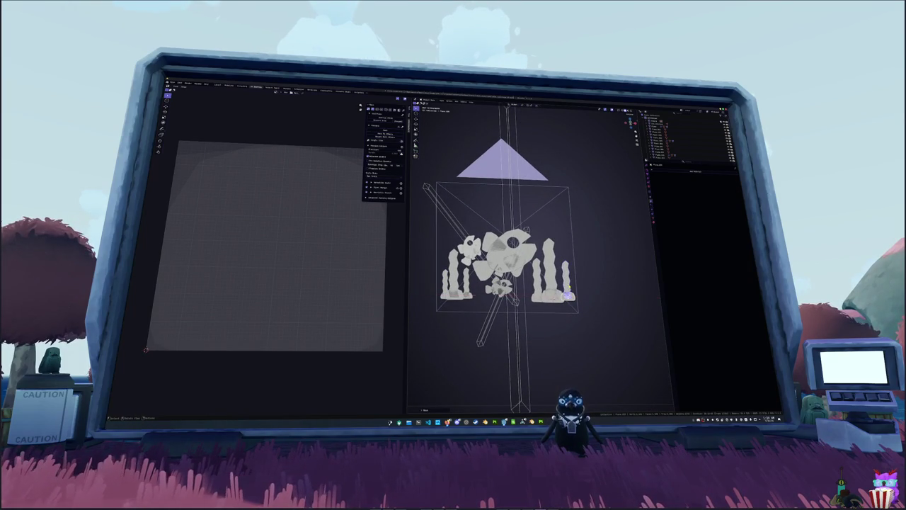
key(shift+a)
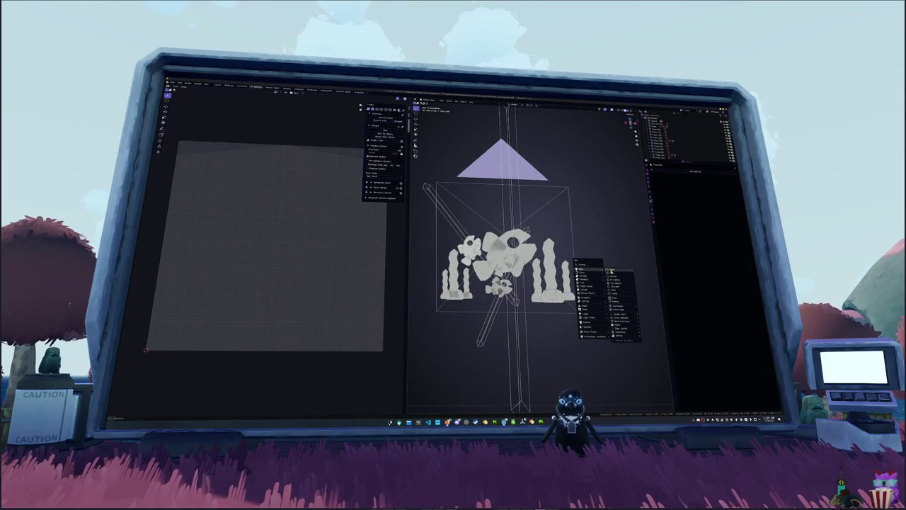